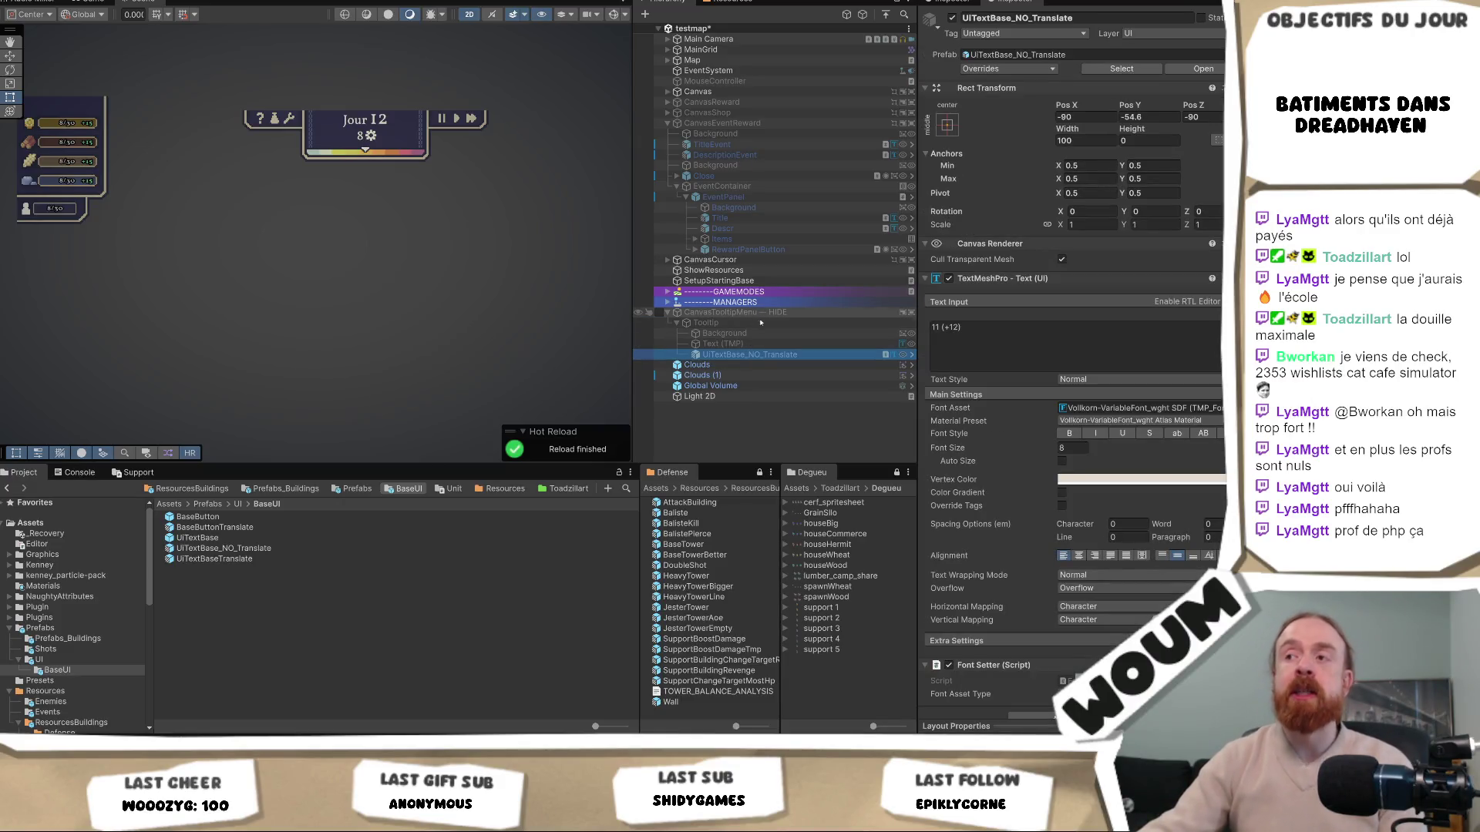
Inspect the Tooltip object, its canvas settings and its text object settings
{"action": "left_click", "coordinate": [762, 322]}
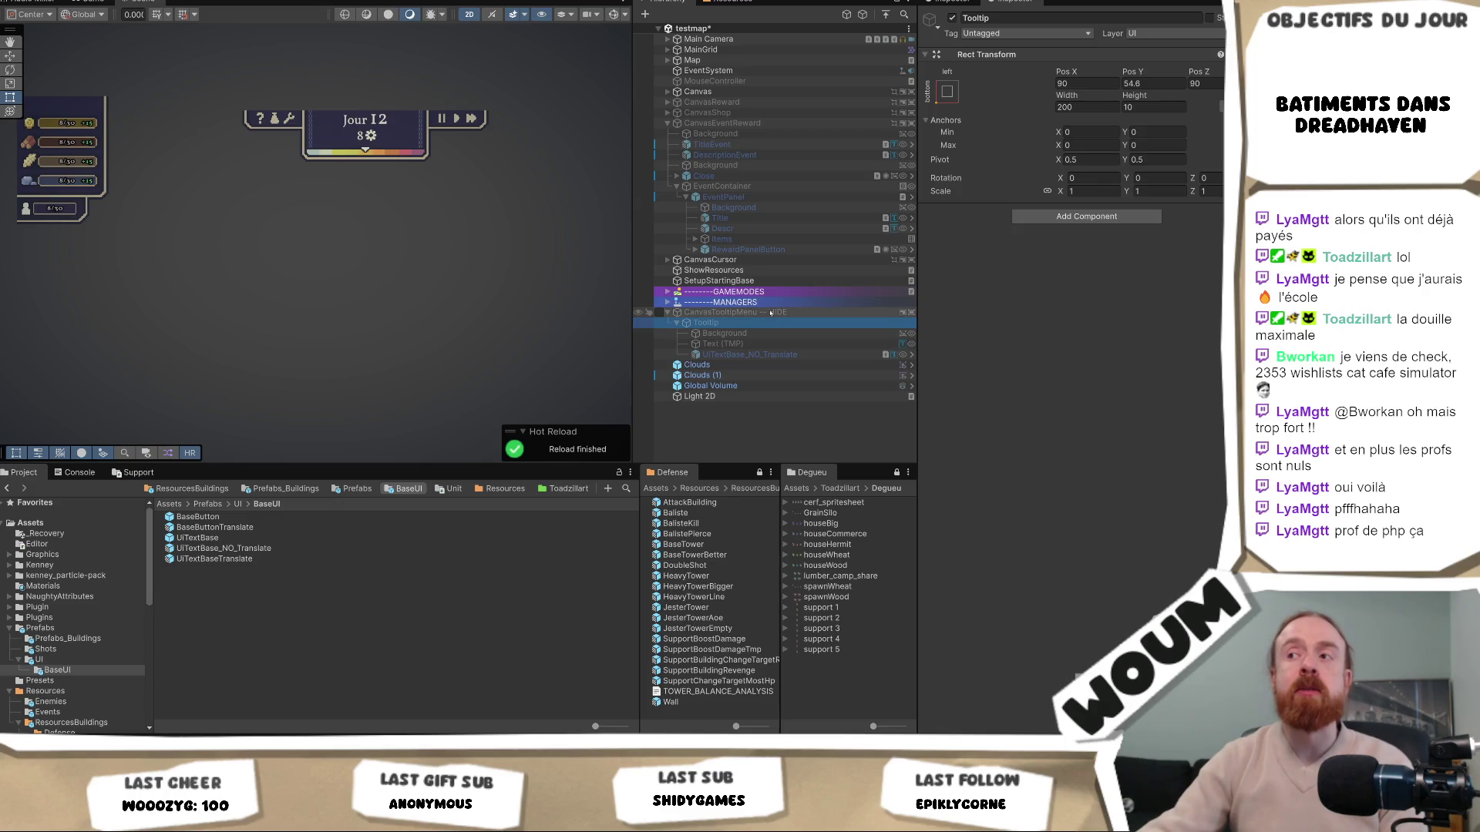
{"action": "left_click", "coordinate": [770, 313]}
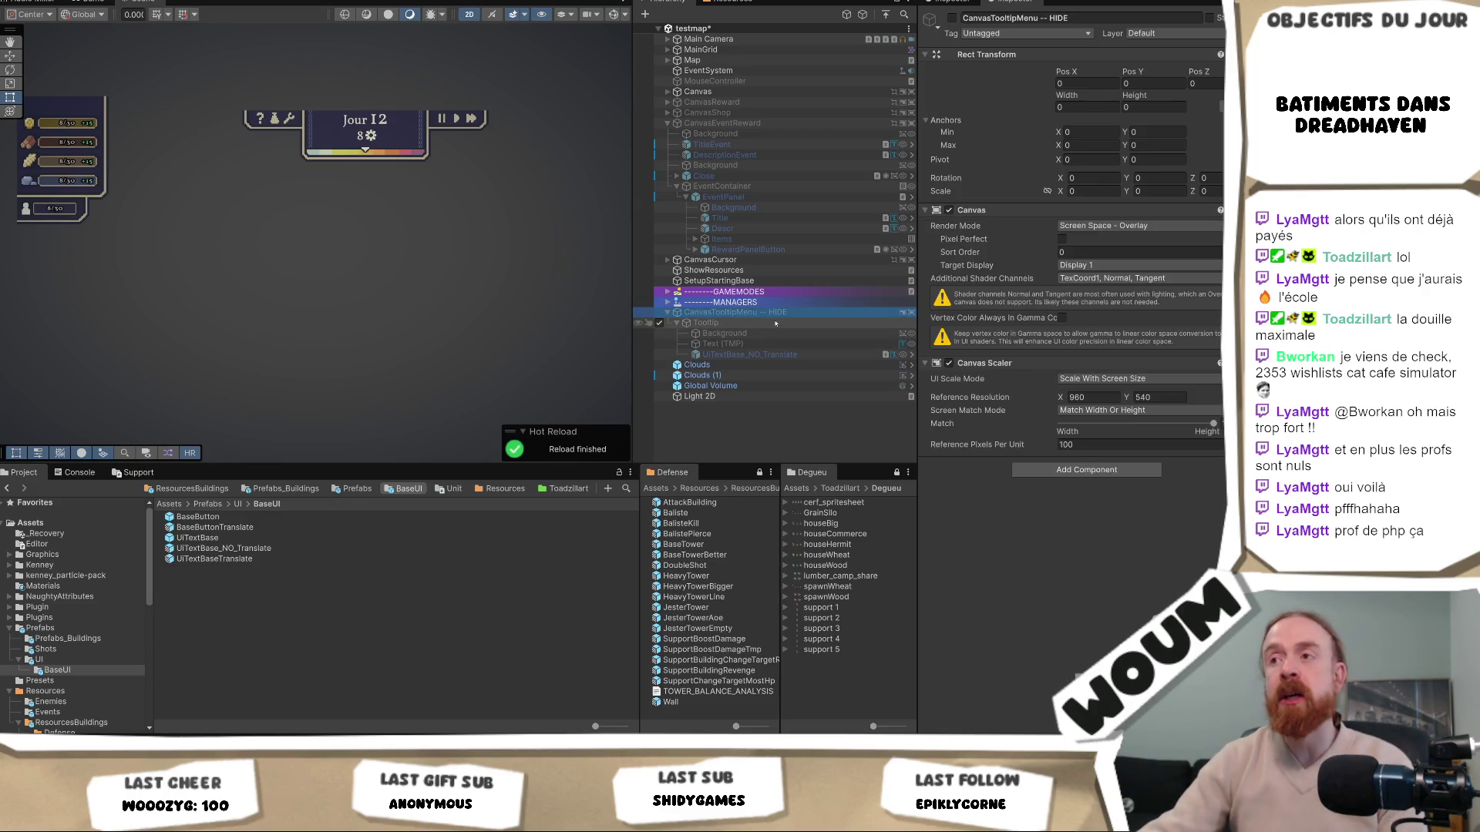
{"action": "left_click", "coordinate": [771, 354]}
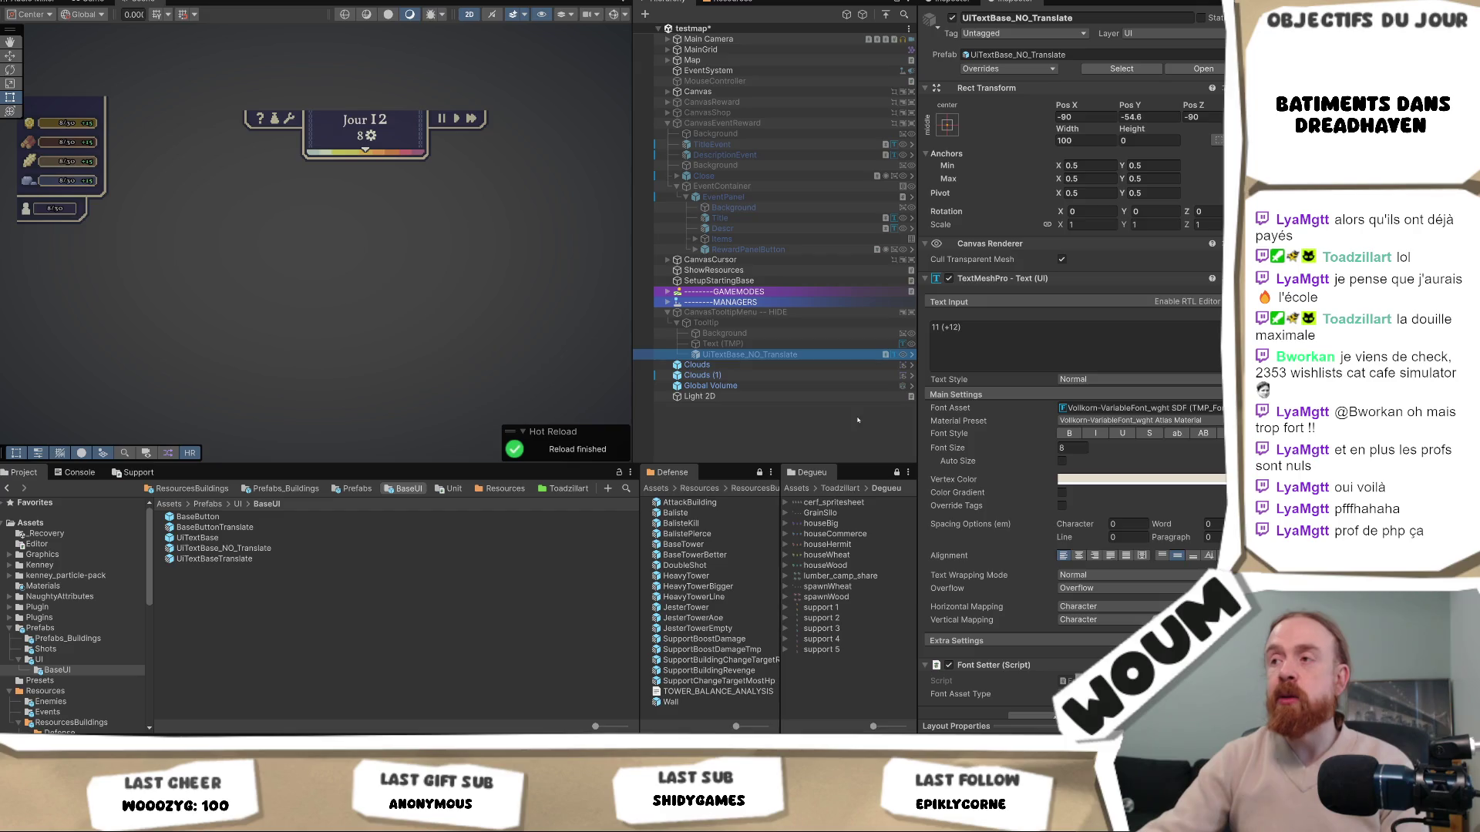
{"action": "scroll", "coordinate": [1079, 339], "scroll_direction": "down", "scroll_amount": 1}
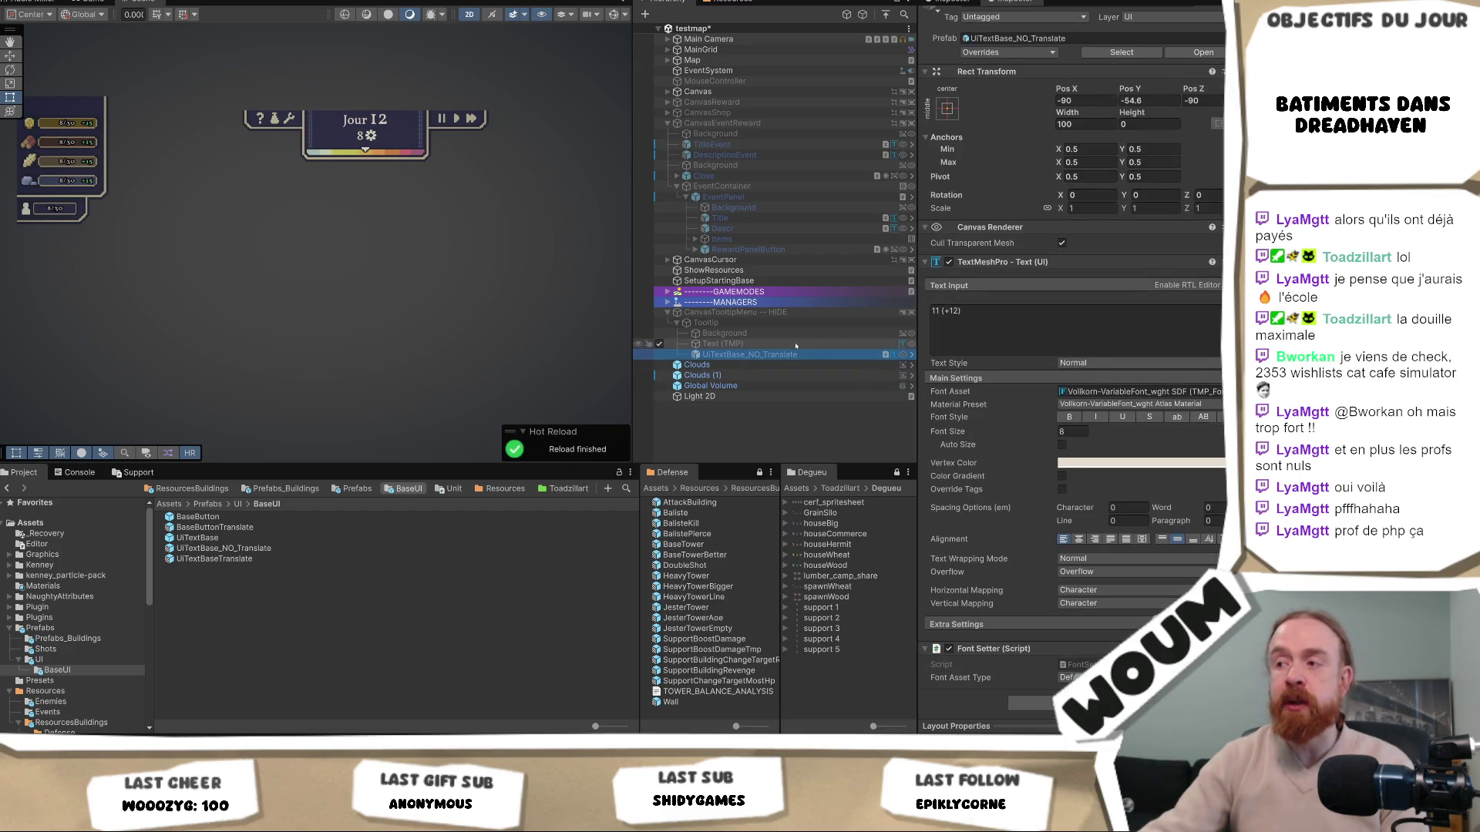
{"action": "left_click", "coordinate": [781, 323]}
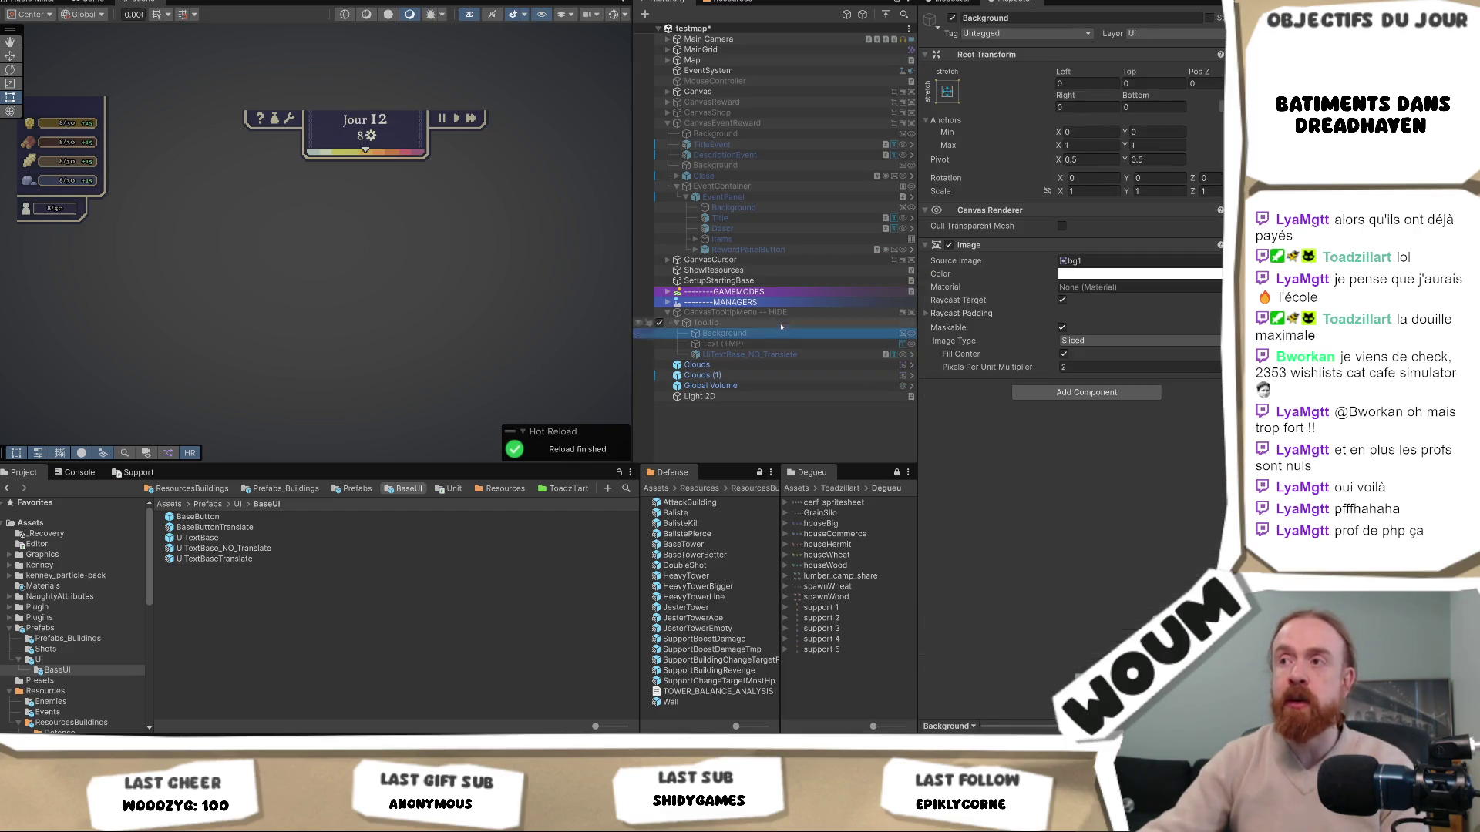
{"action": "left_click", "coordinate": [777, 313]}
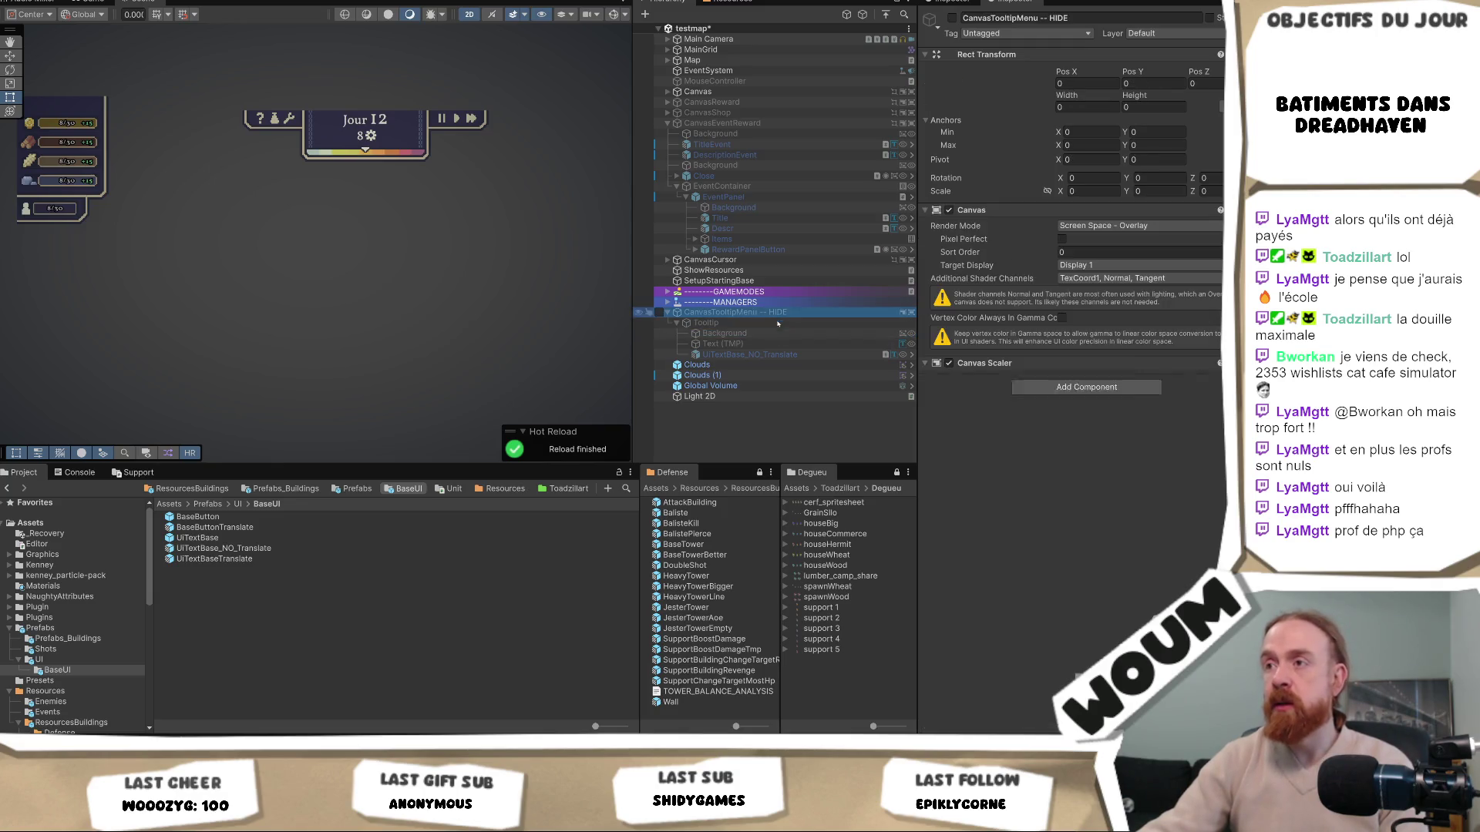
Find the scene references to Text (TMP), select MainToolTipUI and clear the search
{"action": "left_click", "coordinate": [756, 346]}
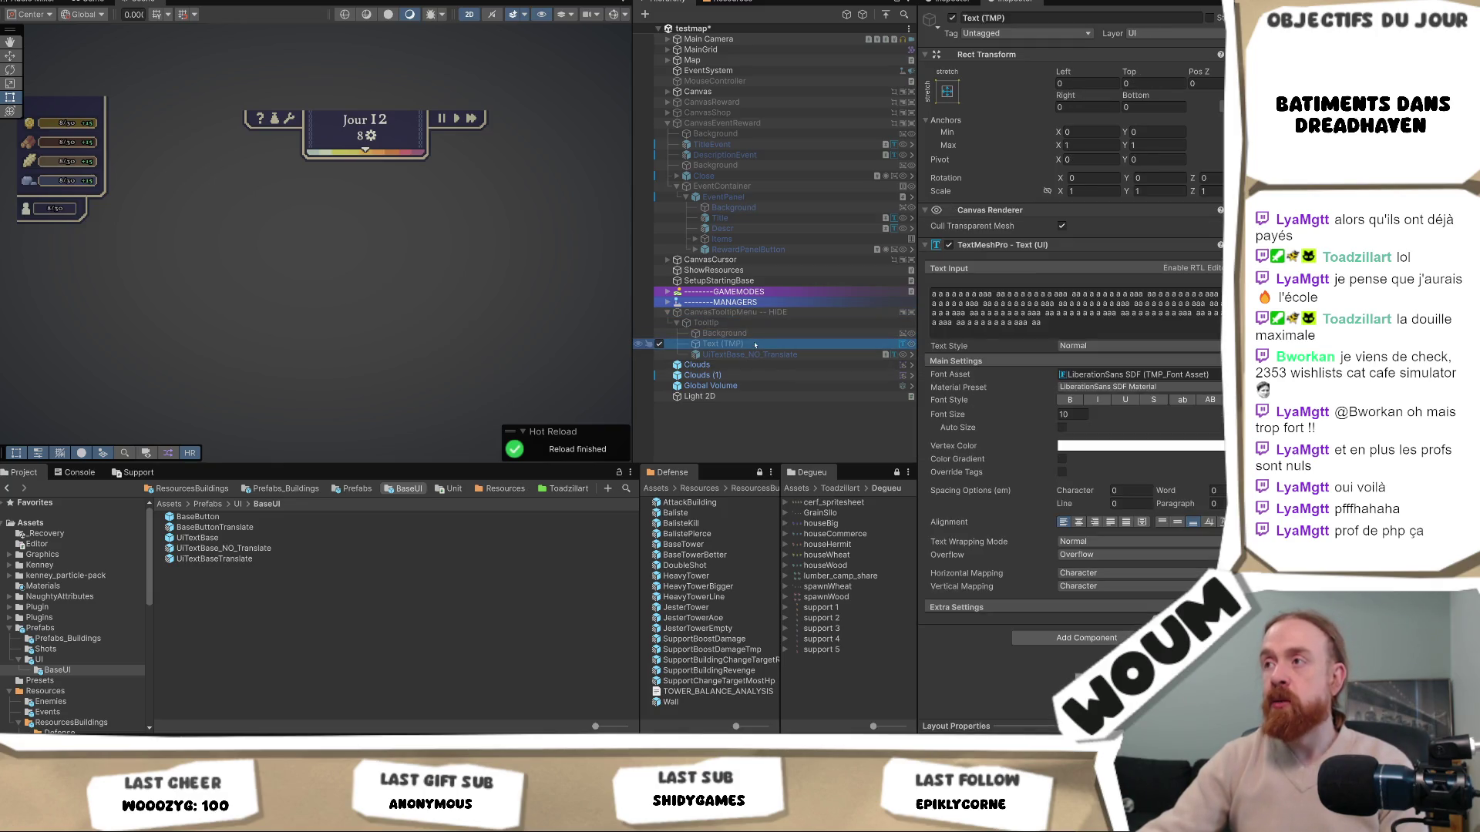
{"action": "right_click", "coordinate": [755, 346]}
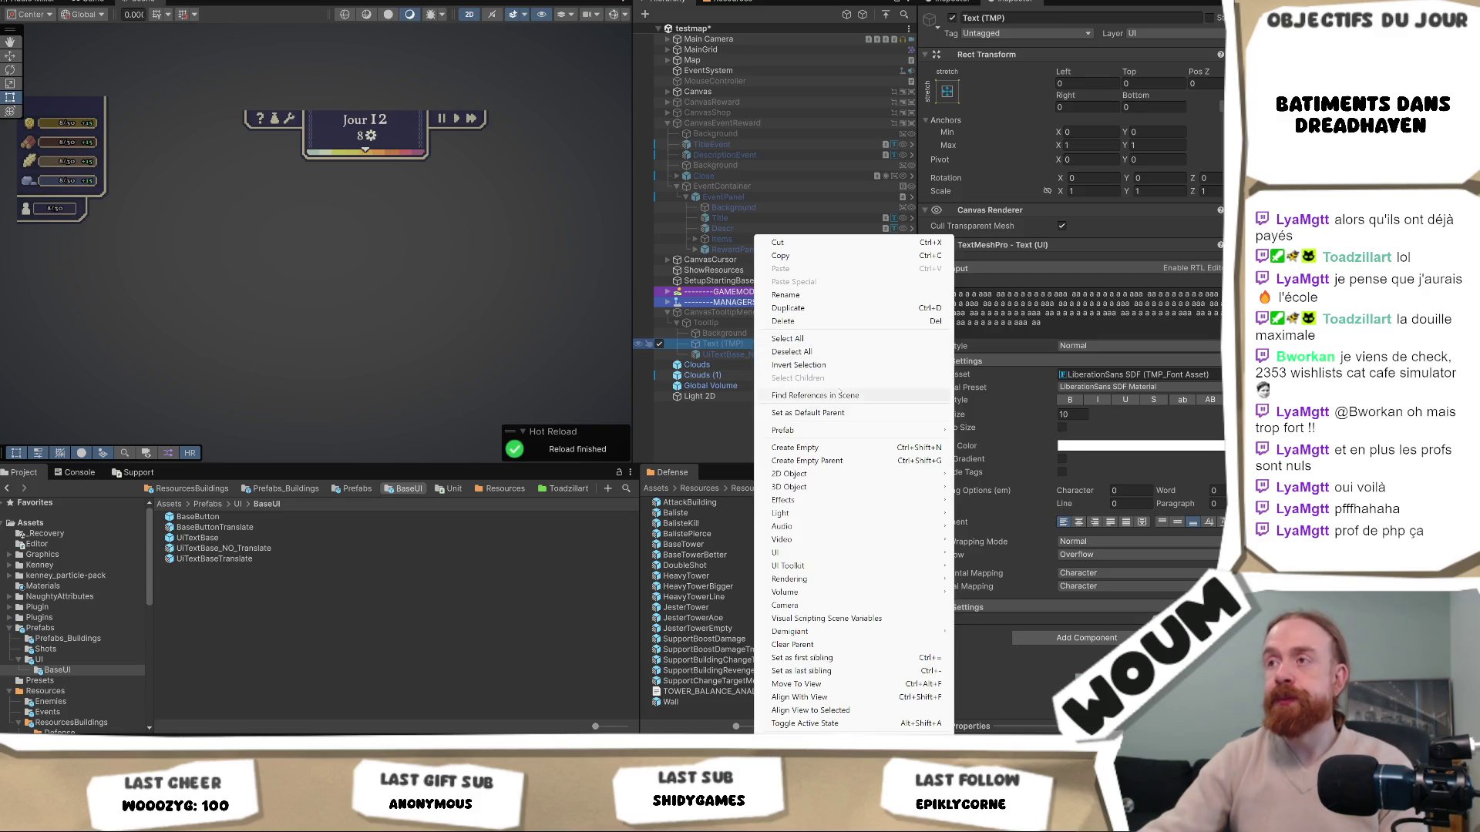
{"action": "left_click", "coordinate": [816, 396]}
{"action": "key", "text": "Up"}
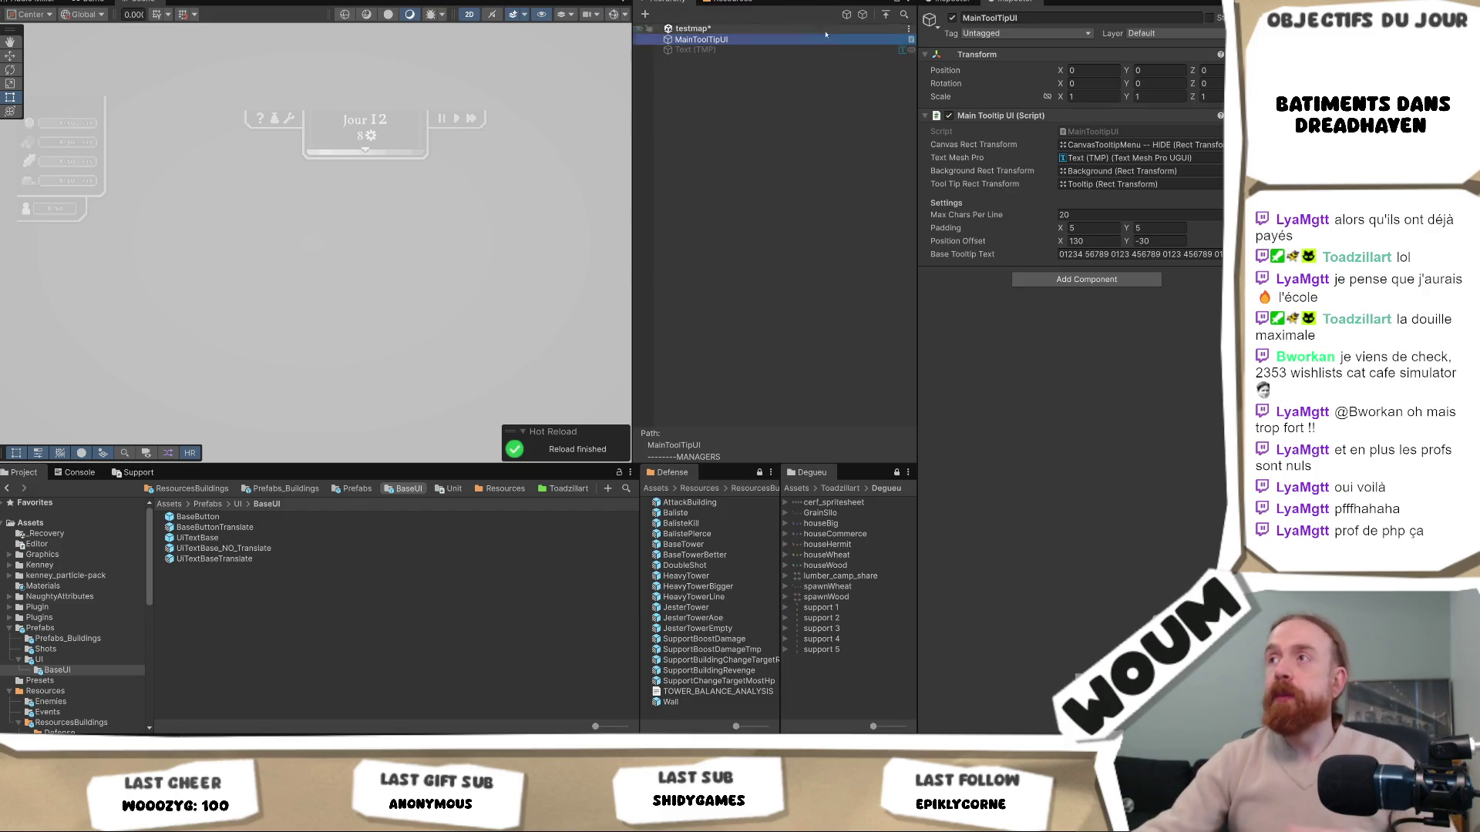
{"action": "left_click", "coordinate": [906, 15]}
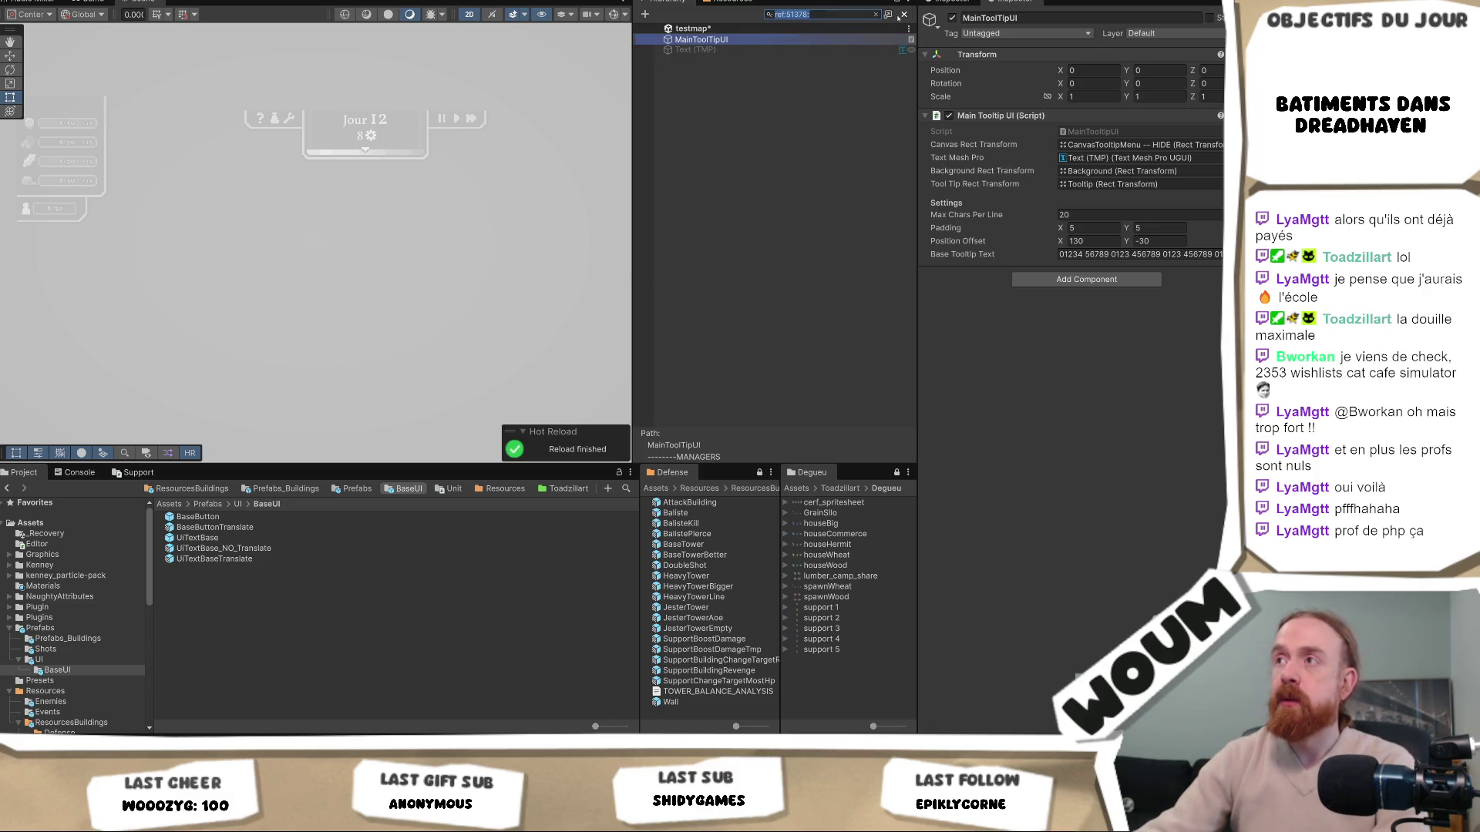
{"action": "left_click", "coordinate": [876, 14]}
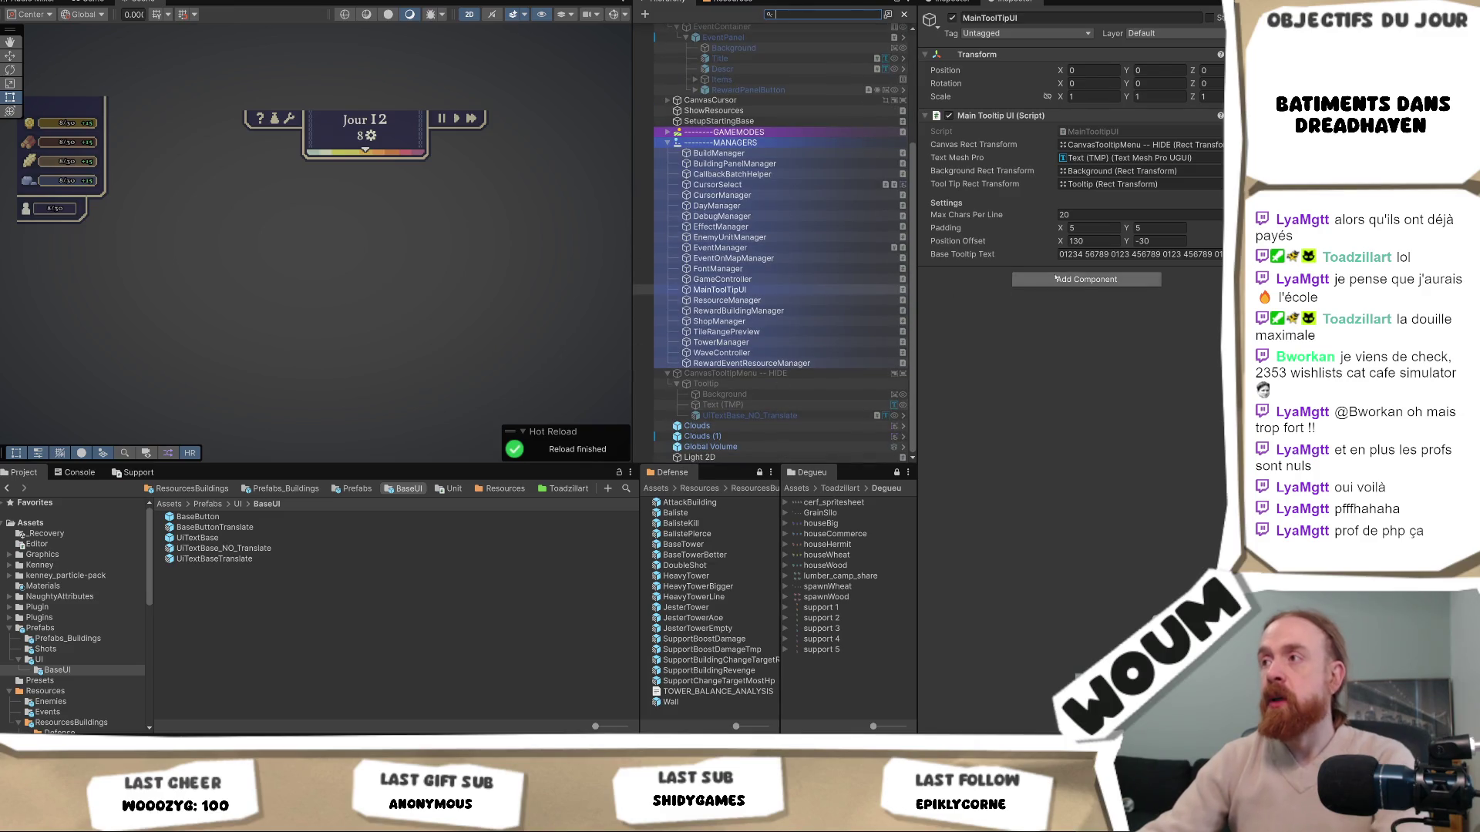
Assign UITextBase_NO_Translate to MainToolTipUI's Text Mesh Pro field
{"action": "left_click", "coordinate": [1125, 157]}
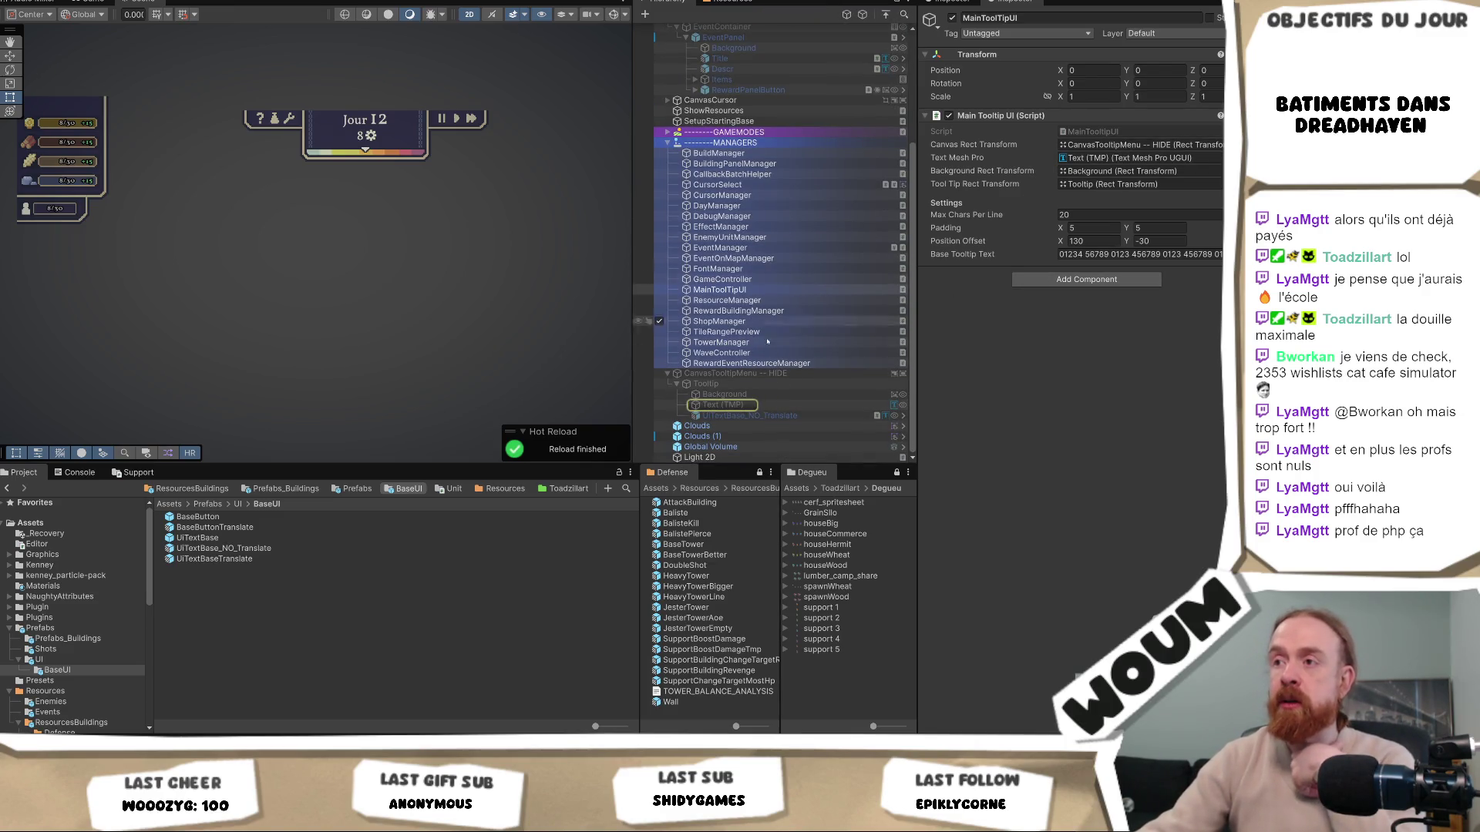
{"action": "left_click_drag", "start_coordinate": [729, 417], "coordinate": [1118, 160]}
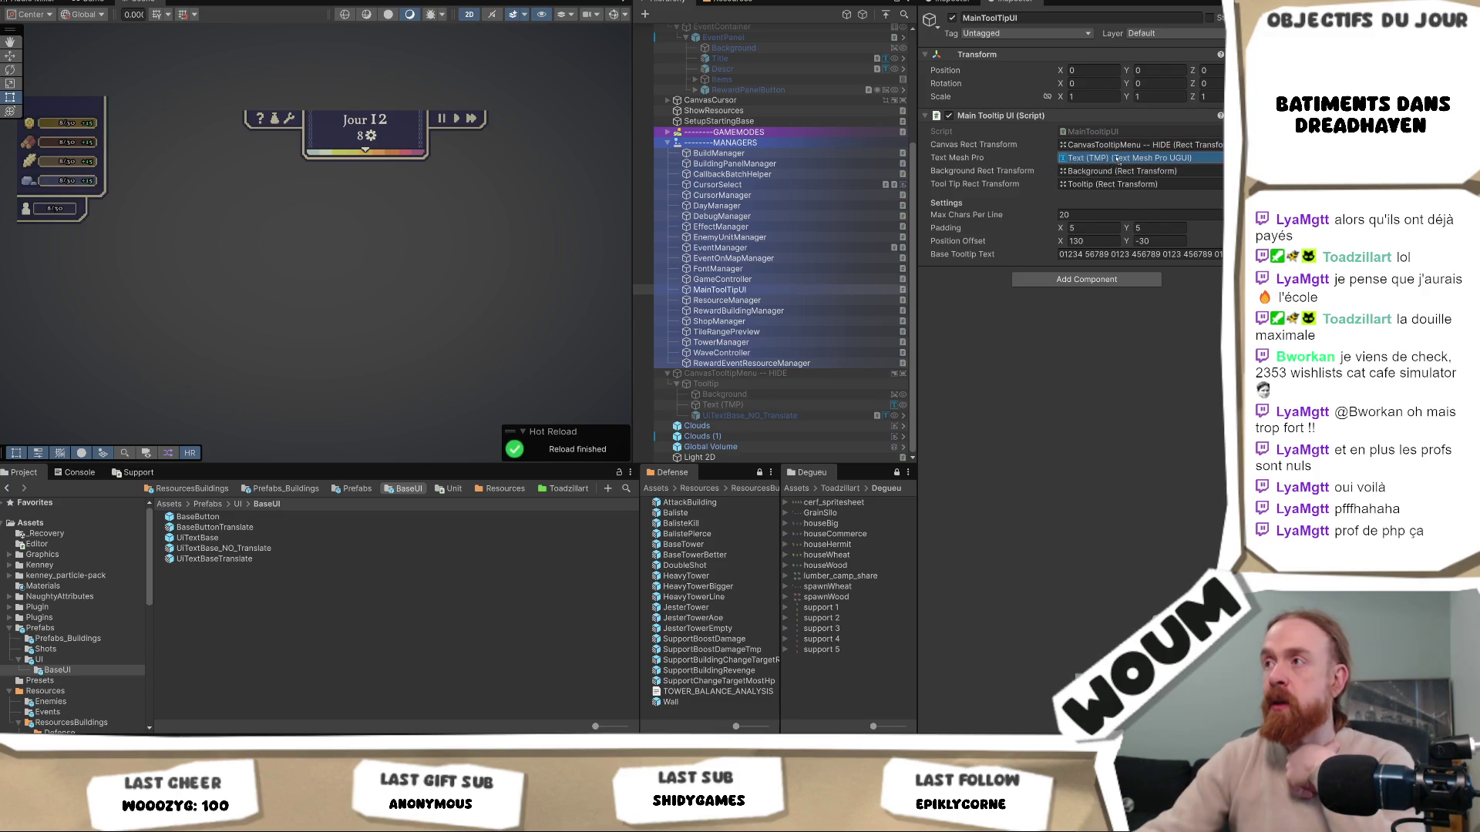
{"action": "left_click", "coordinate": [748, 415]}
Rename UITextBase_NO_Translate to TextTooltip and delete the old Text (TMP) object
{"action": "type", "text": "TextTooltu"}
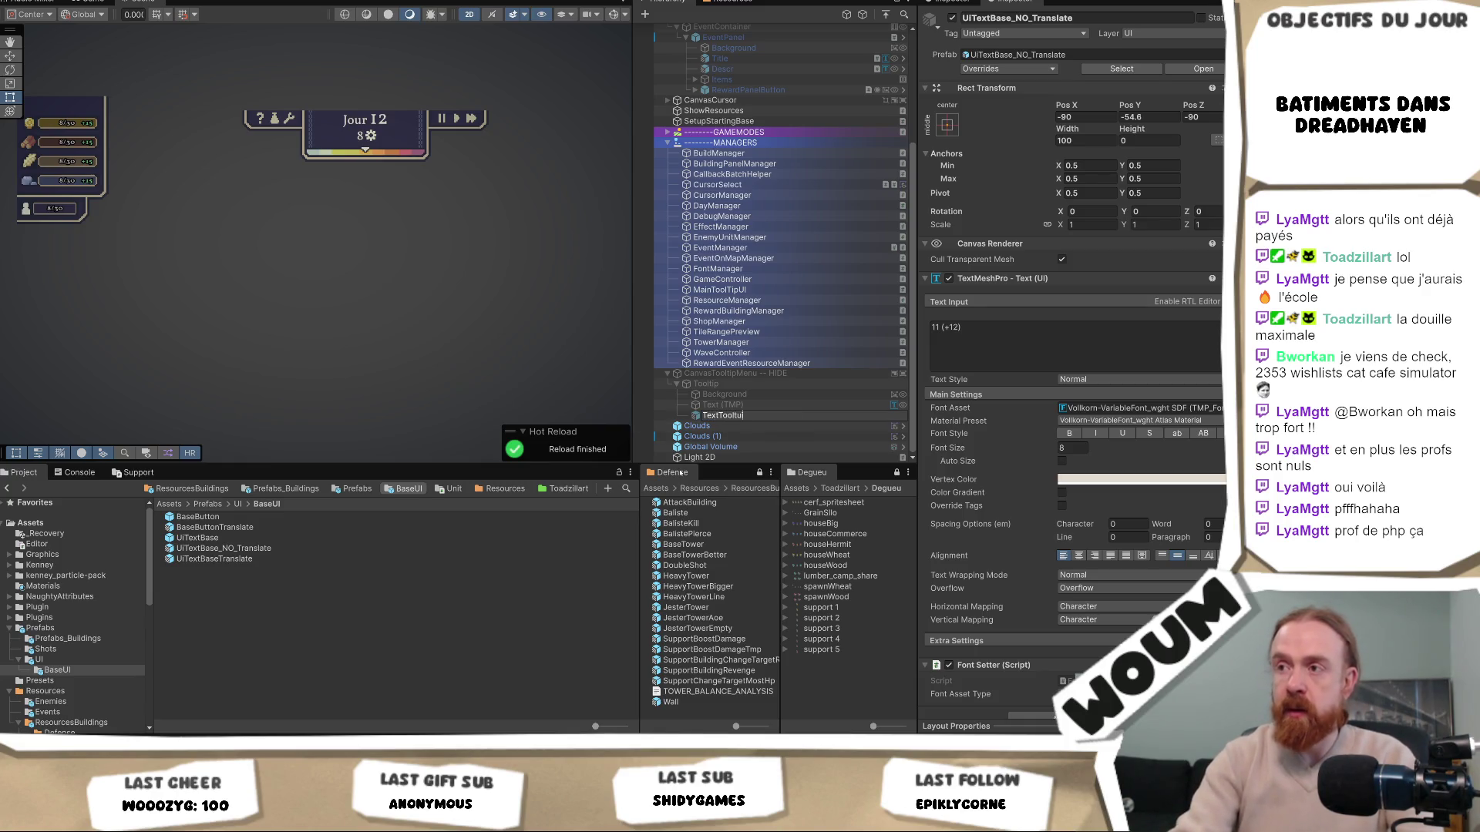
{"action": "type", "text": "ip"}
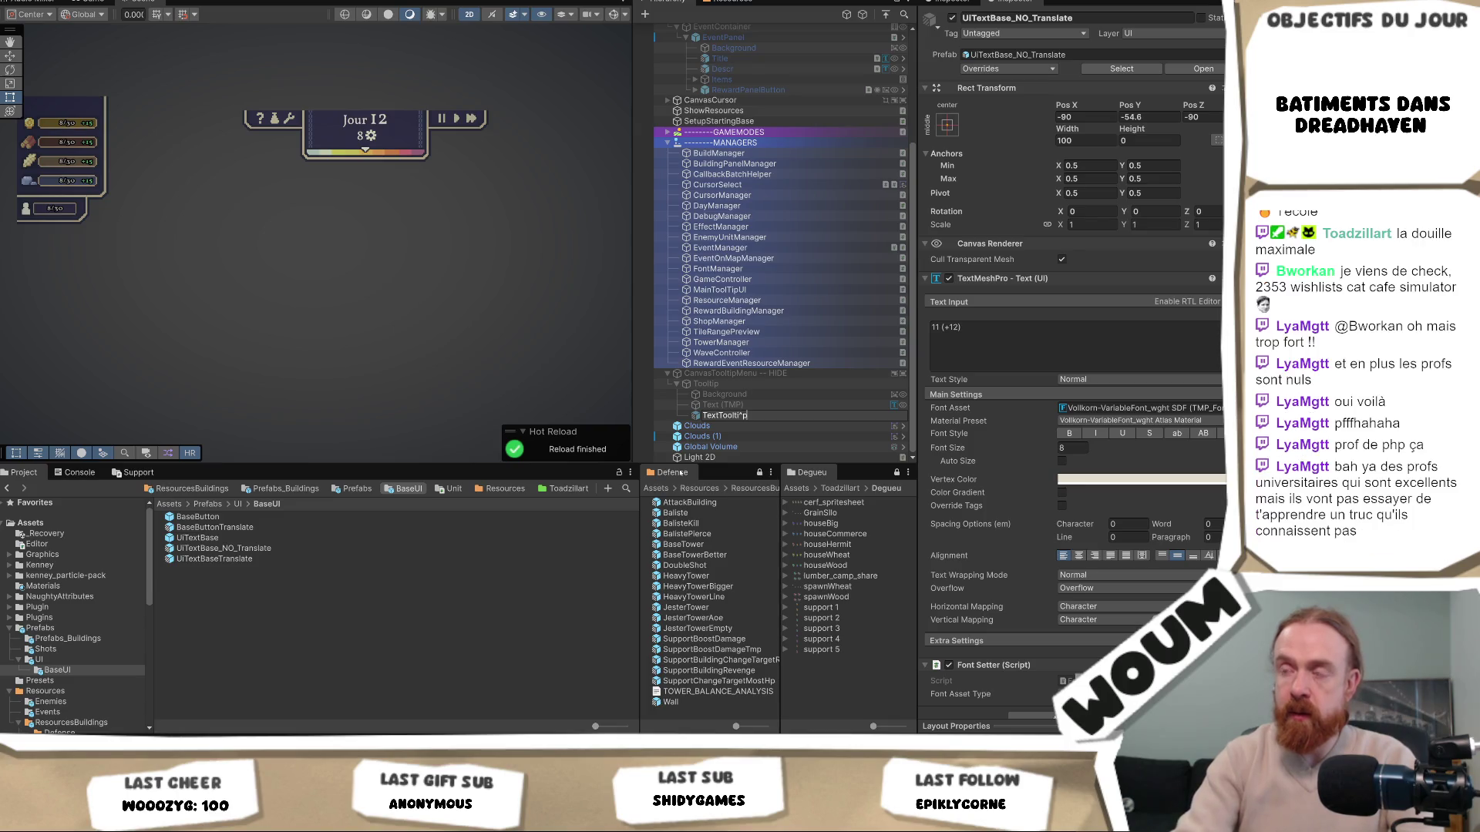
{"action": "key", "text": "Return"}
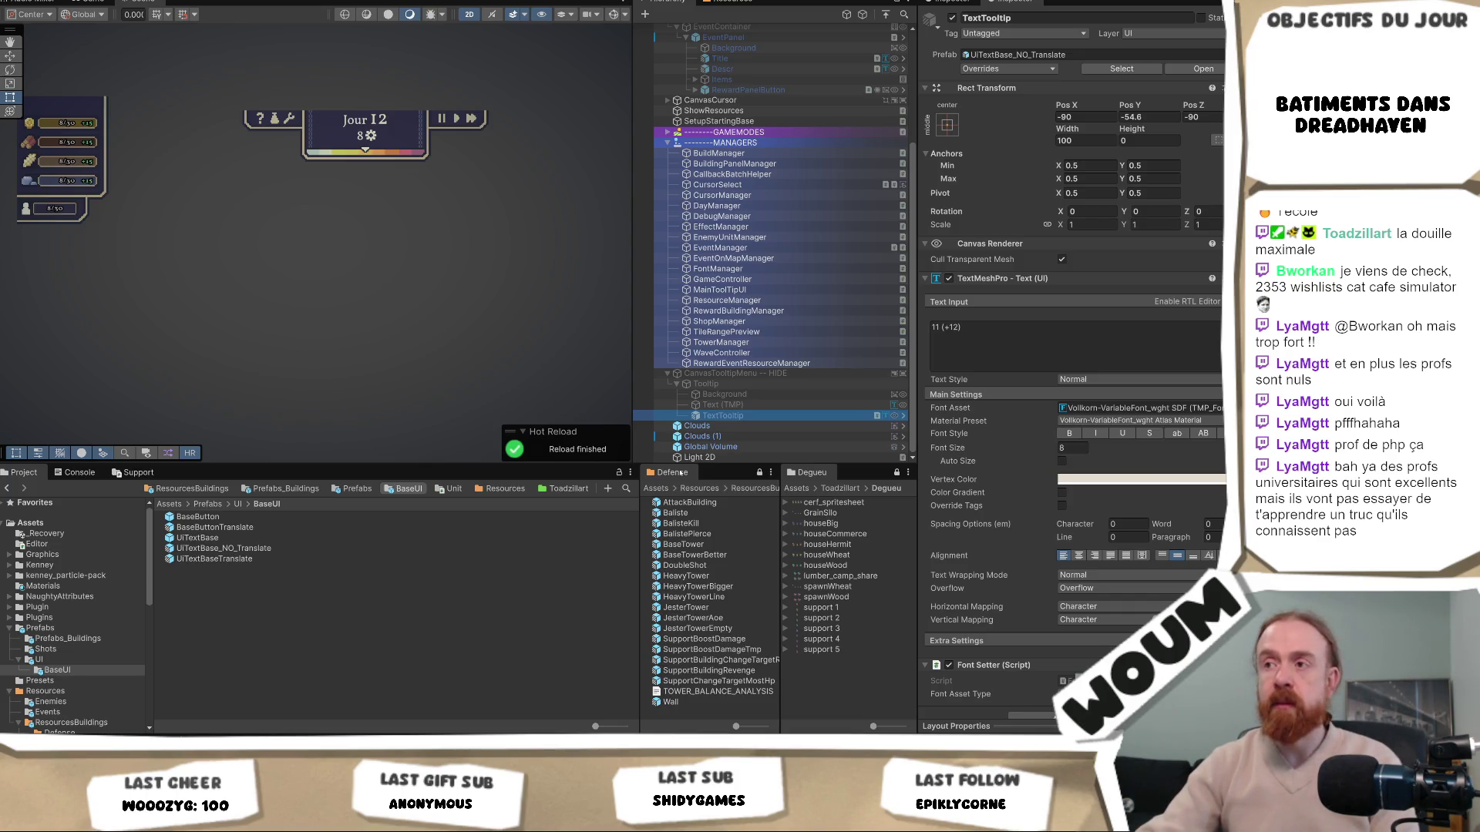
{"action": "left_click", "coordinate": [799, 406]}
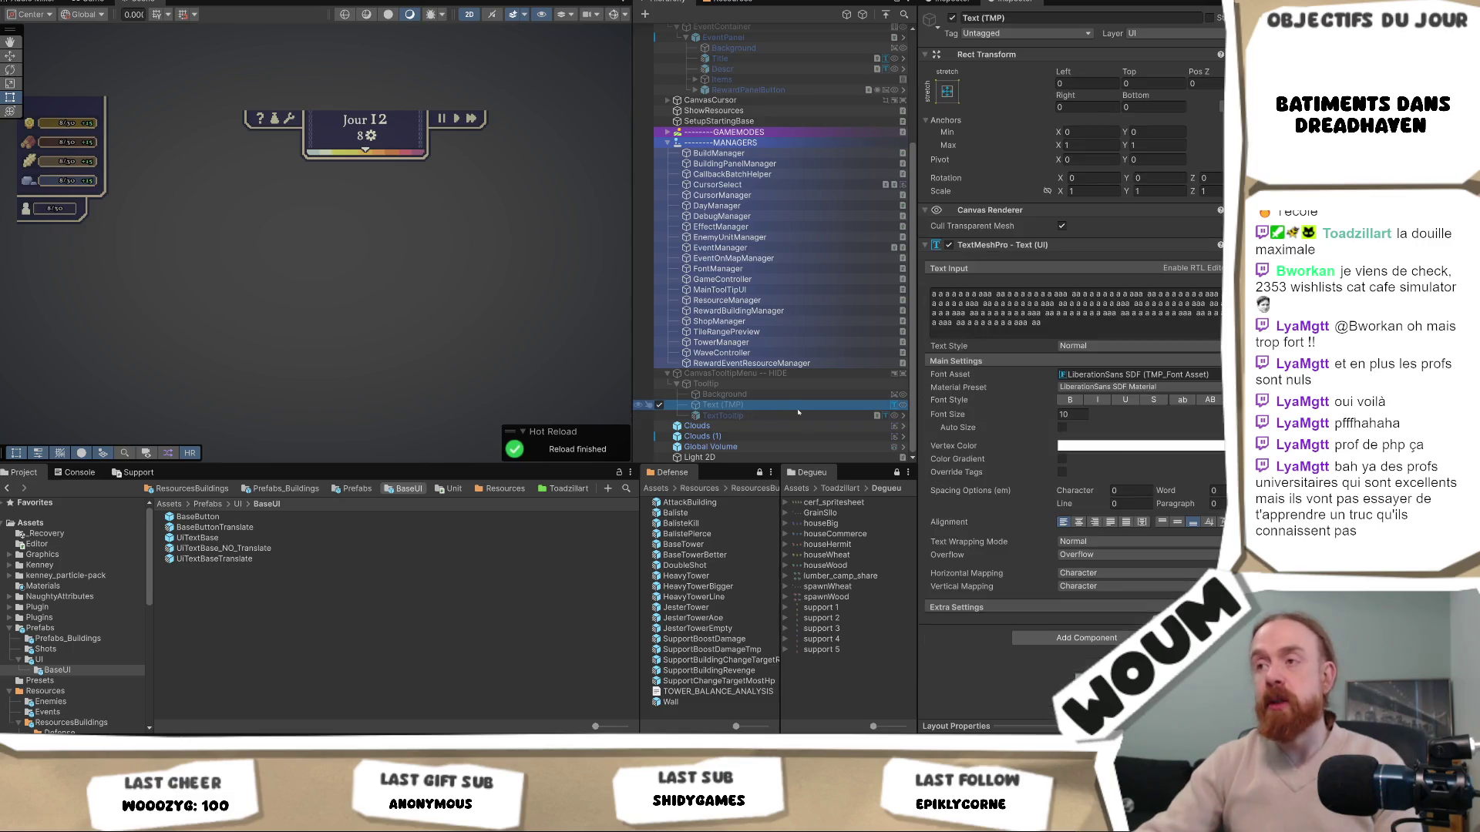
{"action": "key", "text": "Delete"}
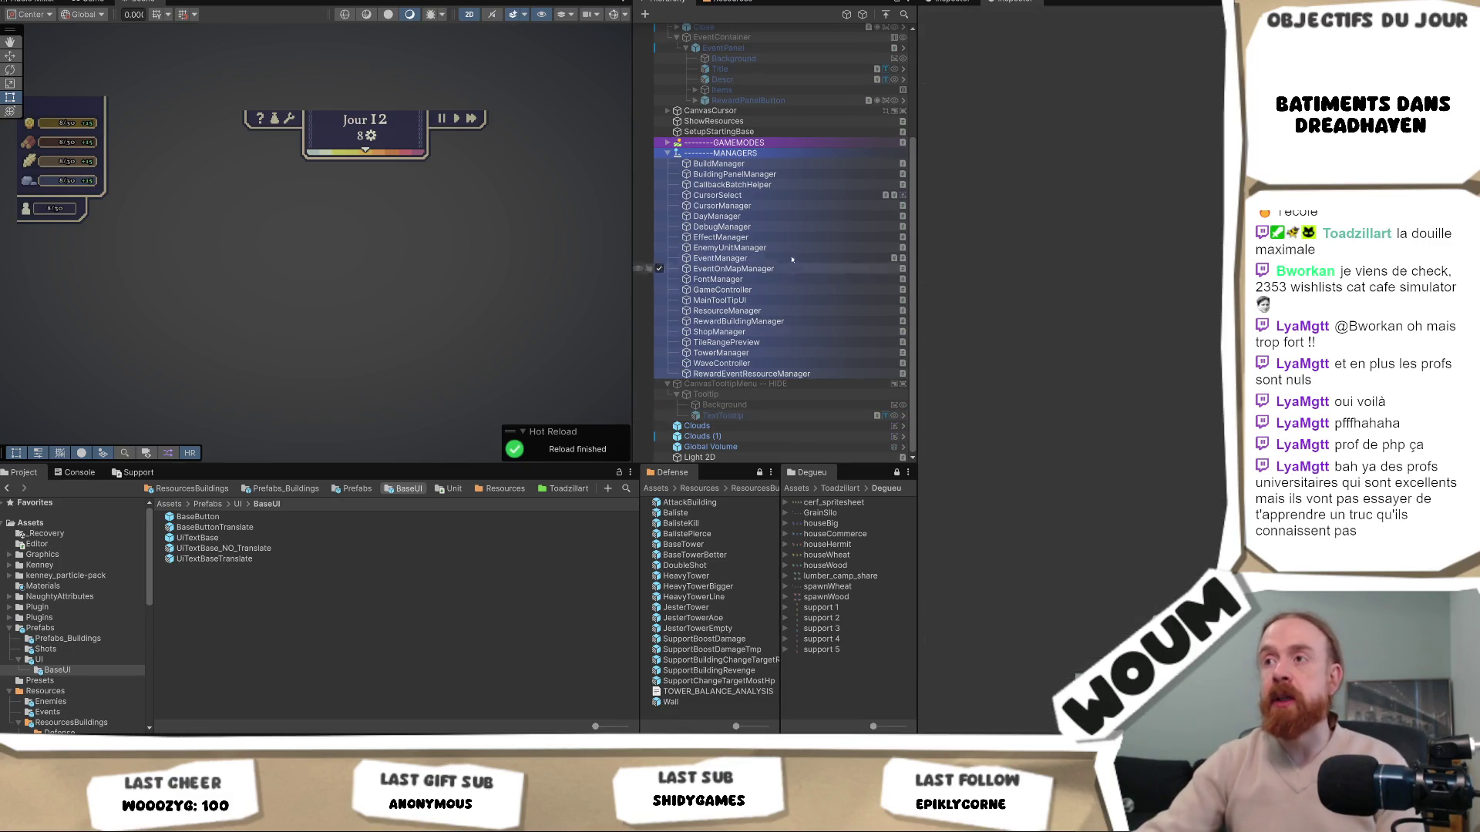
Review TextTooltip's TextMeshPro settings (text '11 (+12)', size 8), then switch to the running game
{"action": "left_click", "coordinate": [760, 415]}
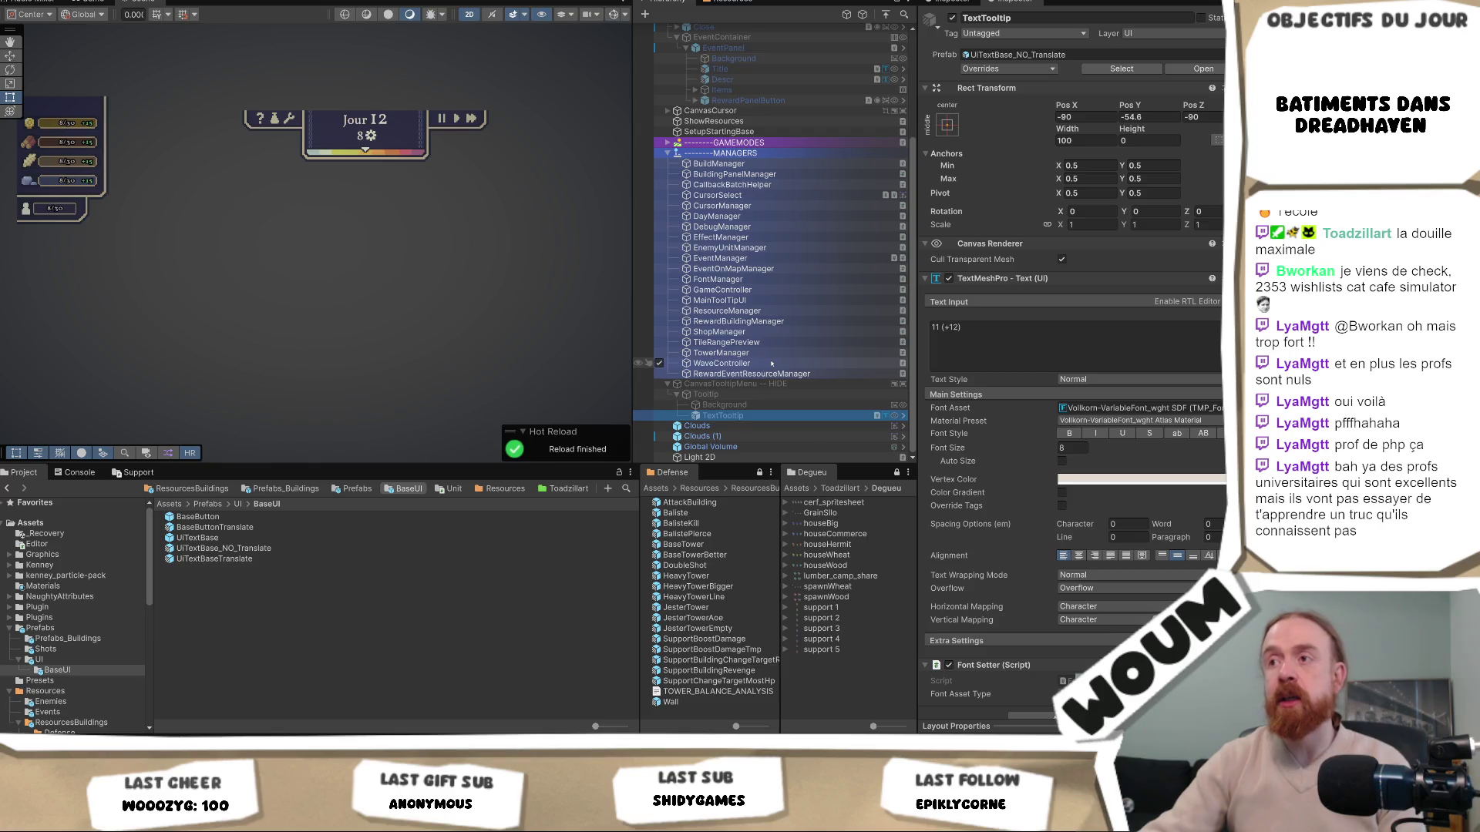
{"action": "scroll", "coordinate": [1168, 489], "scroll_direction": "down", "scroll_amount": 1}
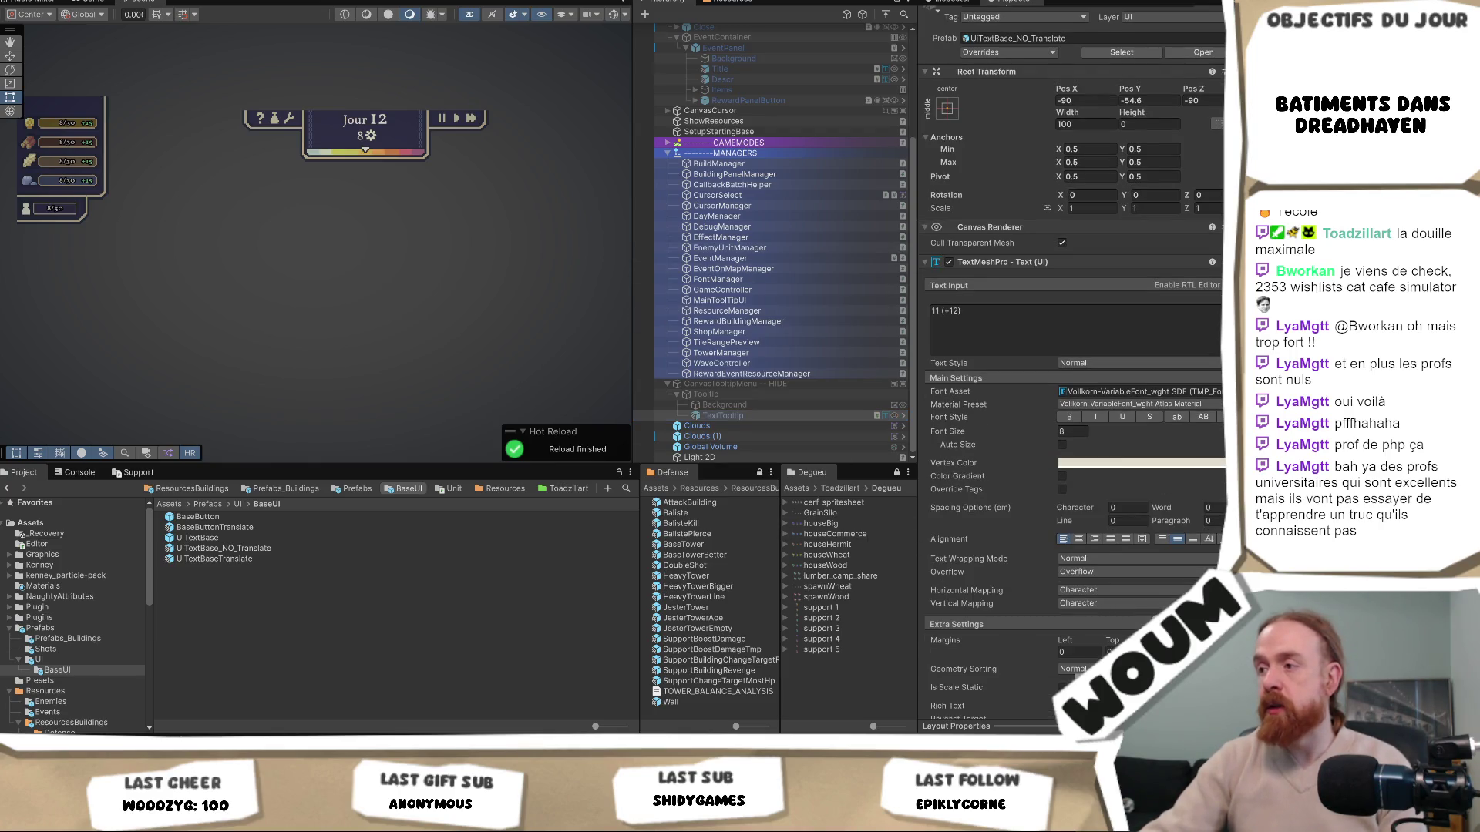
{"action": "scroll", "coordinate": [1002, 540], "scroll_direction": "down", "scroll_amount": 5}
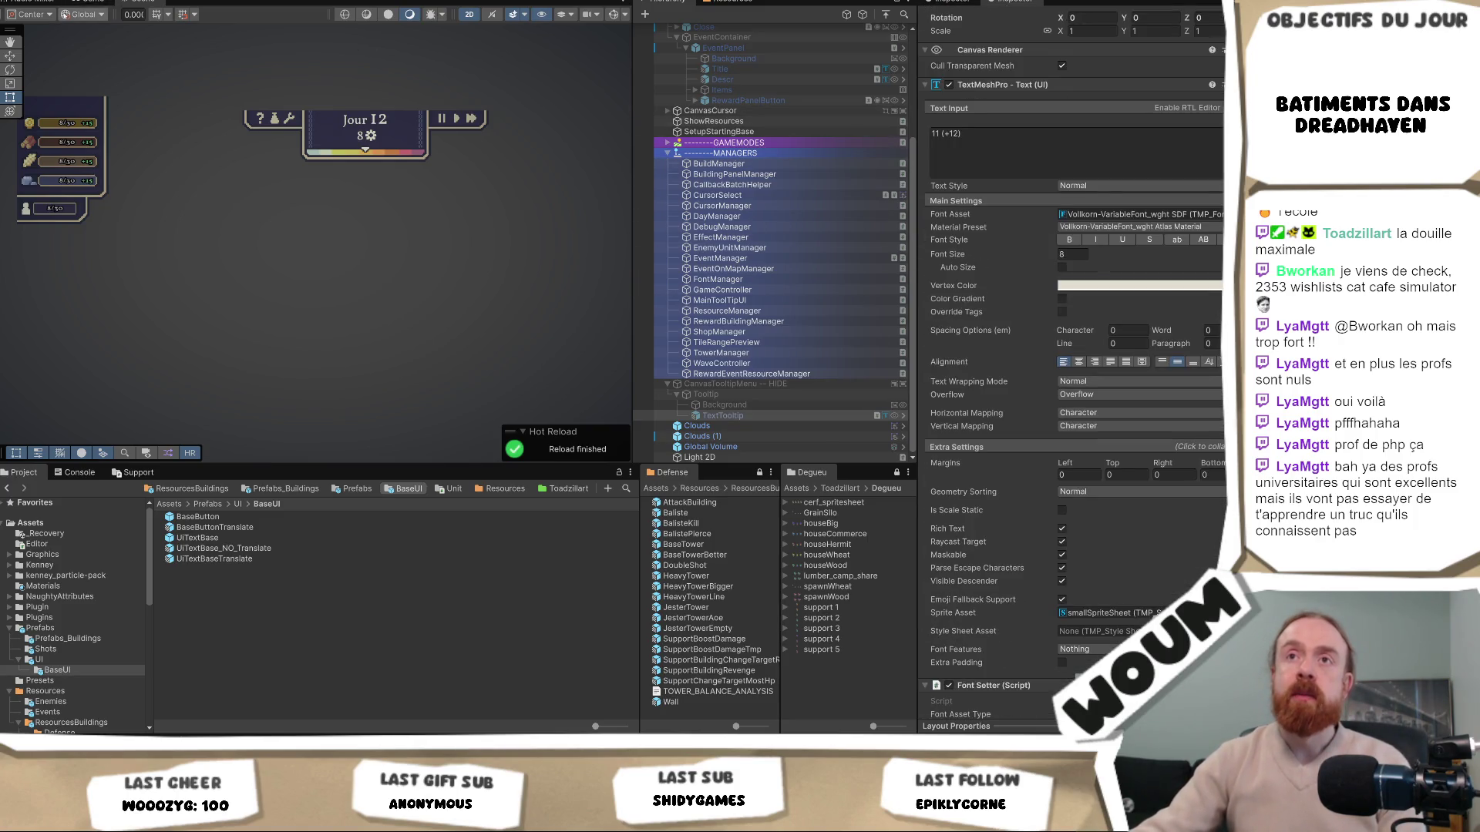
{"action": "left_click", "coordinate": [97, 2]}
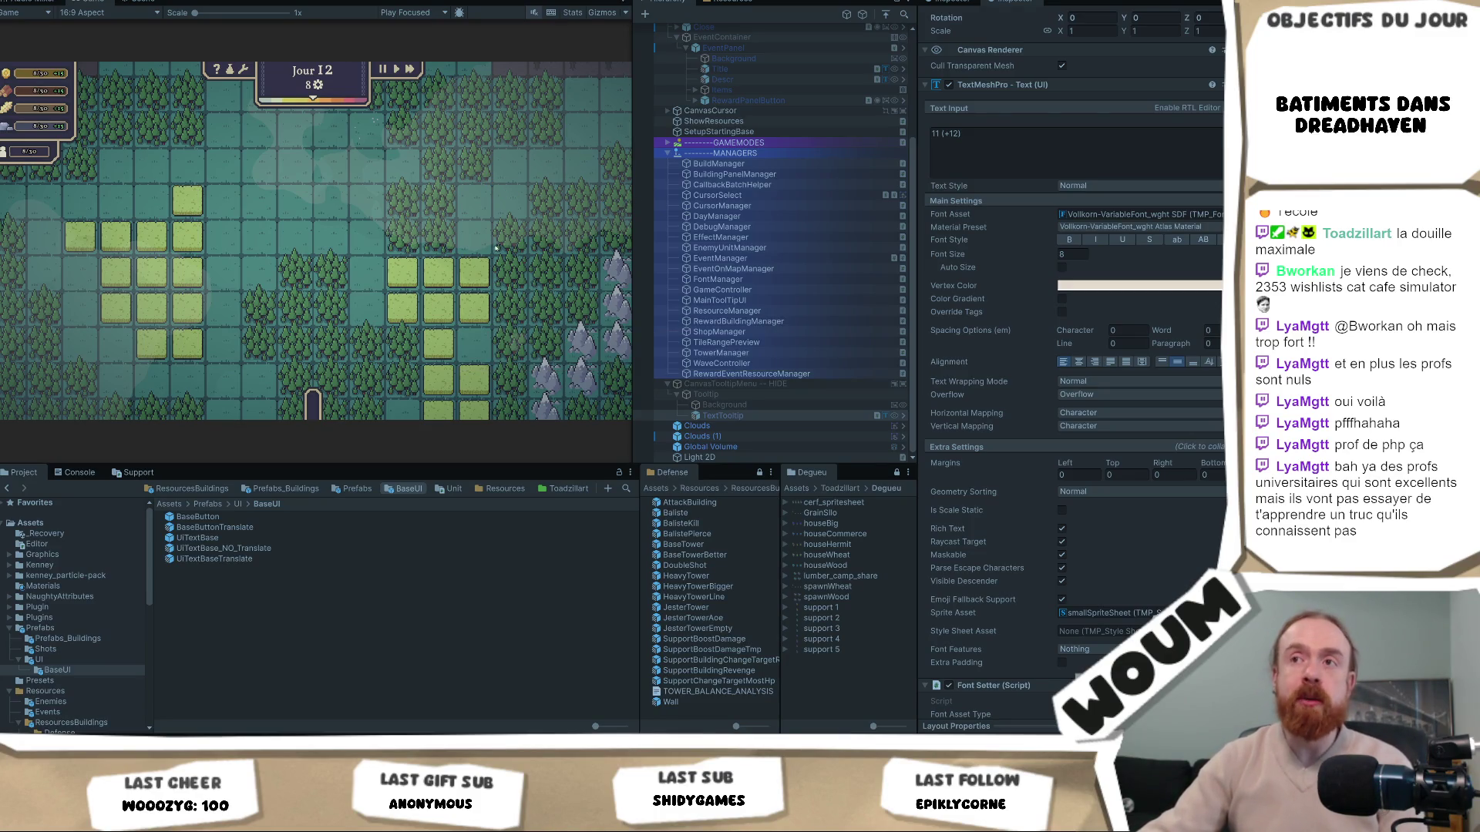
Take the middle reward and place the Jester Tower to check its tooltip
{"action": "left_click", "coordinate": [321, 358]}
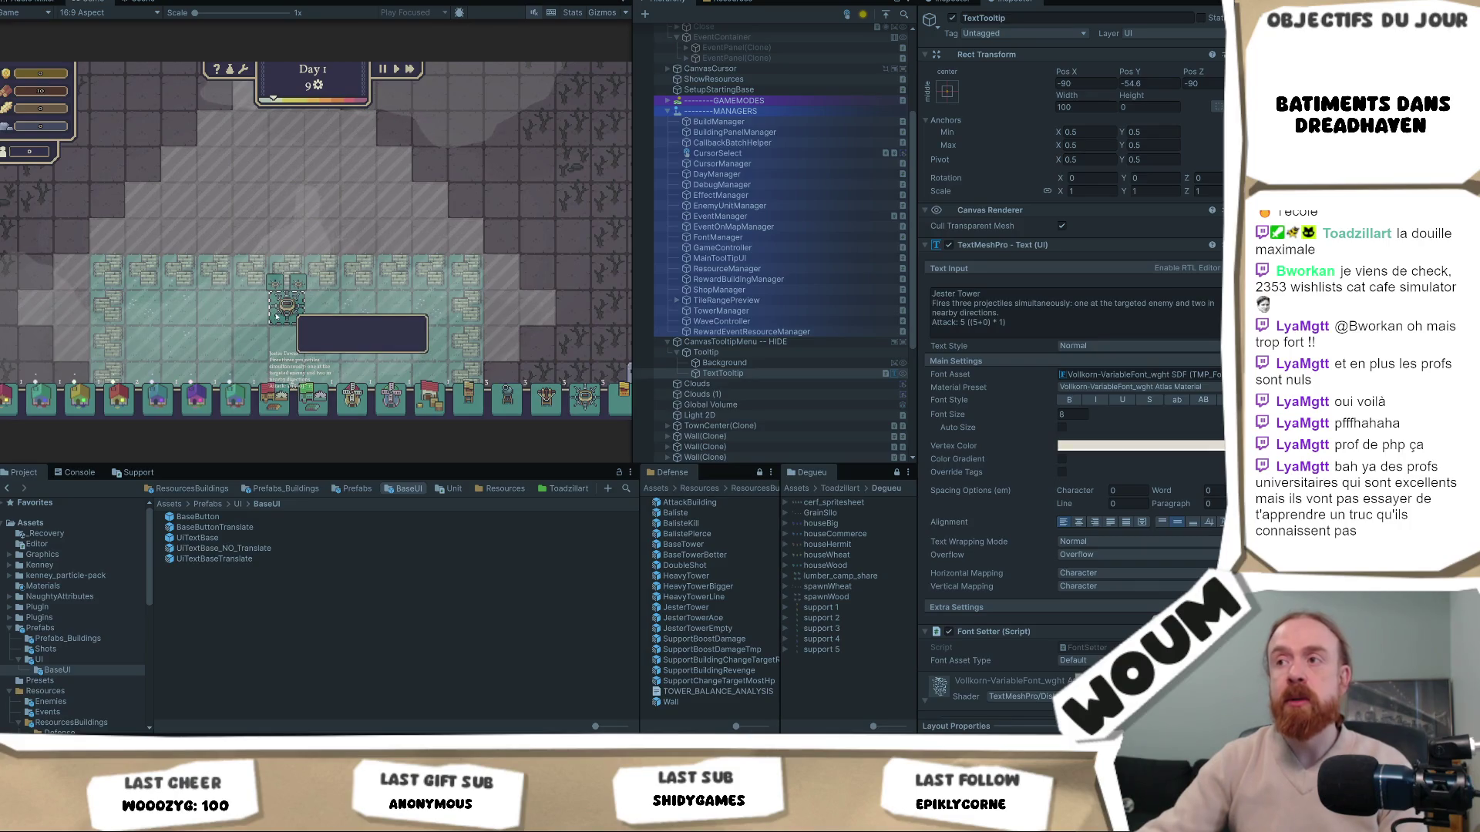
{"action": "left_click", "coordinate": [276, 316]}
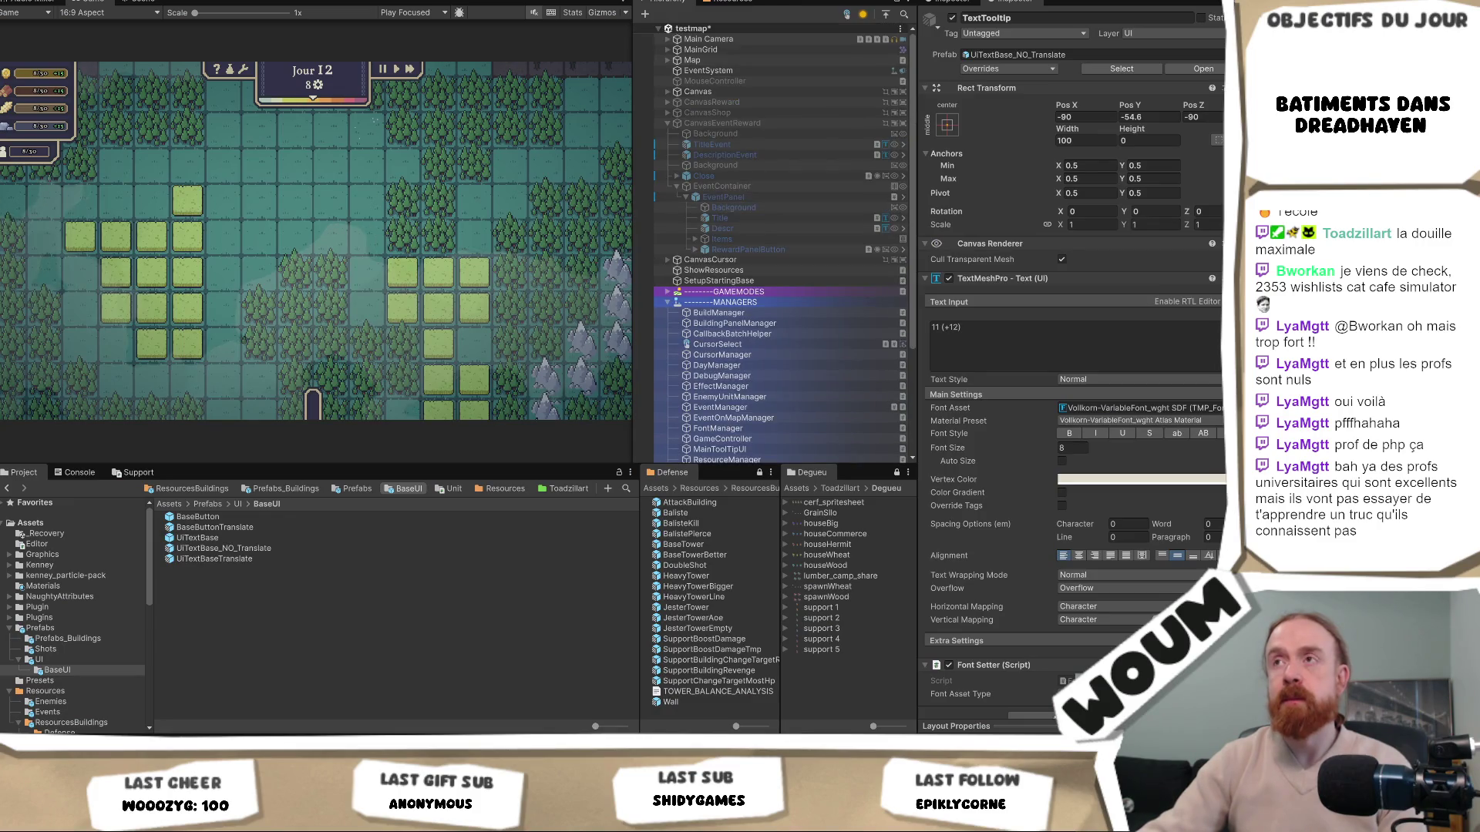
Reopen testmap from the recent scenes, answering the modified-scene prompt, and expand MANAGERS
{"action": "key", "text": "alt+f"}
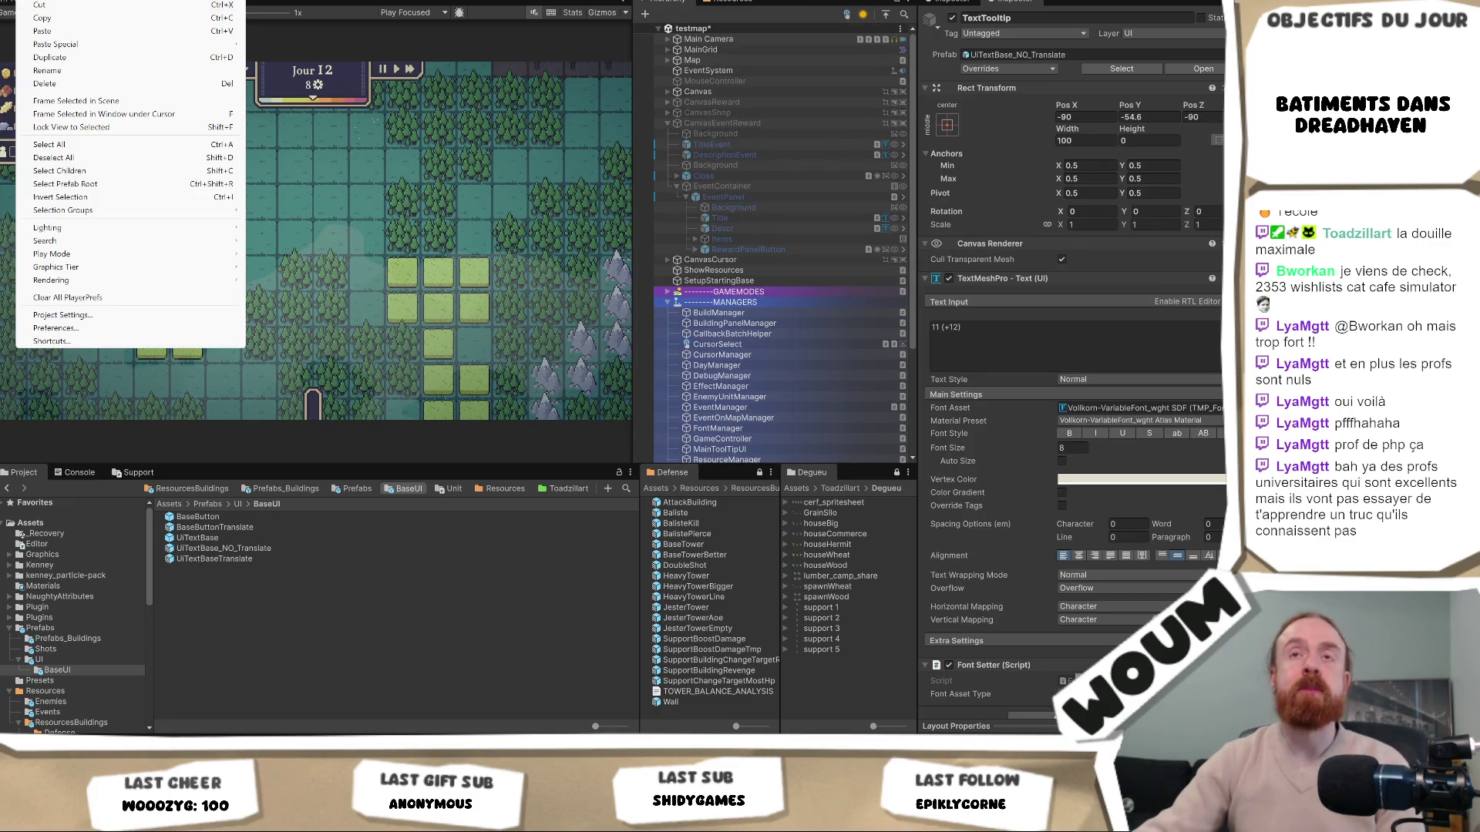
{"action": "mouse_move", "coordinate": [85, 2]}
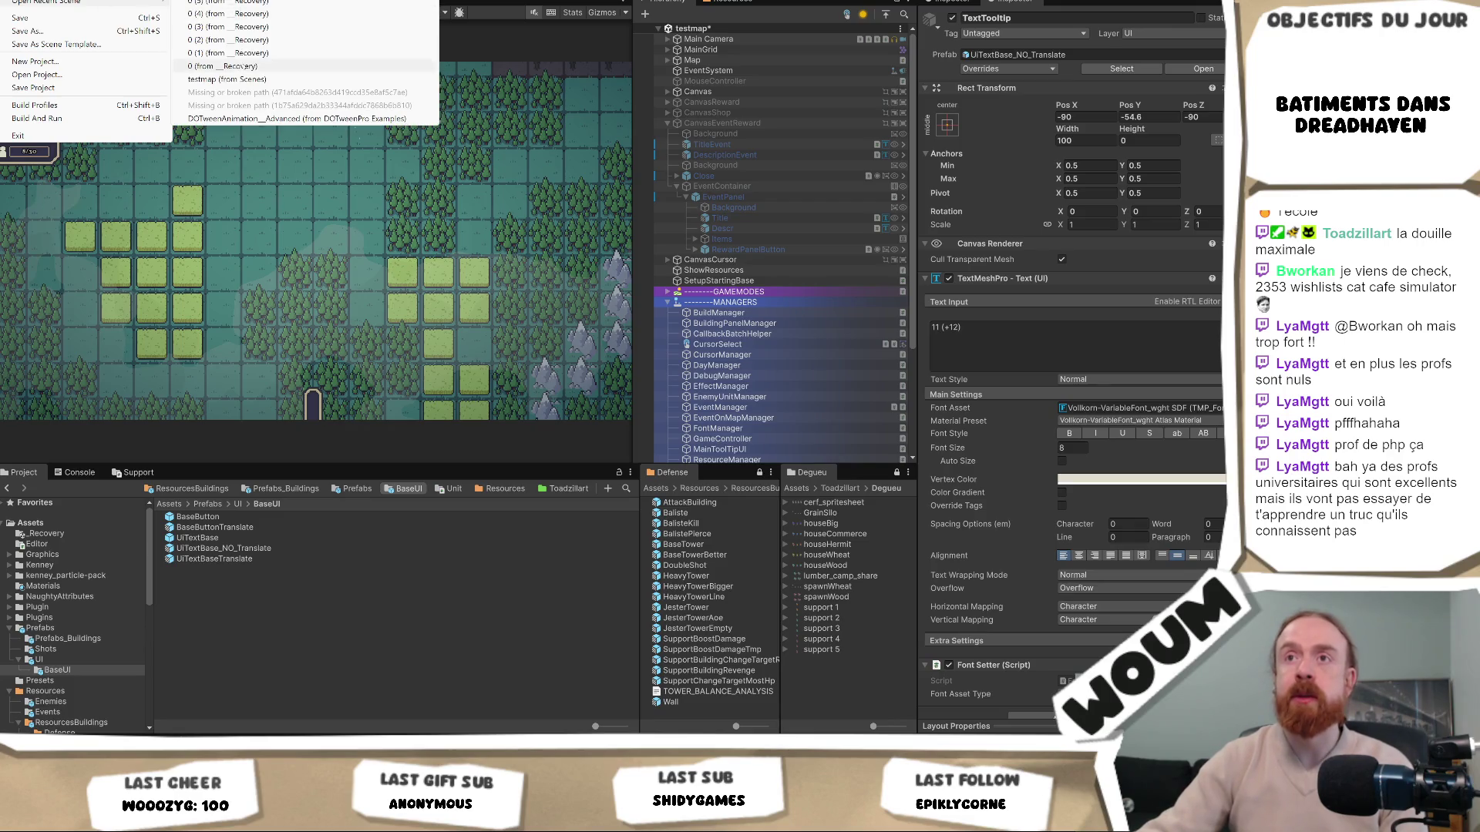
{"action": "left_click", "coordinate": [253, 81]}
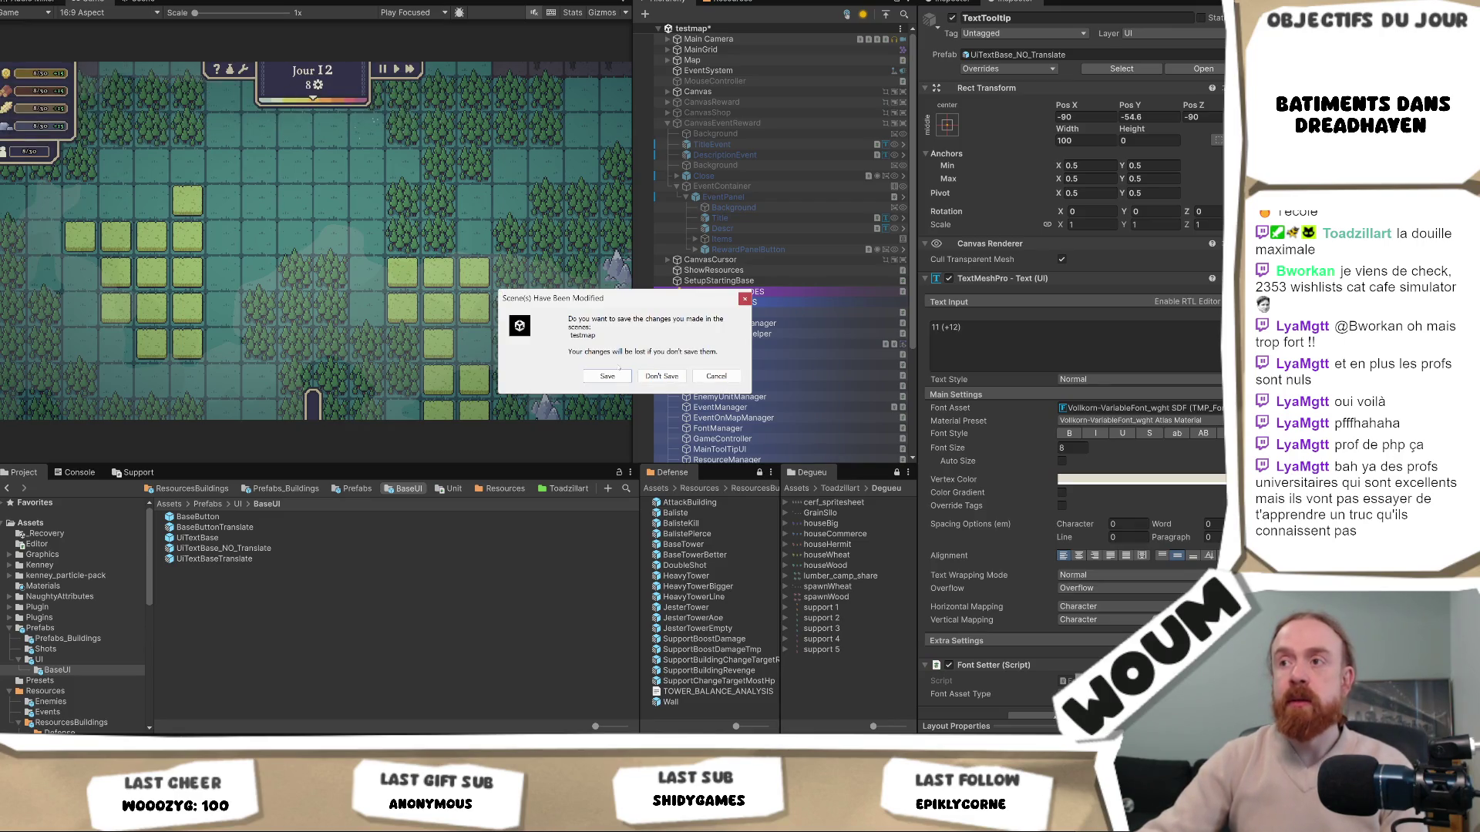
{"action": "left_click", "coordinate": [661, 376]}
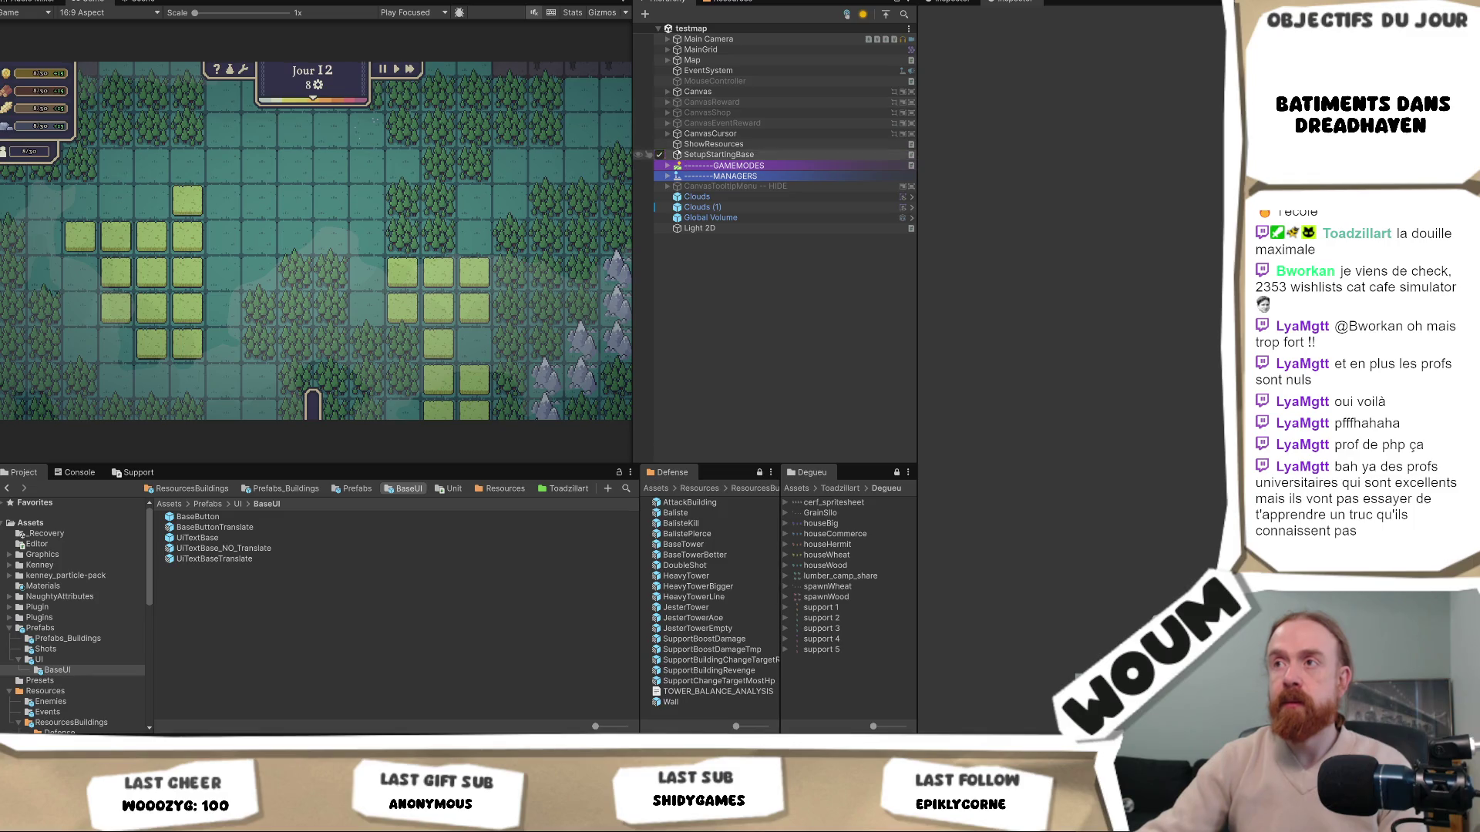
{"action": "left_click", "coordinate": [668, 176]}
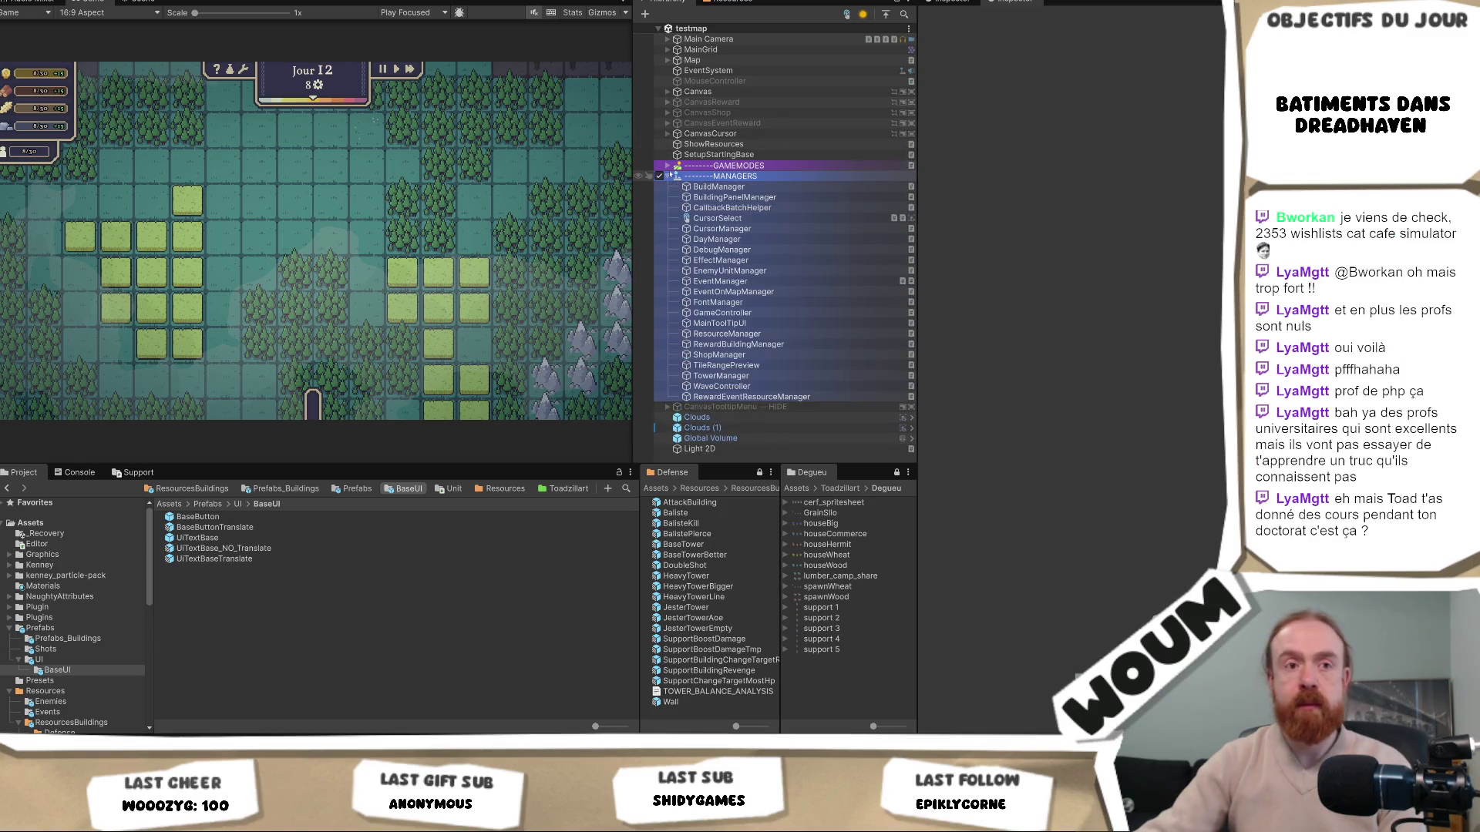
Ping MainToolTipUI's Text (TMP) reference and drop a UITextBase_NO_Translate instance into Tooltip
{"action": "left_click", "coordinate": [765, 330]}
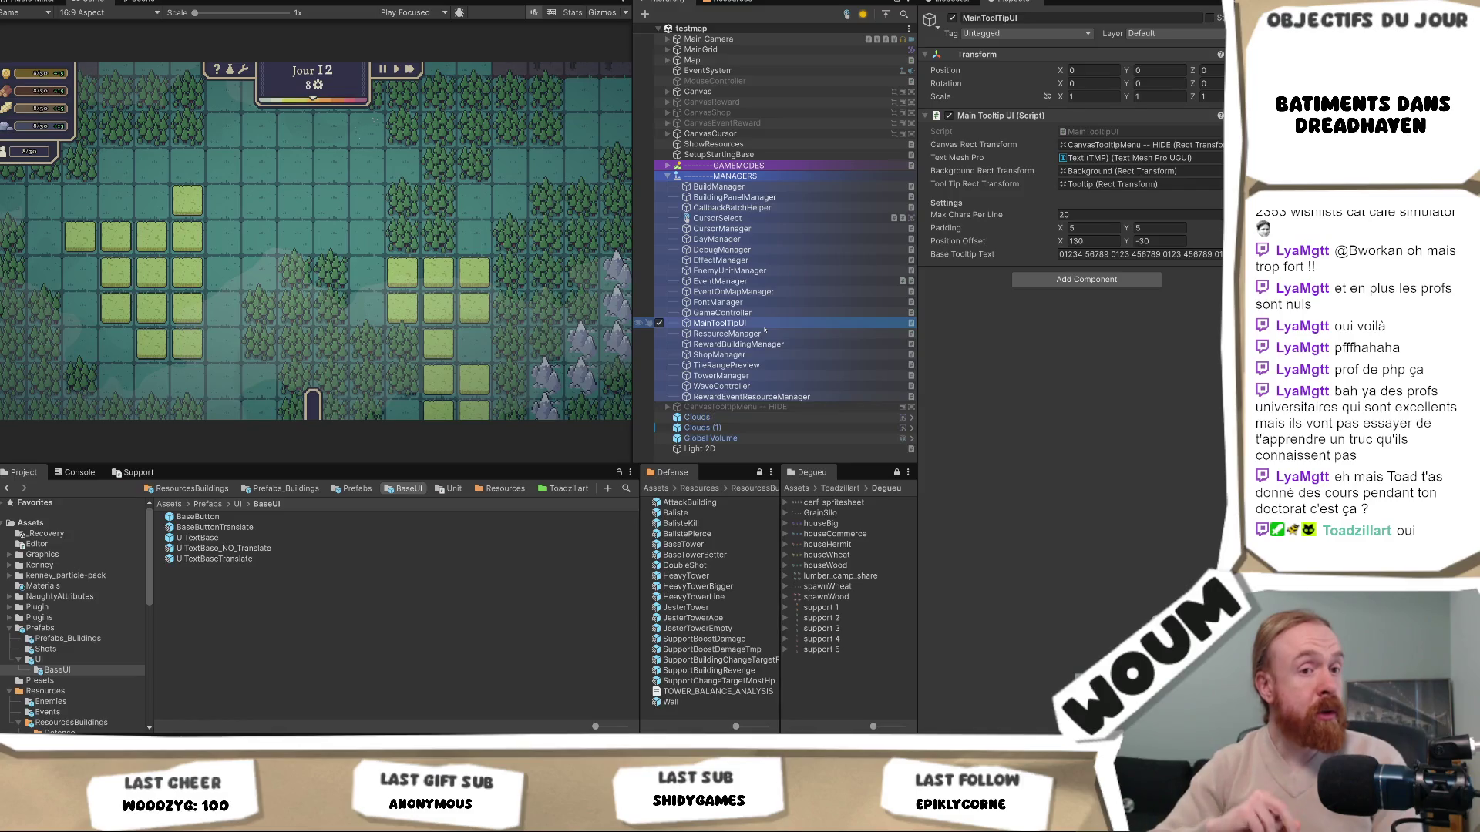
{"action": "left_click", "coordinate": [1094, 158]}
{"action": "scroll", "coordinate": [771, 254], "scroll_direction": "down", "scroll_amount": 1}
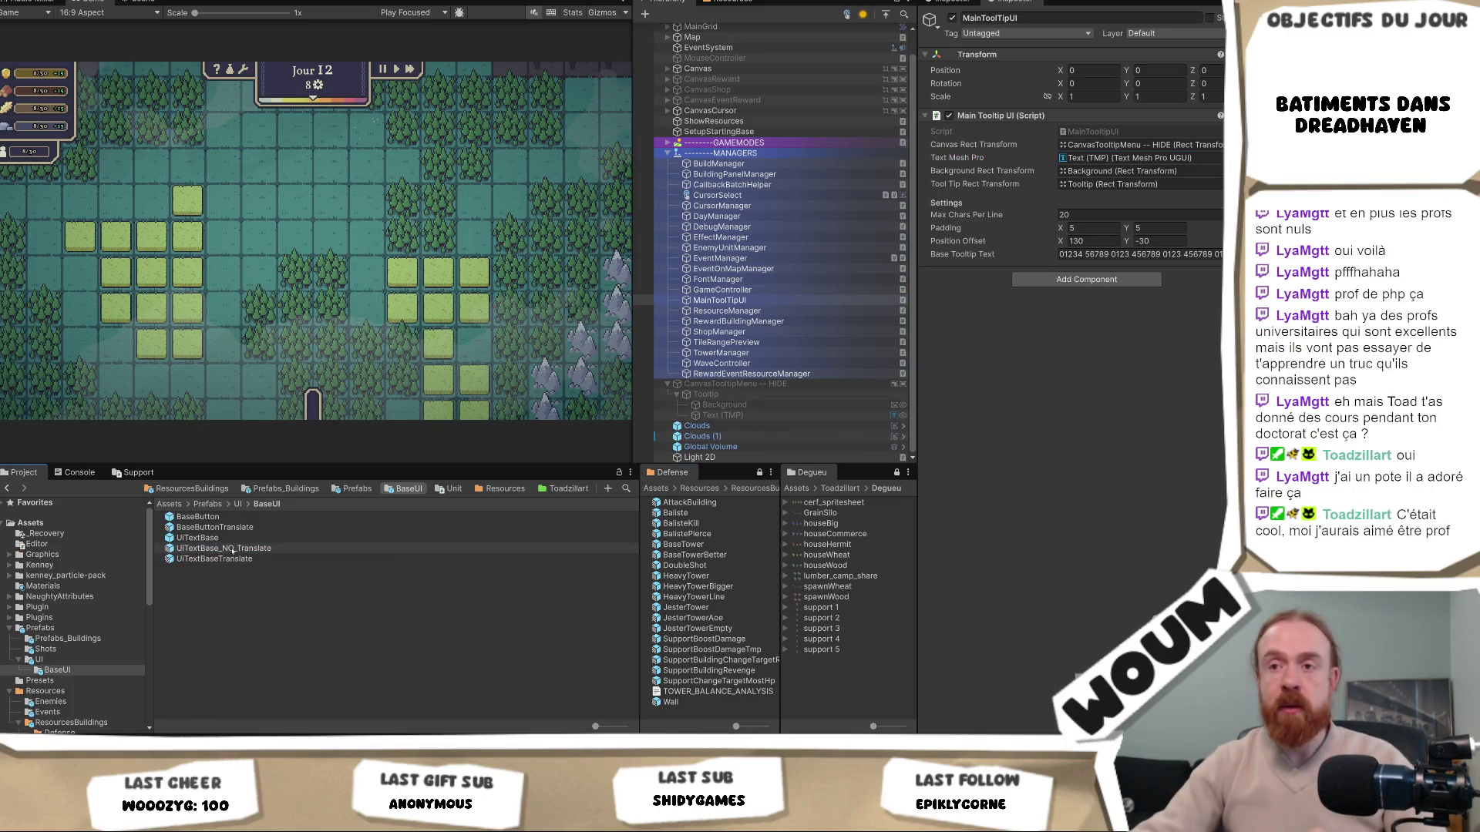
{"action": "left_click_drag", "start_coordinate": [754, 417], "coordinate": [754, 415]}
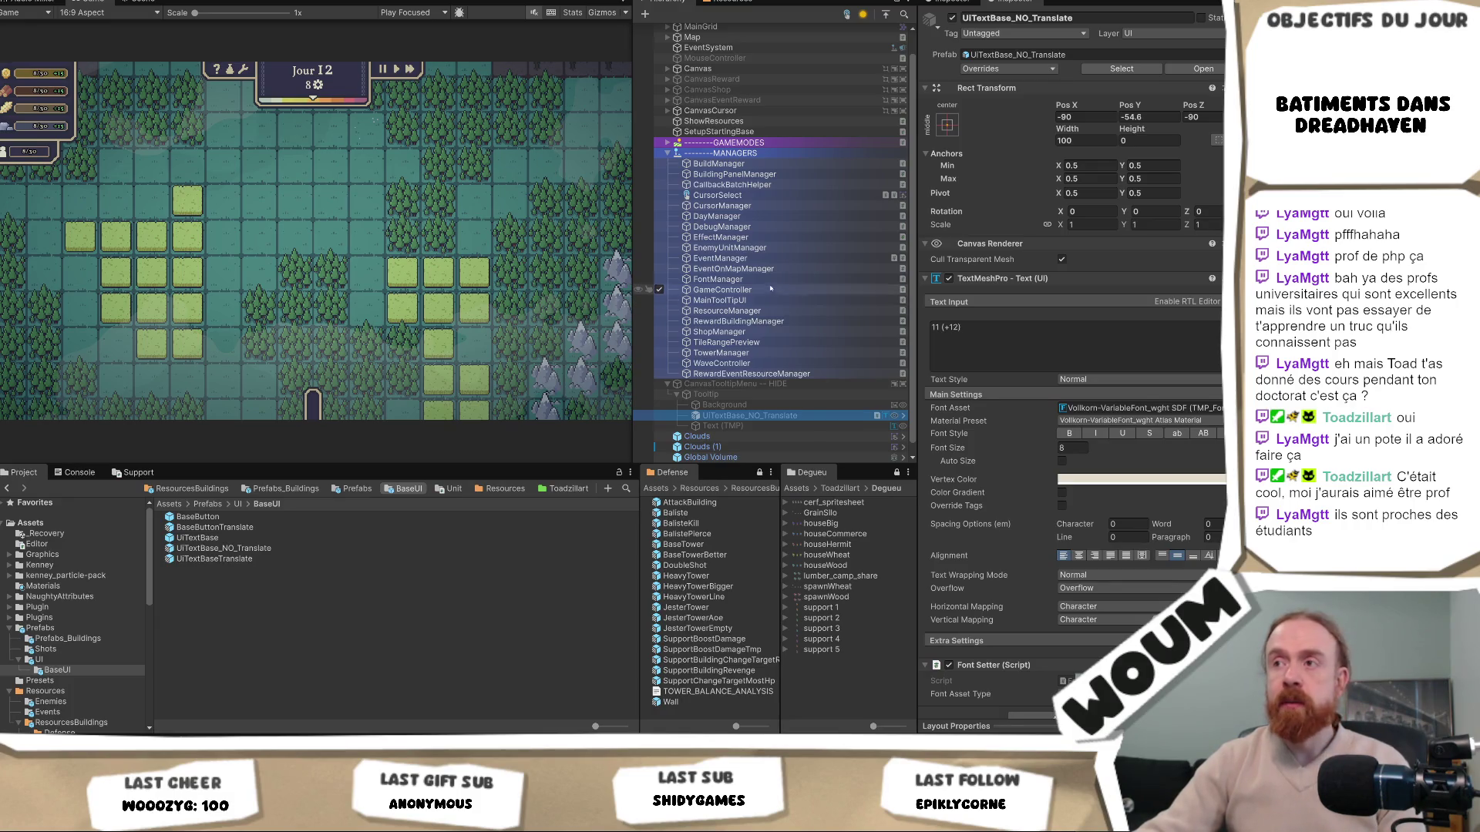
Point MainToolTipUI's Text Mesh Pro field at the new UITextBase_NO_Translate instance
{"action": "left_click", "coordinate": [766, 301]}
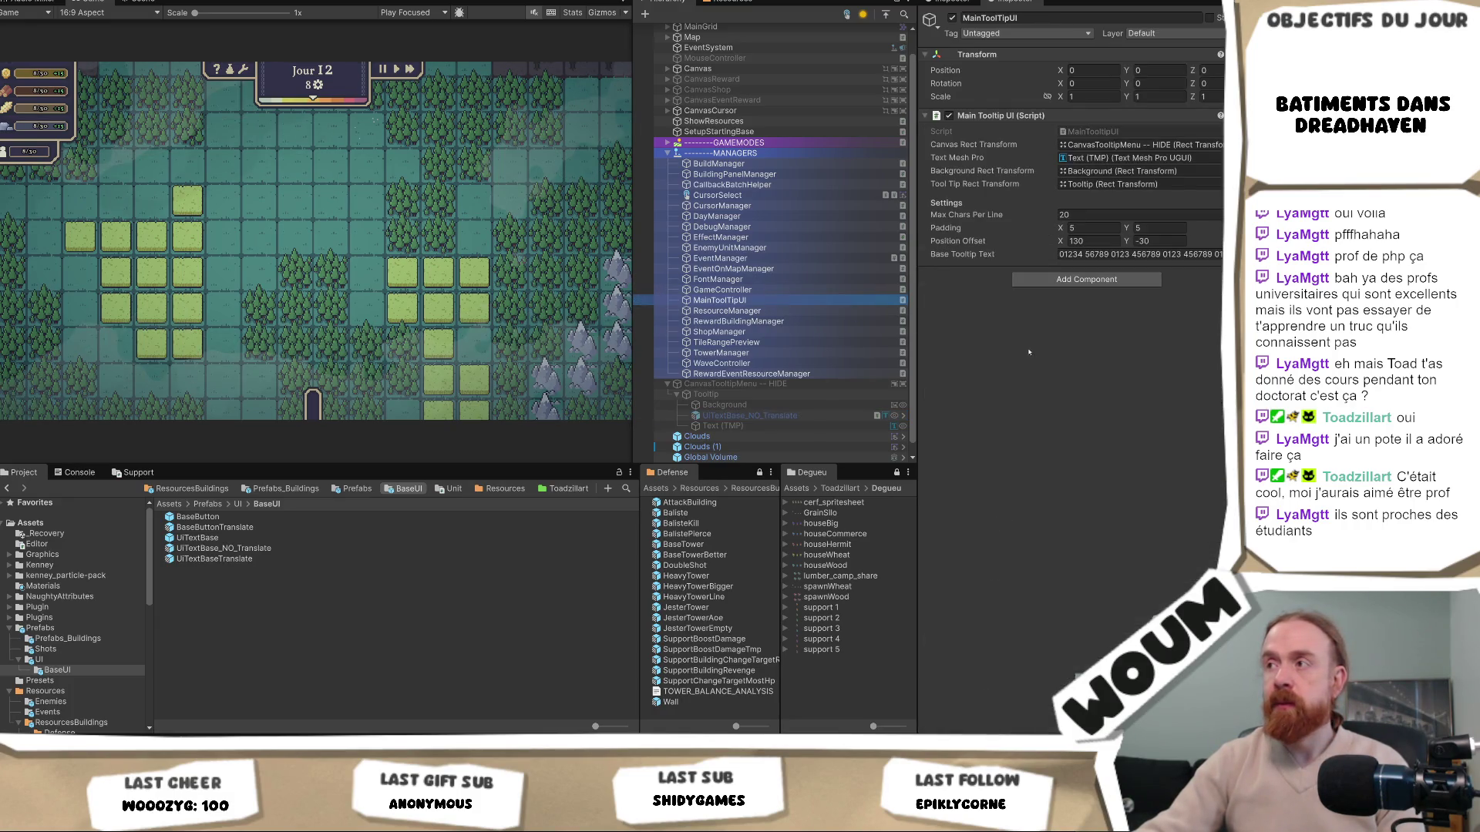
{"action": "left_click", "coordinate": [1144, 158]}
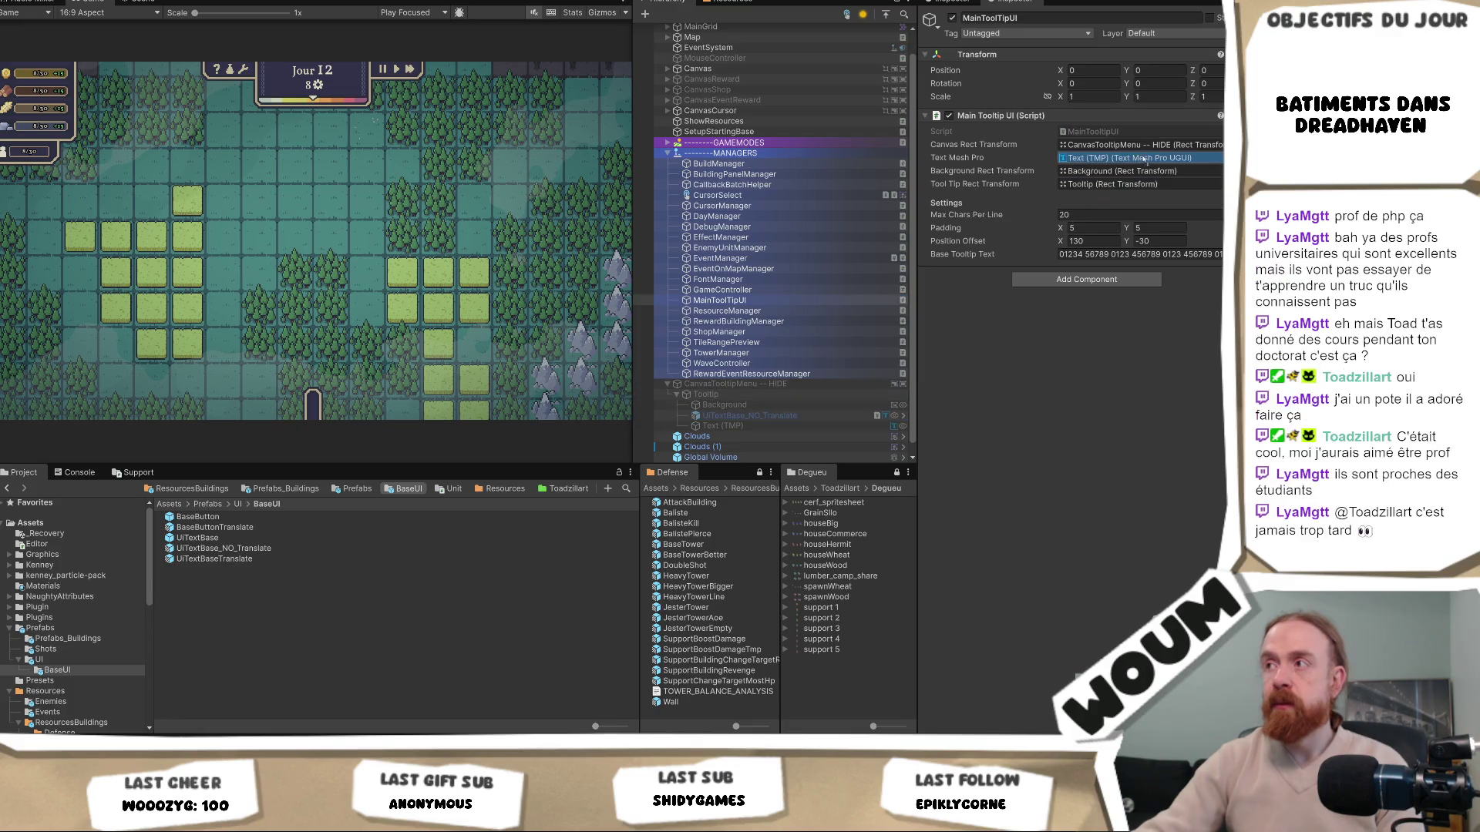
{"action": "left_click_drag", "start_coordinate": [1146, 155], "coordinate": [1146, 154]}
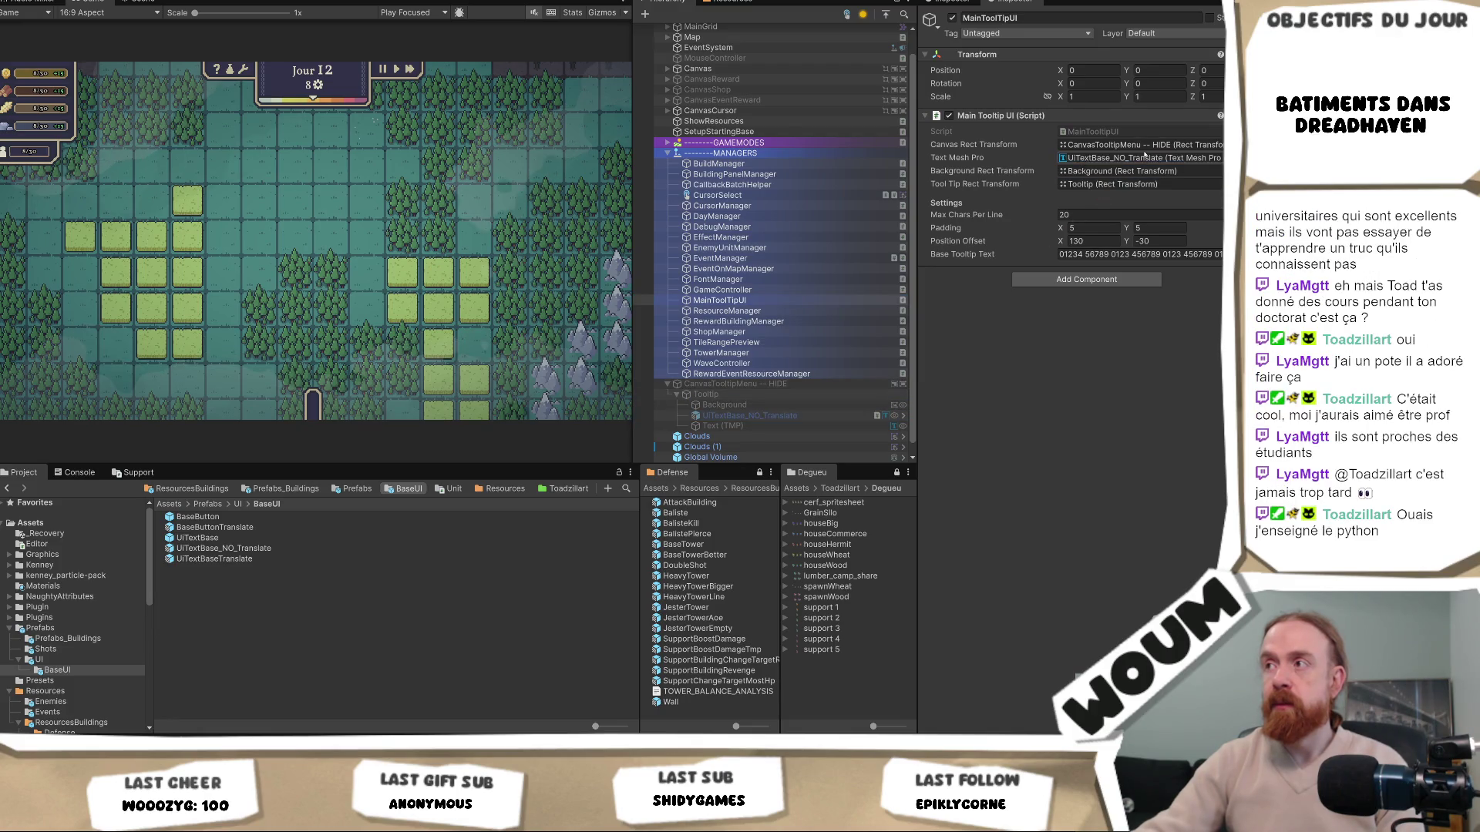
{"action": "left_click", "coordinate": [762, 425]}
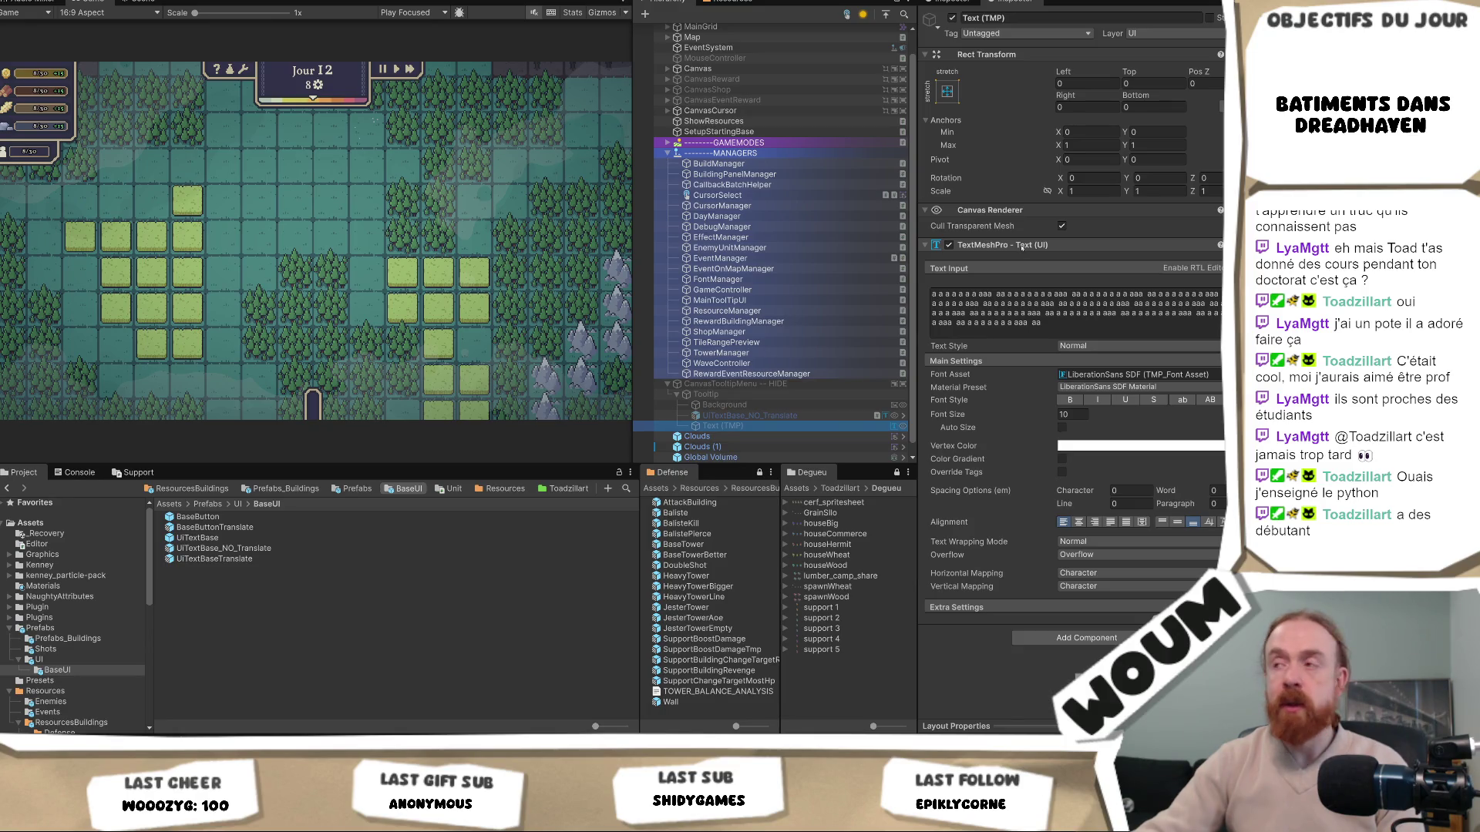
Copy the old Text (TMP) object's text component and Rect Transform values
{"action": "right_click", "coordinate": [1021, 249]}
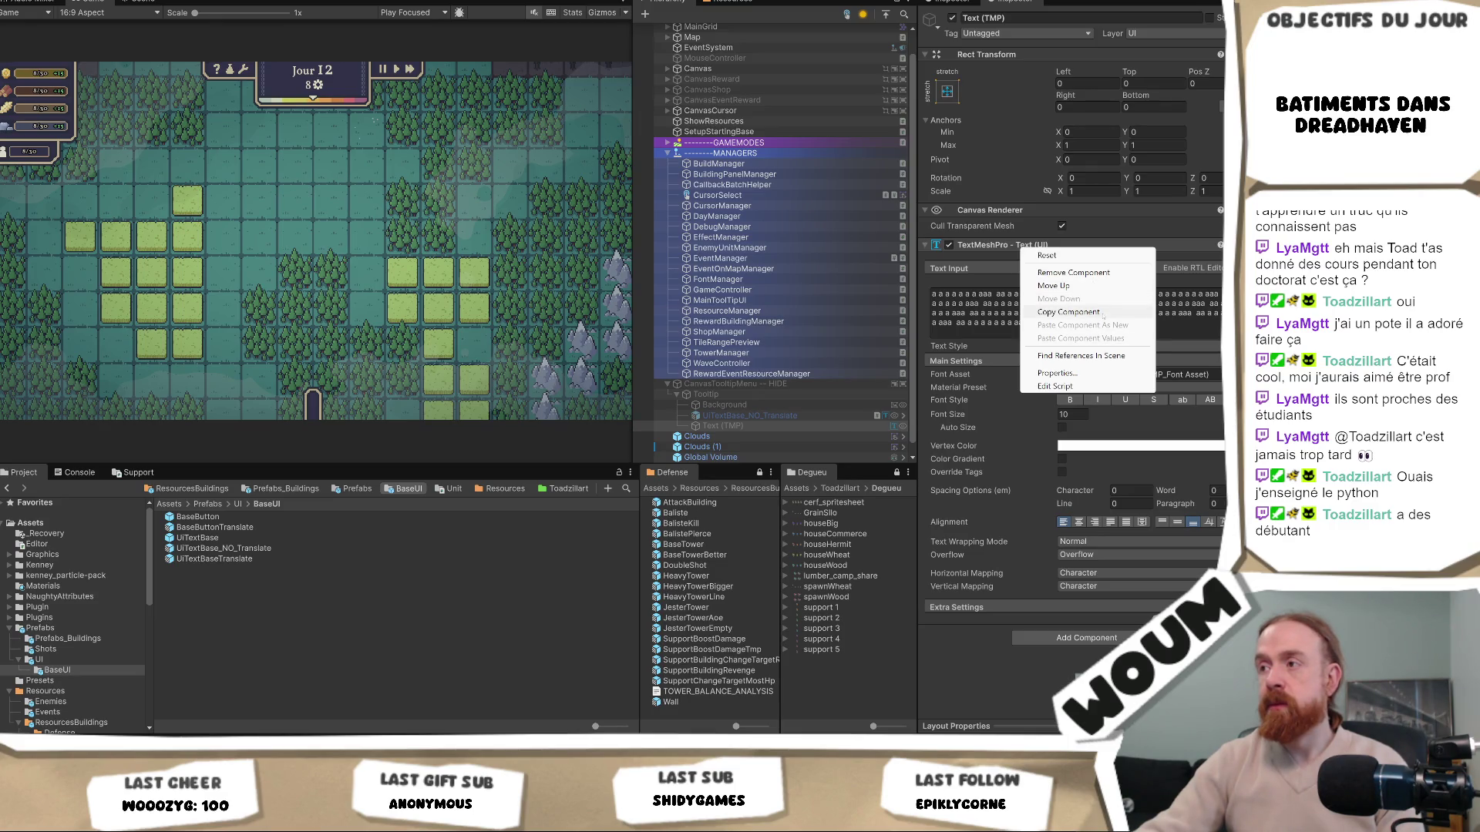
{"action": "left_click", "coordinate": [1102, 313]}
{"action": "left_click", "coordinate": [750, 415]}
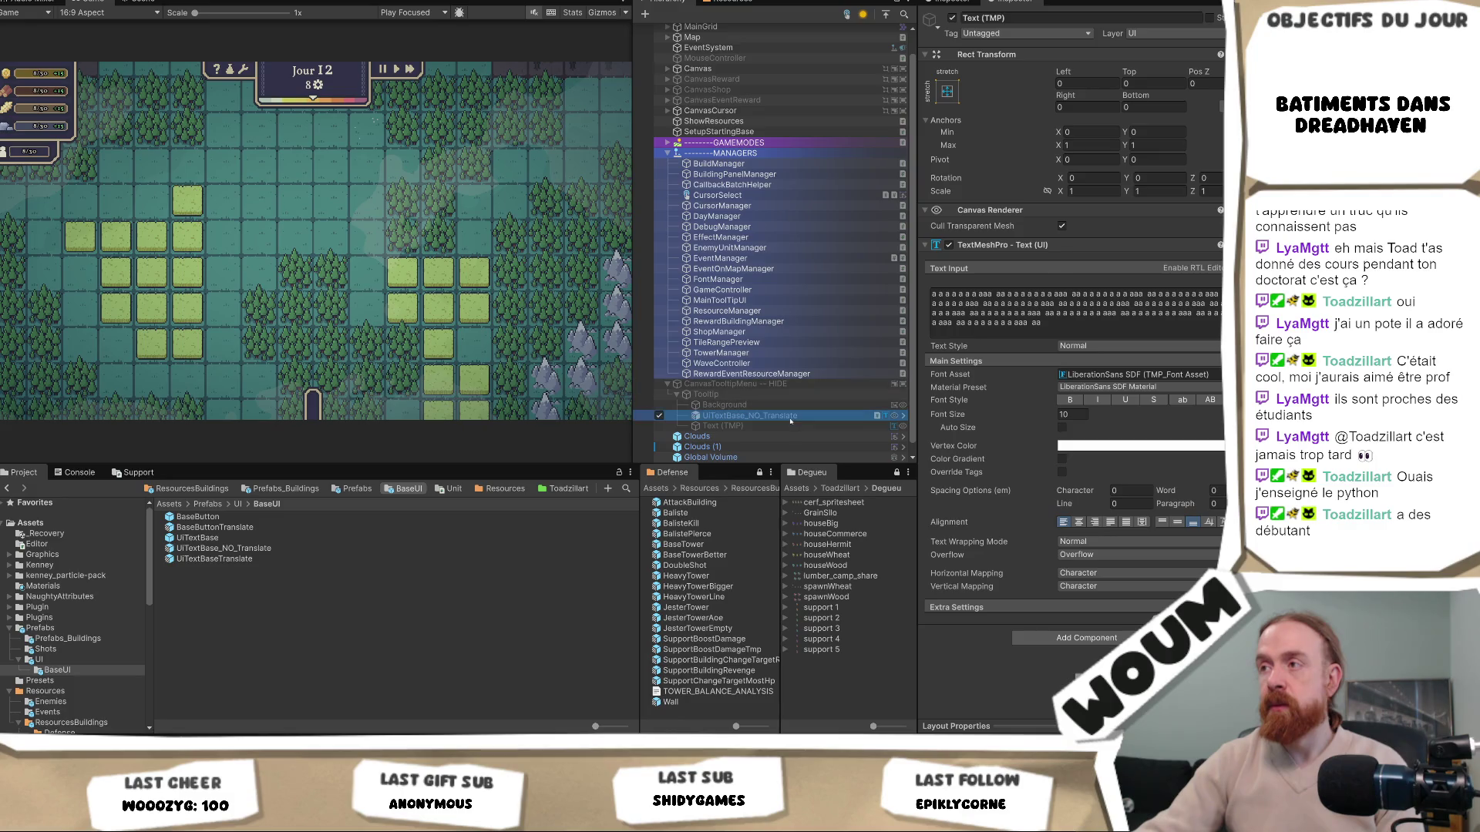
{"action": "left_click", "coordinate": [740, 425]}
{"action": "right_click", "coordinate": [988, 55]}
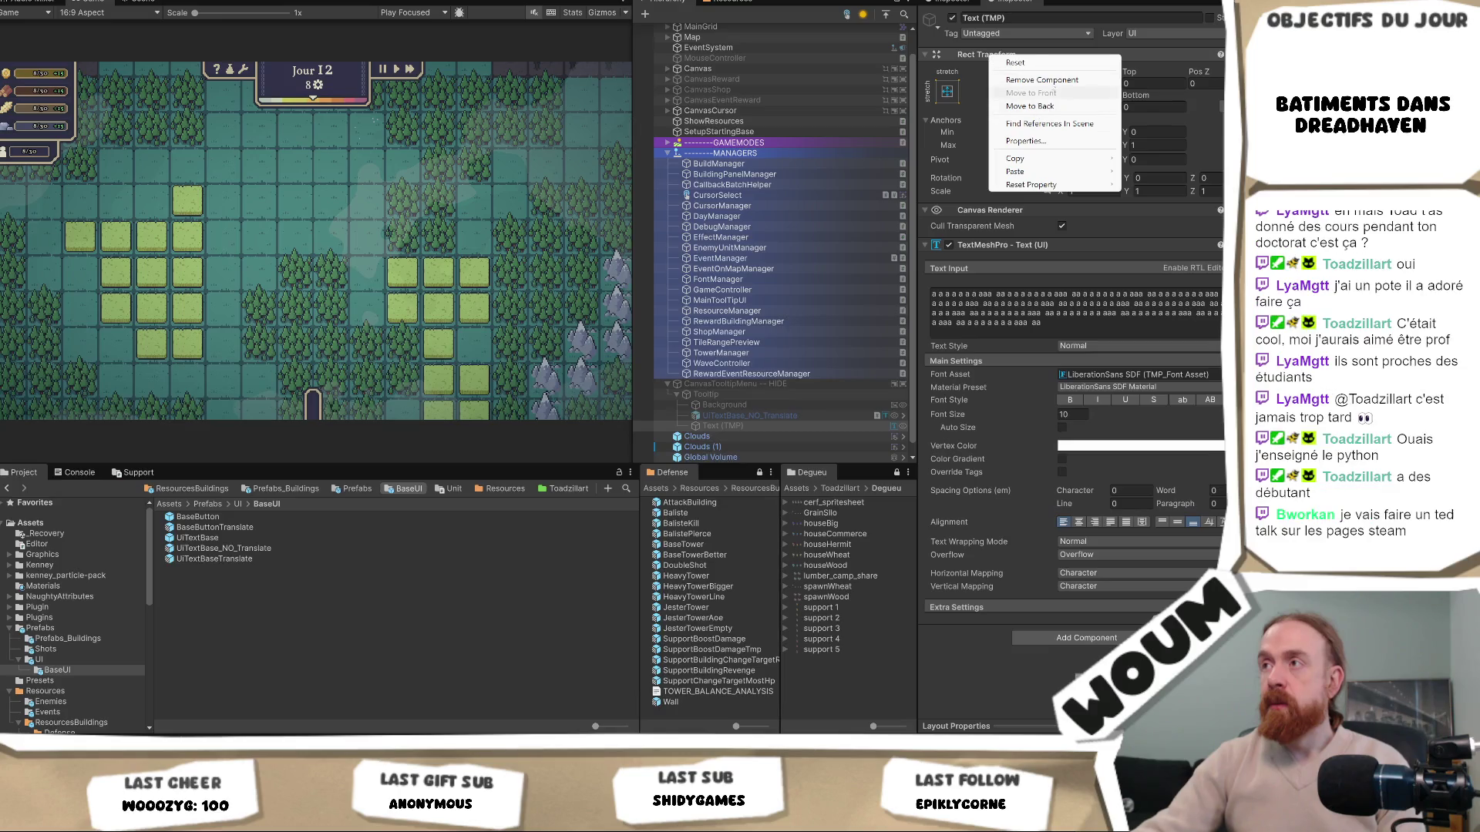
{"action": "mouse_move", "coordinate": [1041, 160]}
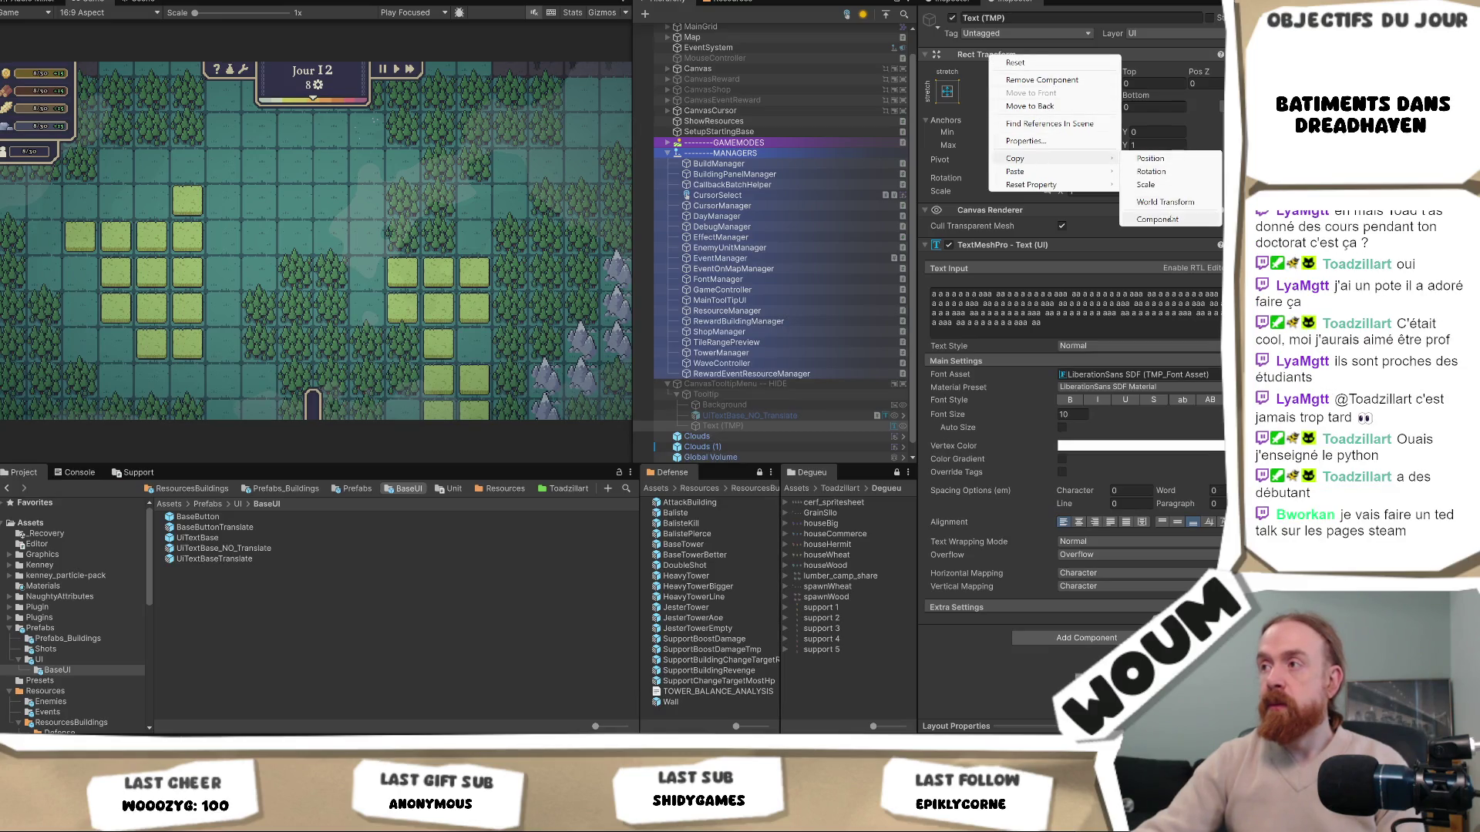
{"action": "left_click", "coordinate": [1170, 220]}
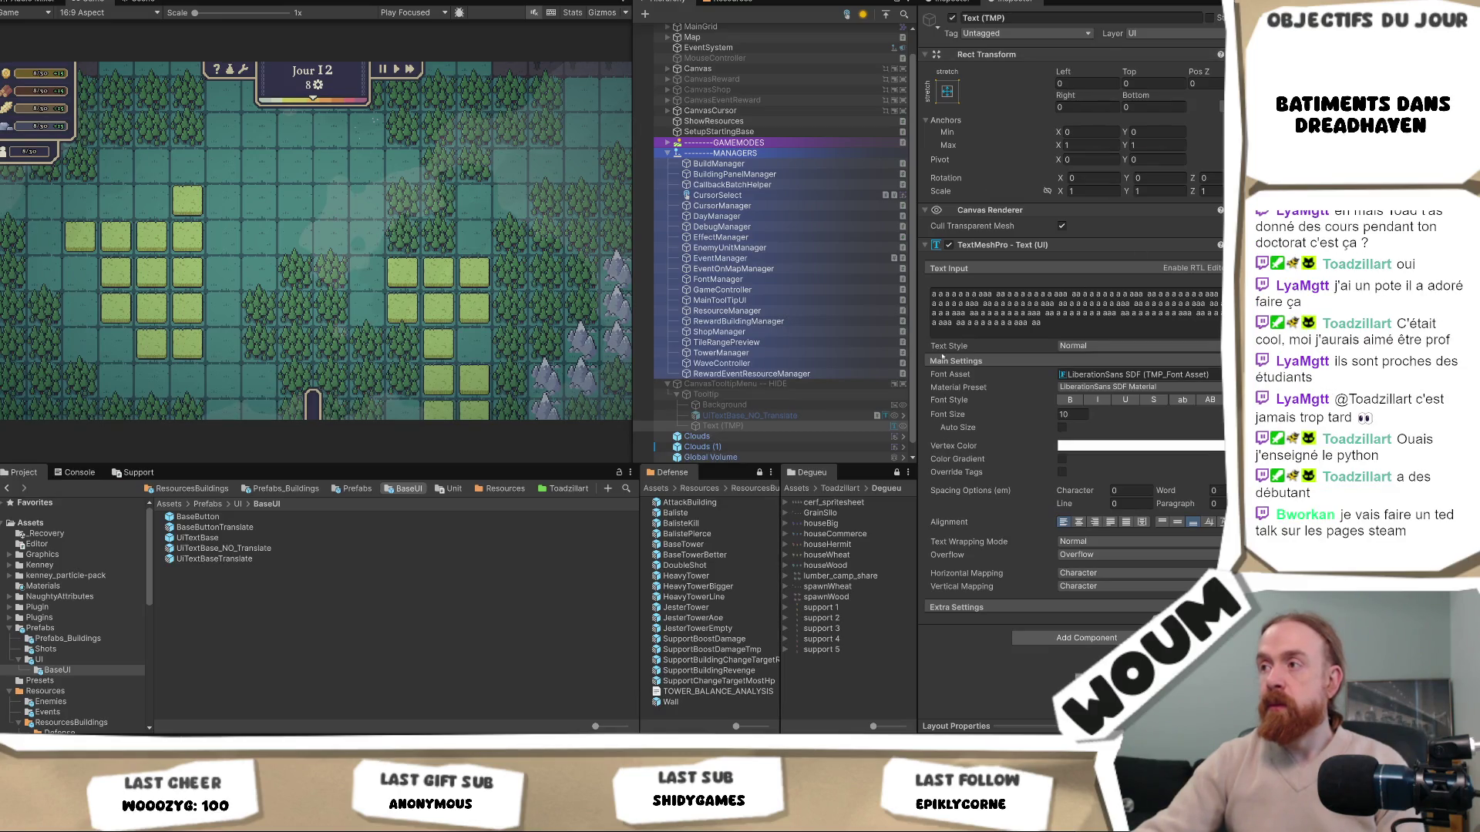
Set UITextBase_NO_Translate's font size to 10 and paste the full-stretch Rect Transform values
{"action": "left_click", "coordinate": [726, 416]}
{"action": "left_click", "coordinate": [1071, 448]}
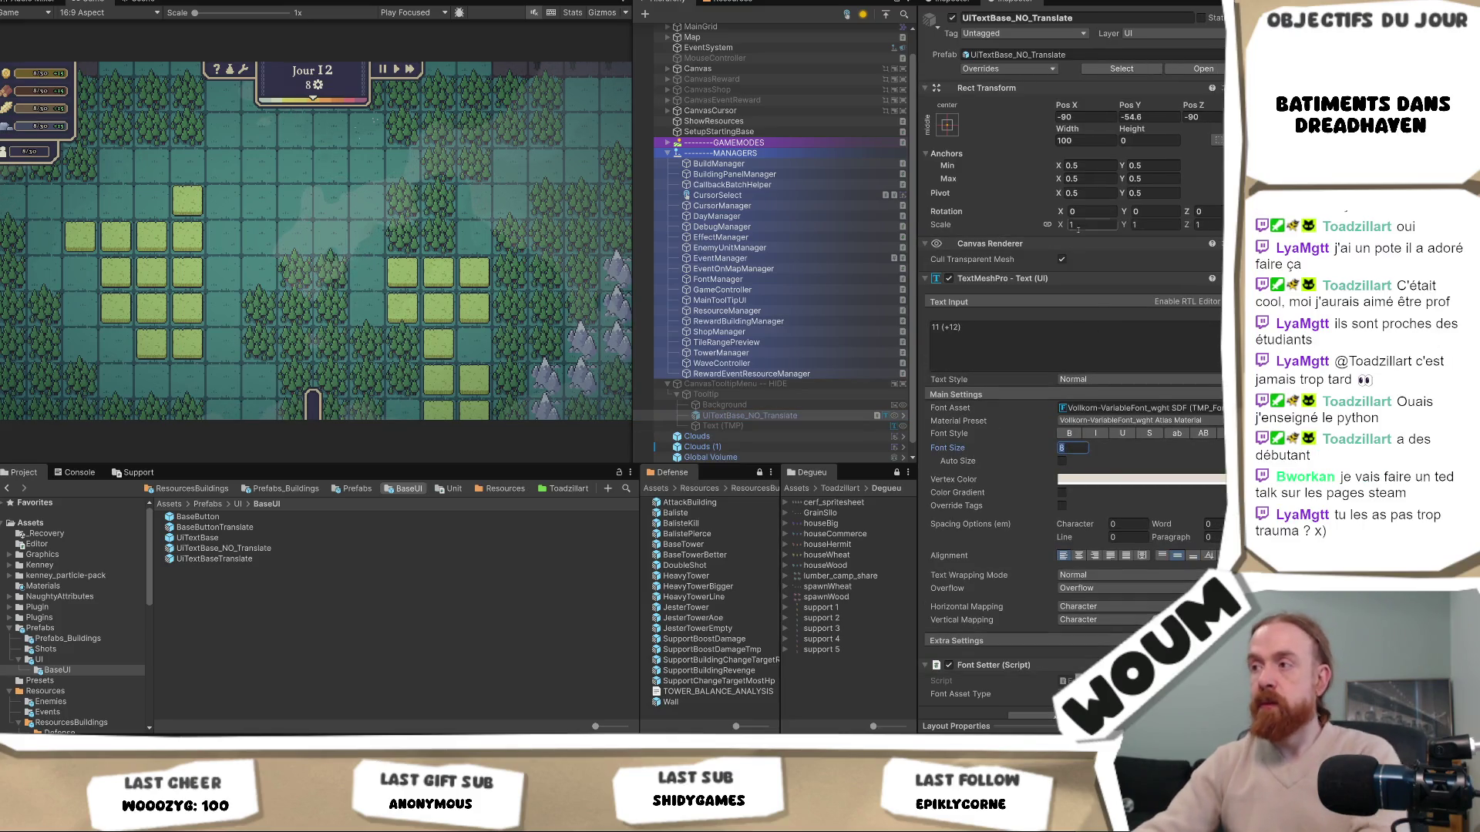
{"action": "type", "text": "10"}
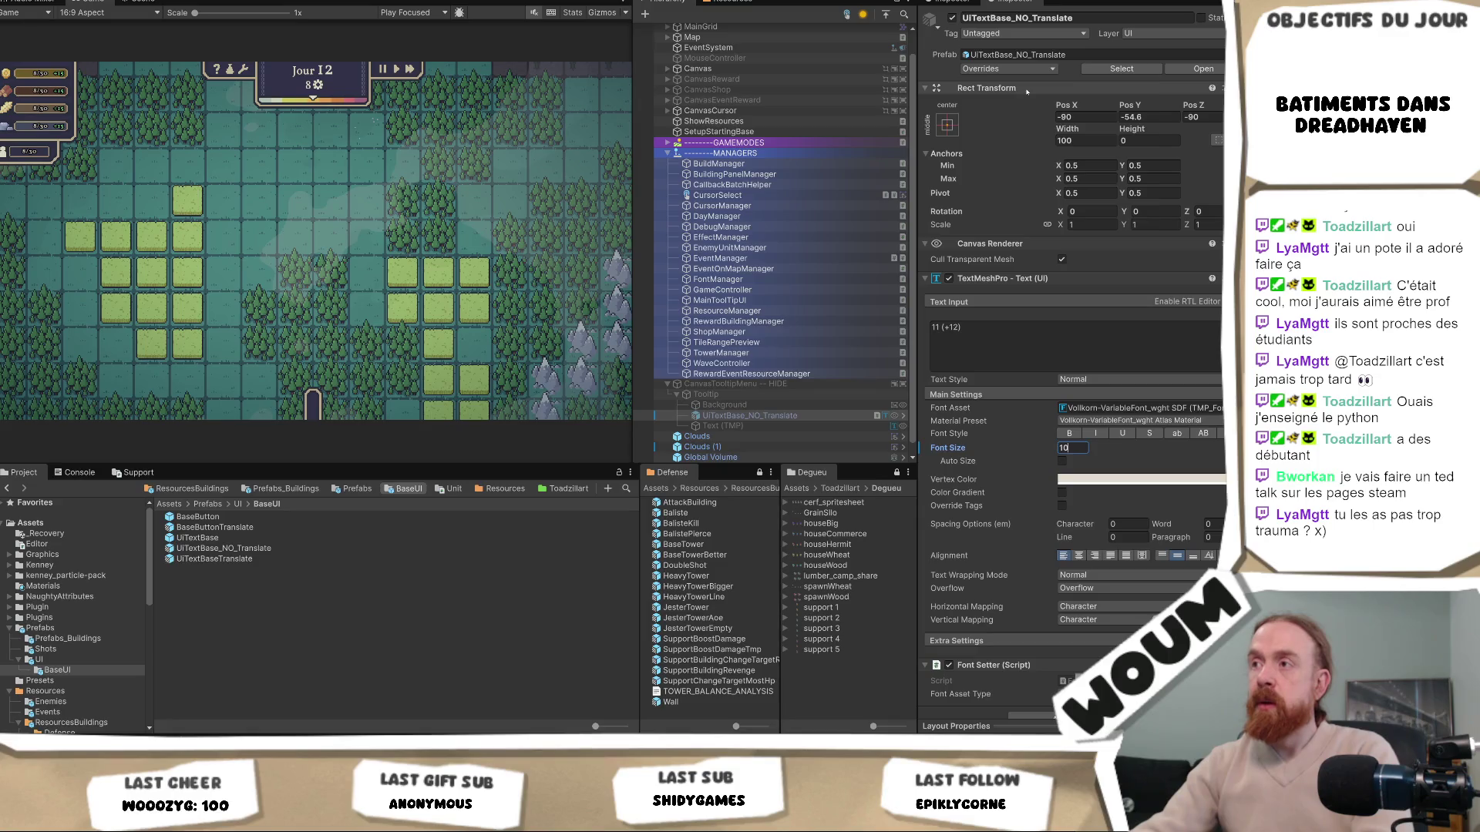
{"action": "right_click", "coordinate": [1027, 90]}
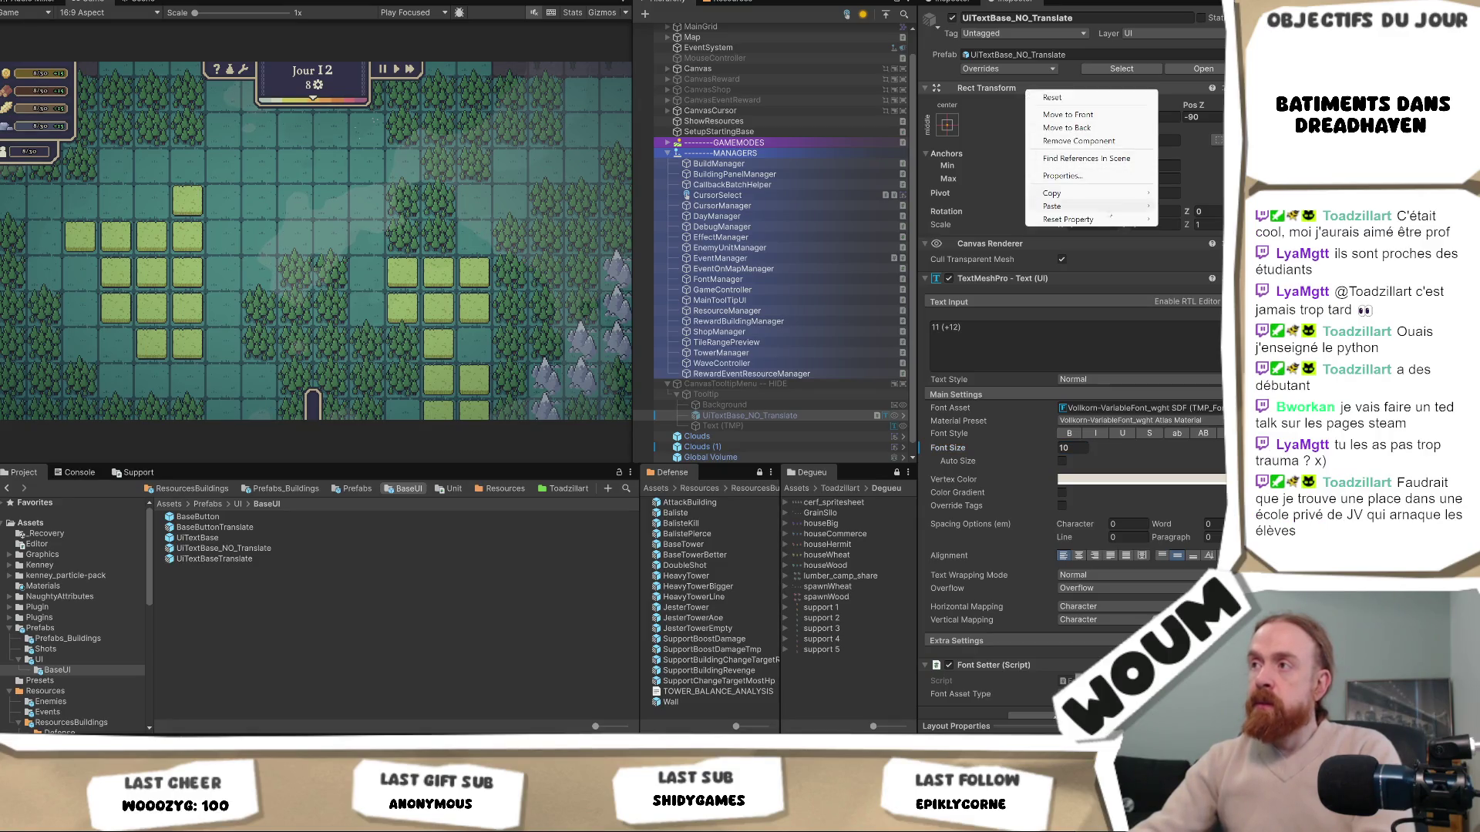
{"action": "mouse_move", "coordinate": [1111, 211]}
{"action": "left_click", "coordinate": [956, 281]}
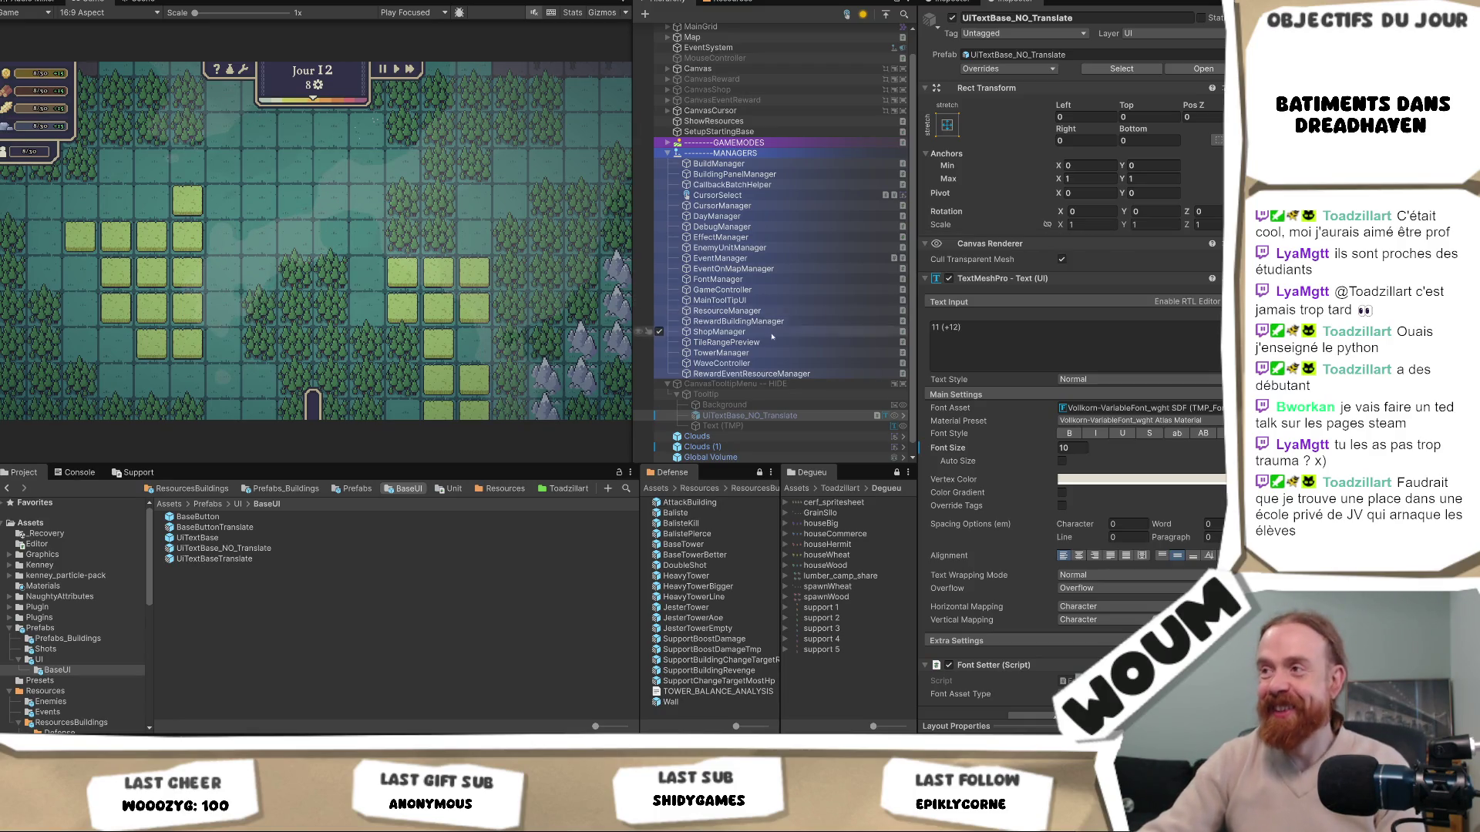
Compare UITextBase_NO_Translate, MainToolTipUI's text reference and the old Text (TMP) object
{"action": "left_click", "coordinate": [776, 425]}
{"action": "left_click", "coordinate": [771, 415]}
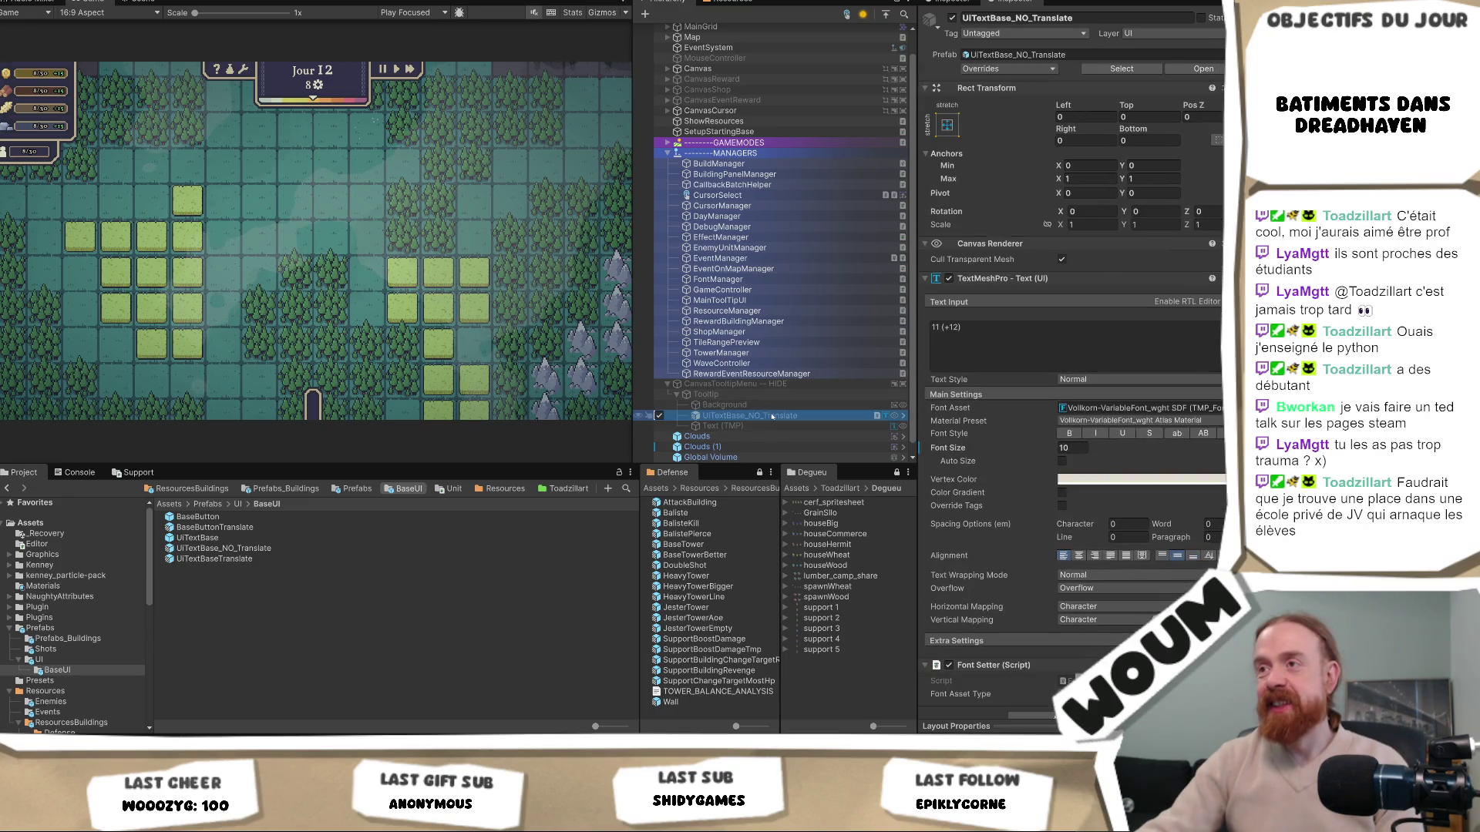
{"action": "left_click", "coordinate": [750, 301]}
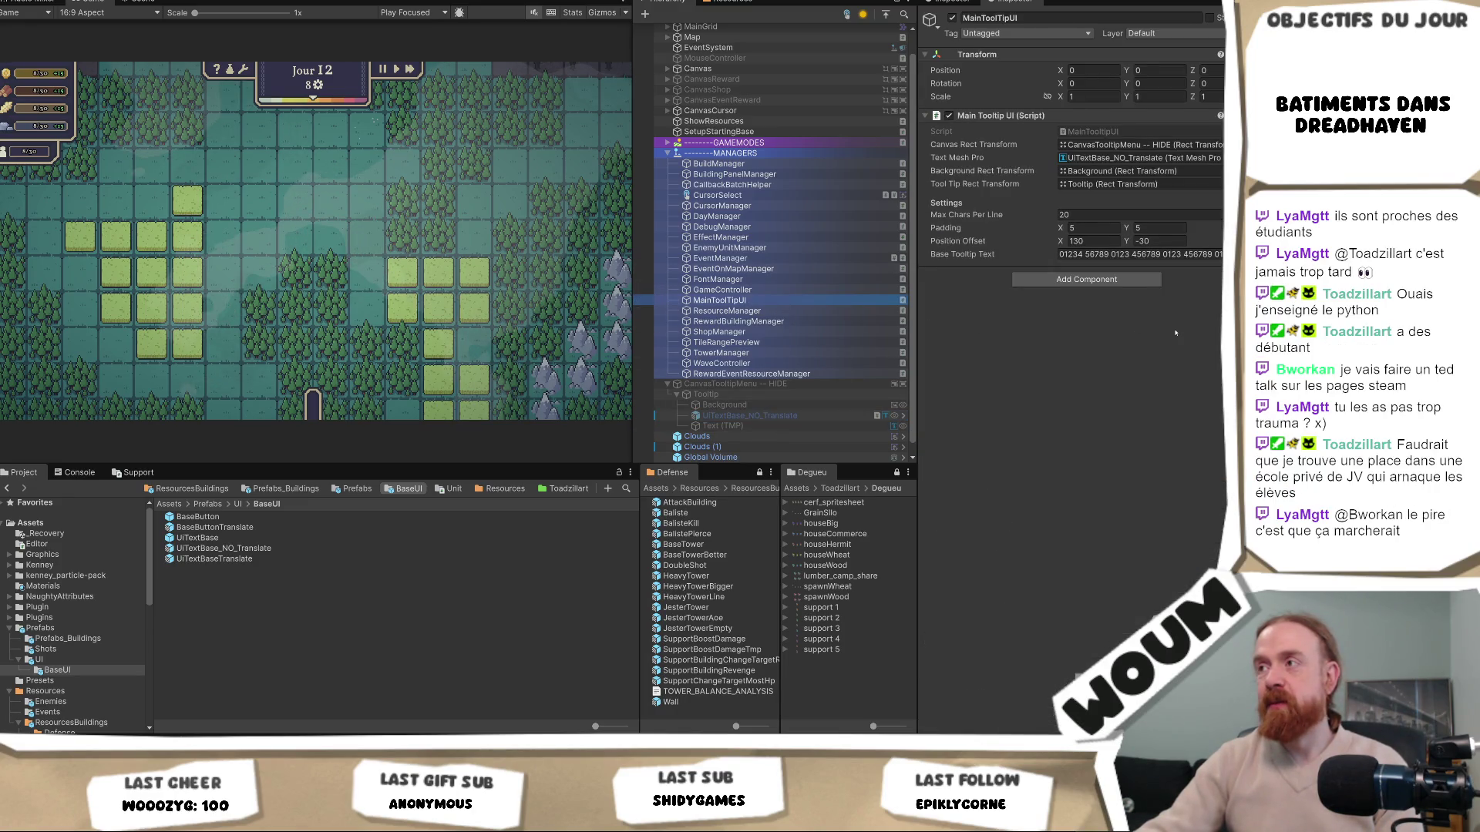
{"action": "left_click", "coordinate": [760, 427]}
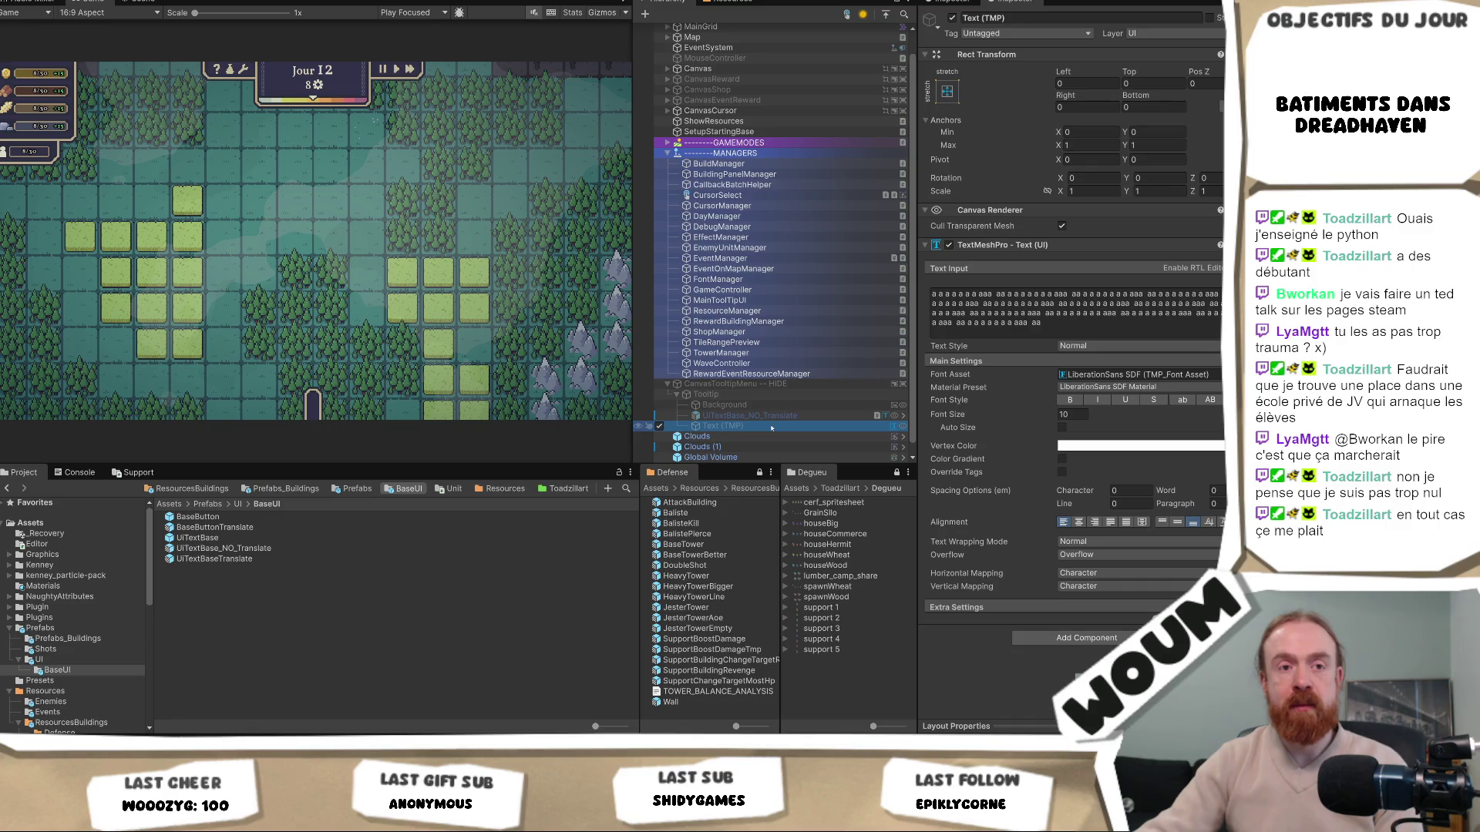
{"action": "left_click", "coordinate": [779, 416]}
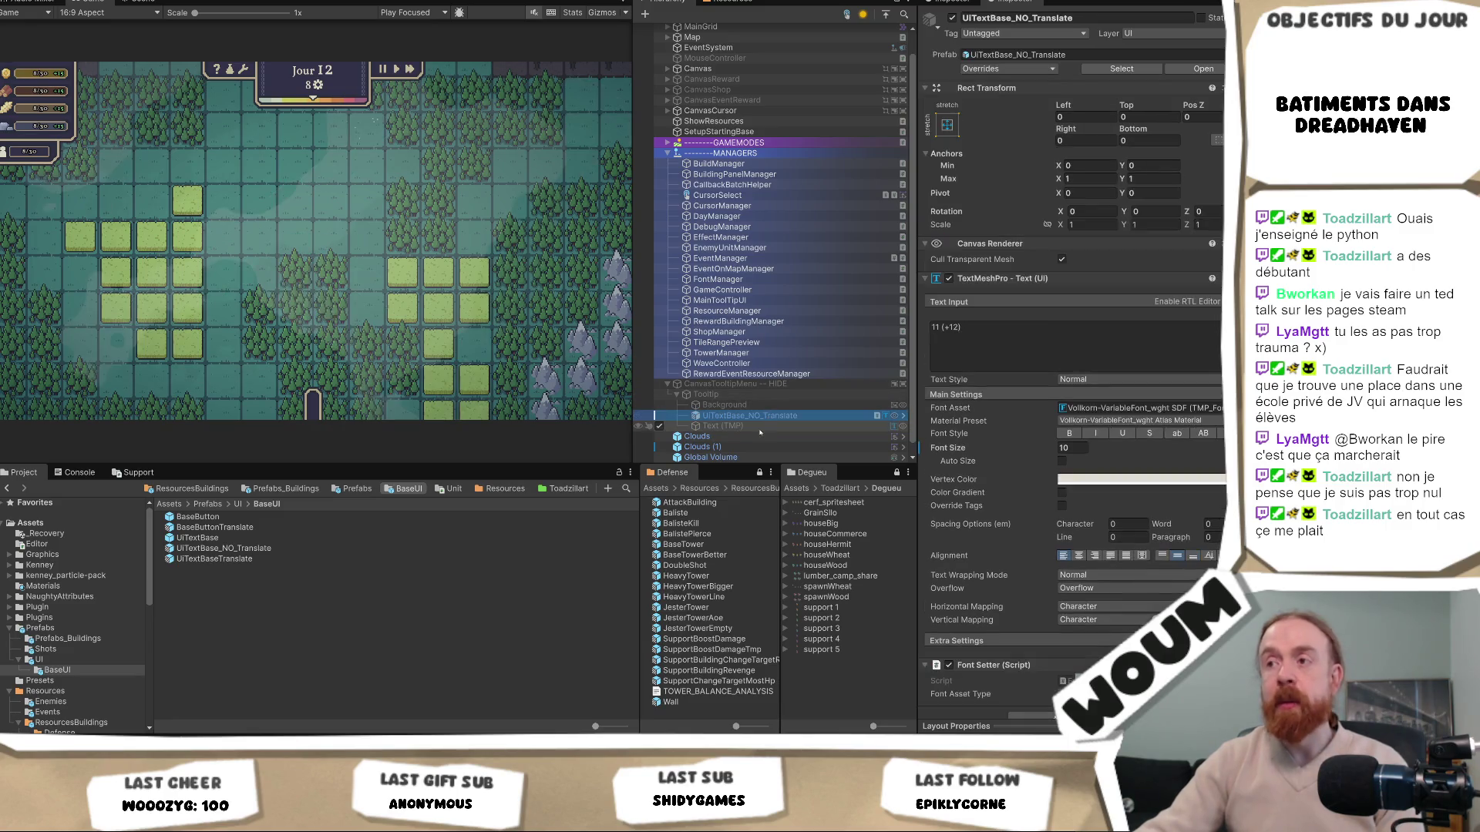
Delete Text (TMP), then inspect the remaining text and the tooltip Background
{"action": "left_click", "coordinate": [756, 425]}
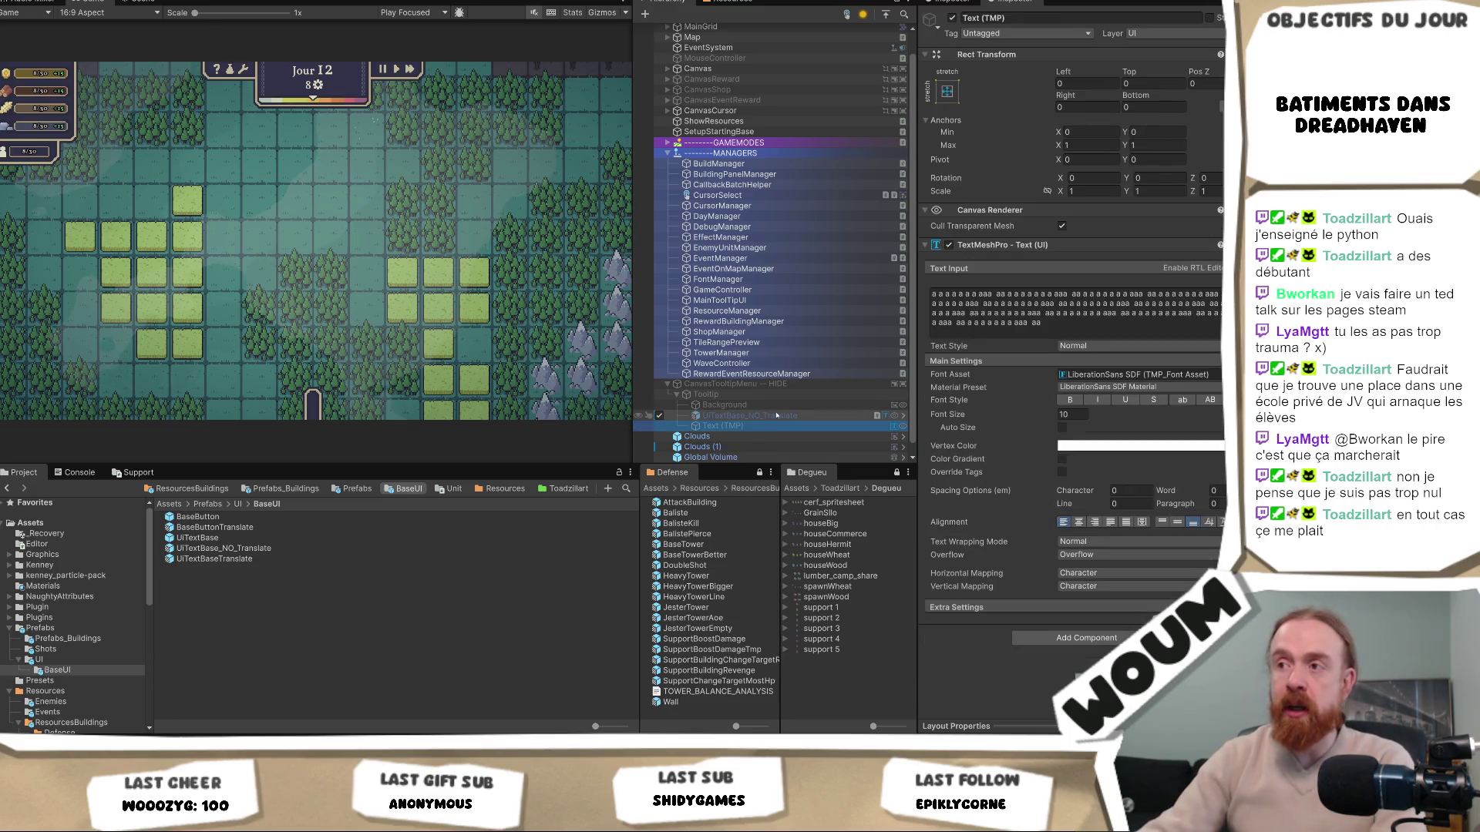
{"action": "key", "text": "Delete"}
{"action": "left_click", "coordinate": [777, 416]}
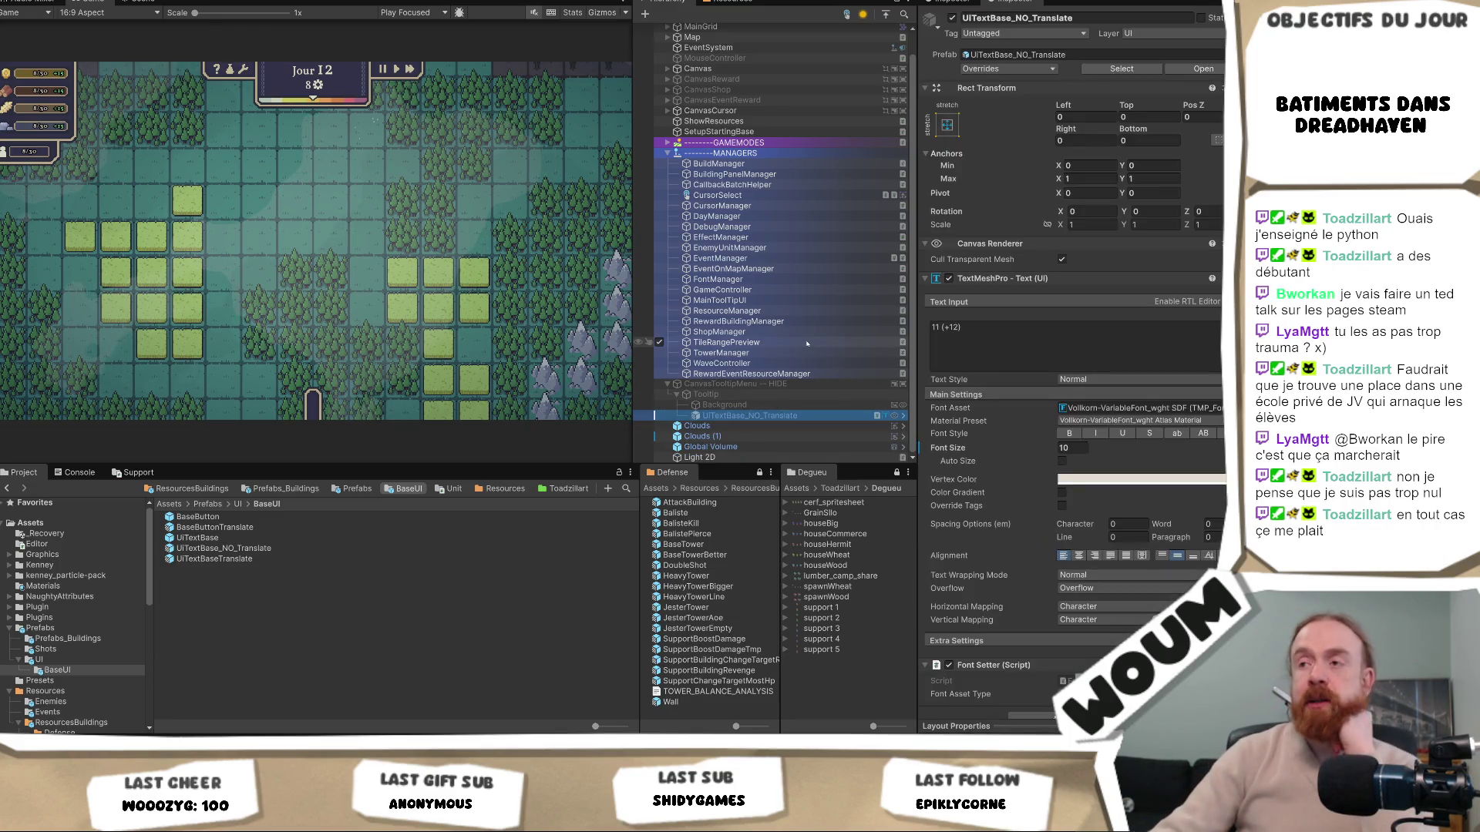
{"action": "left_click", "coordinate": [779, 416]}
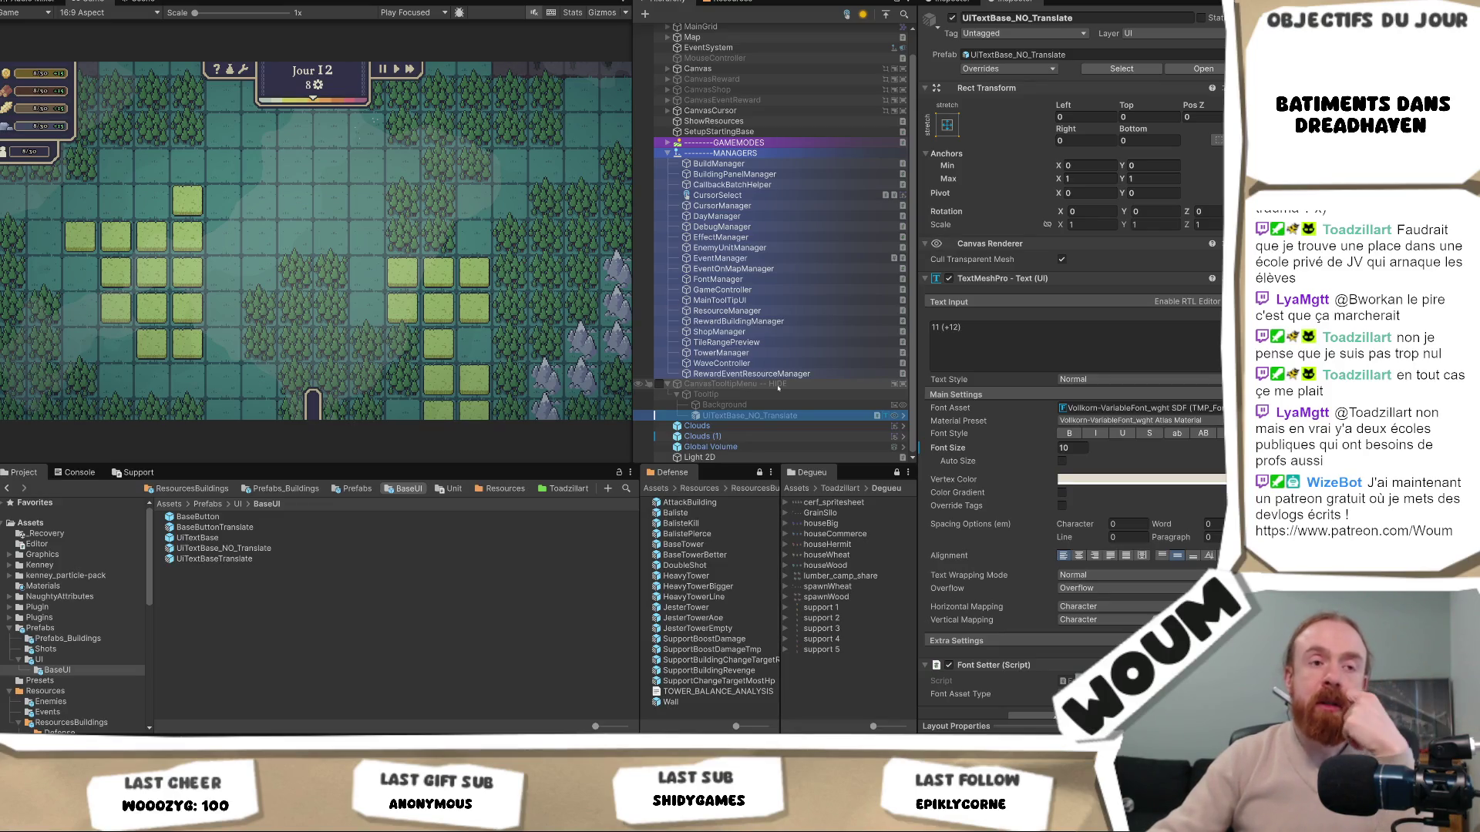
{"action": "left_click", "coordinate": [778, 383]}
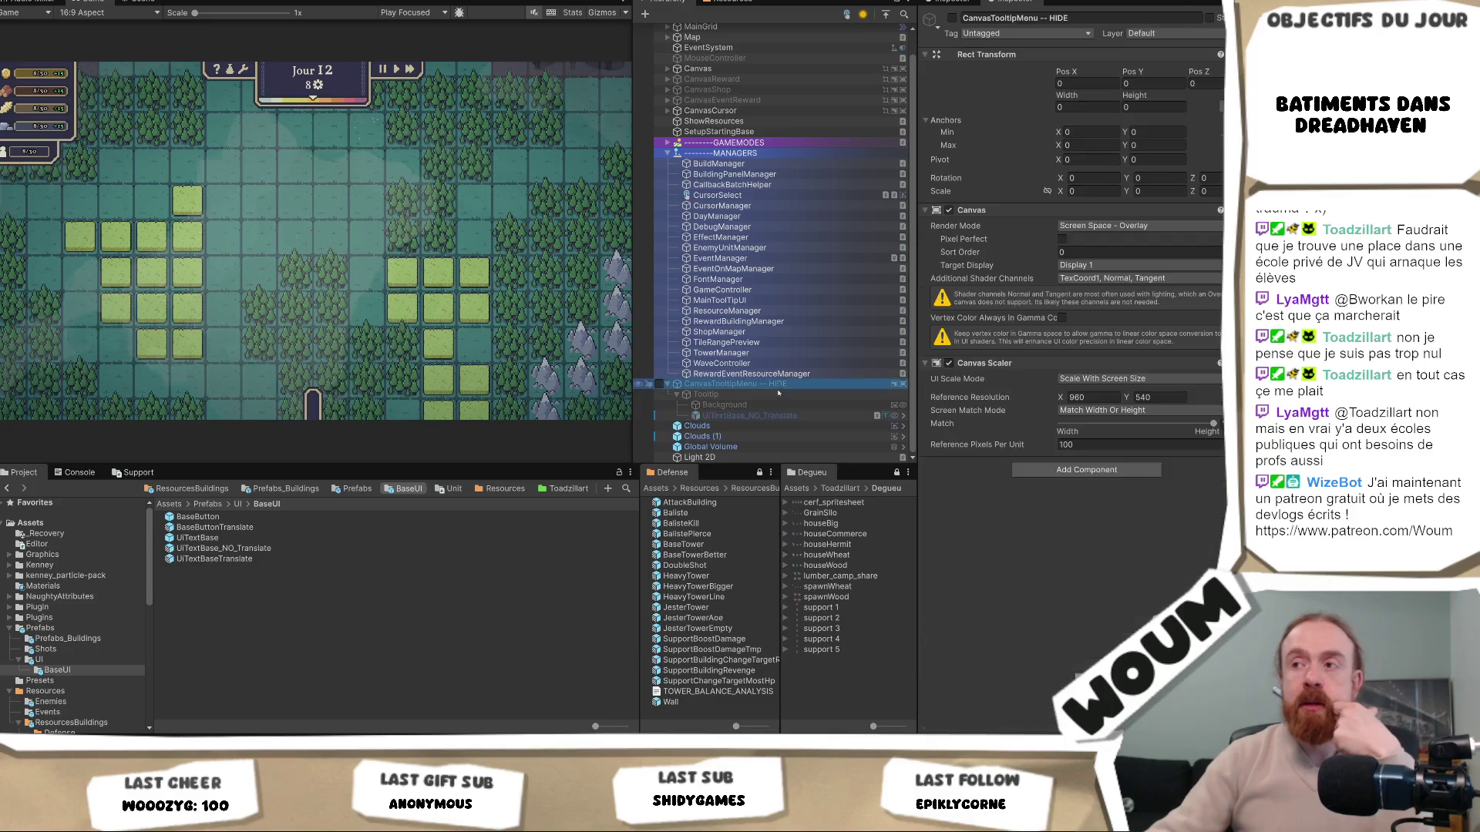
{"action": "left_click", "coordinate": [779, 416]}
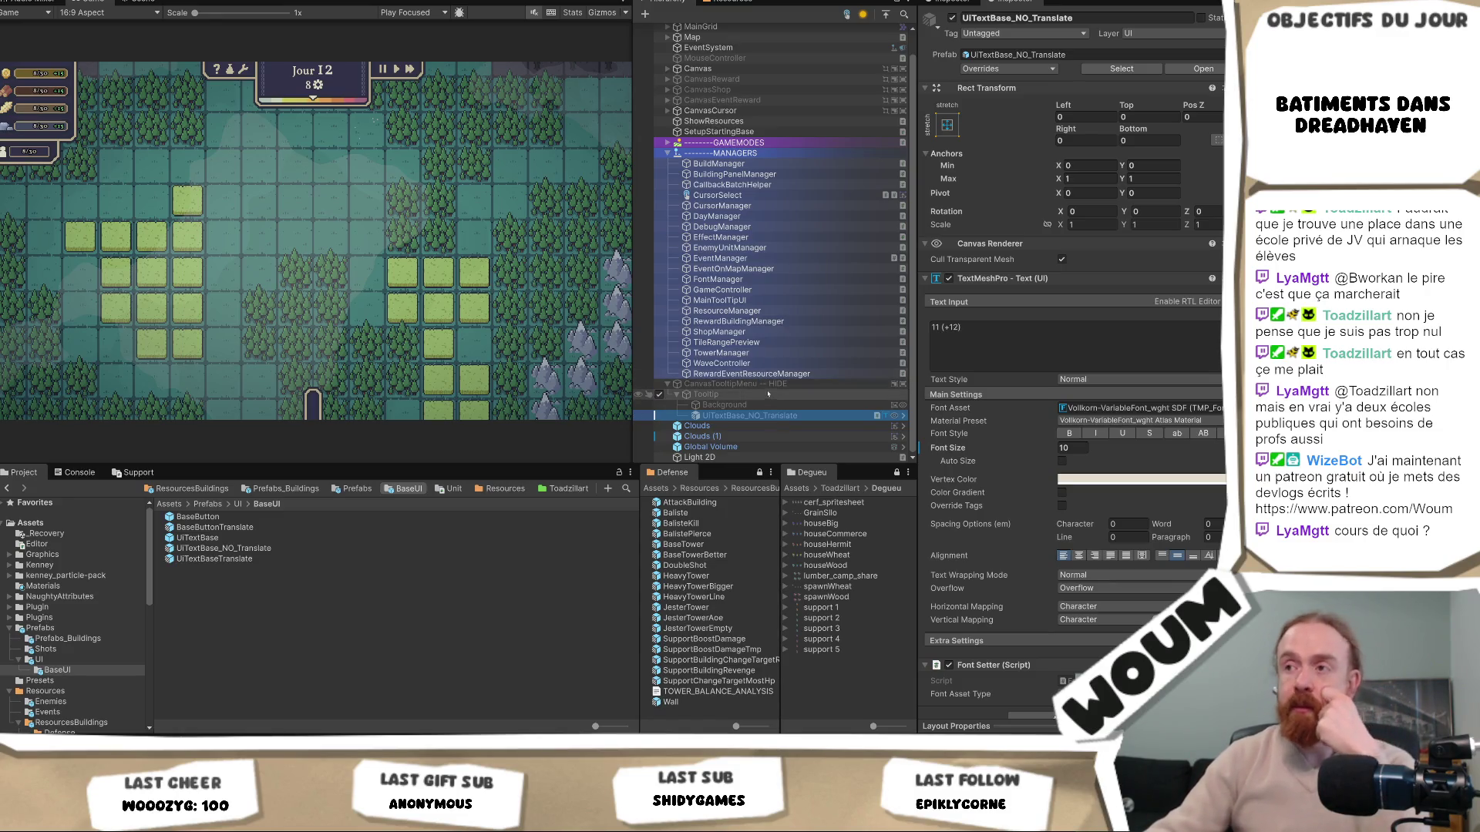
{"action": "left_click", "coordinate": [760, 385]}
{"action": "left_click", "coordinate": [755, 416]}
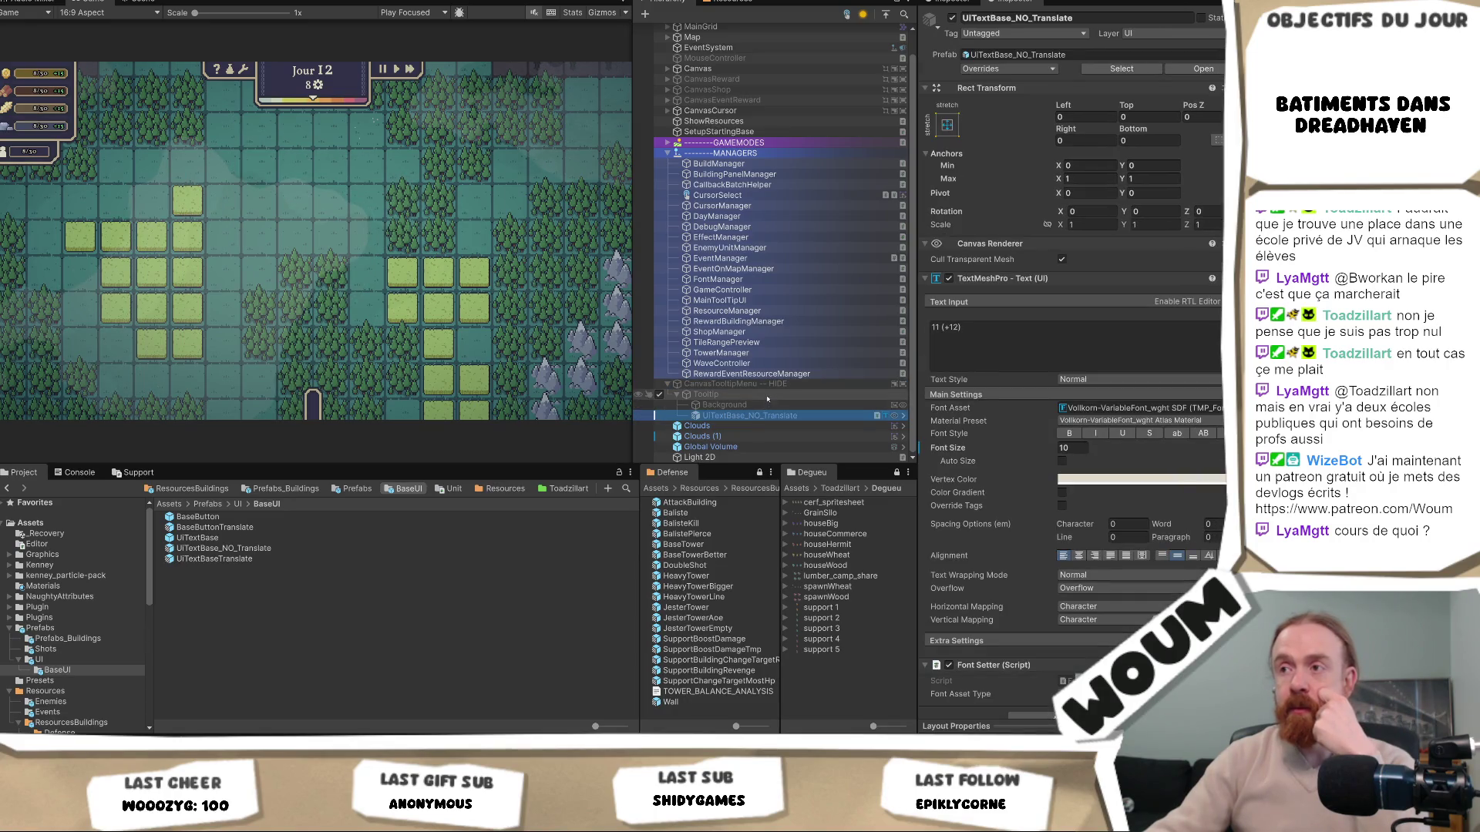
{"action": "left_click", "coordinate": [788, 405]}
{"action": "left_click", "coordinate": [782, 414]}
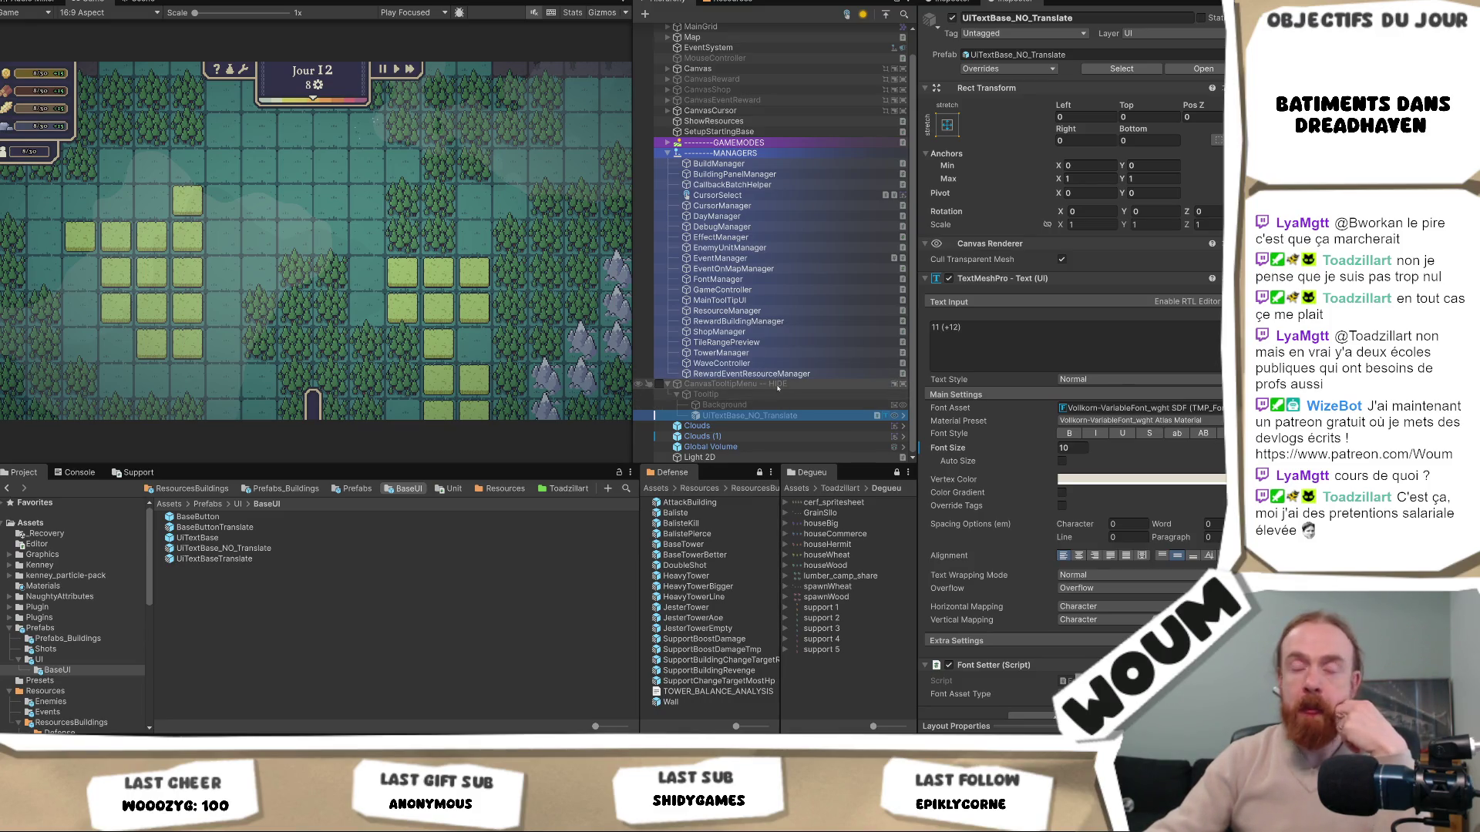
{"action": "left_click", "coordinate": [776, 405]}
{"action": "left_click", "coordinate": [777, 415]}
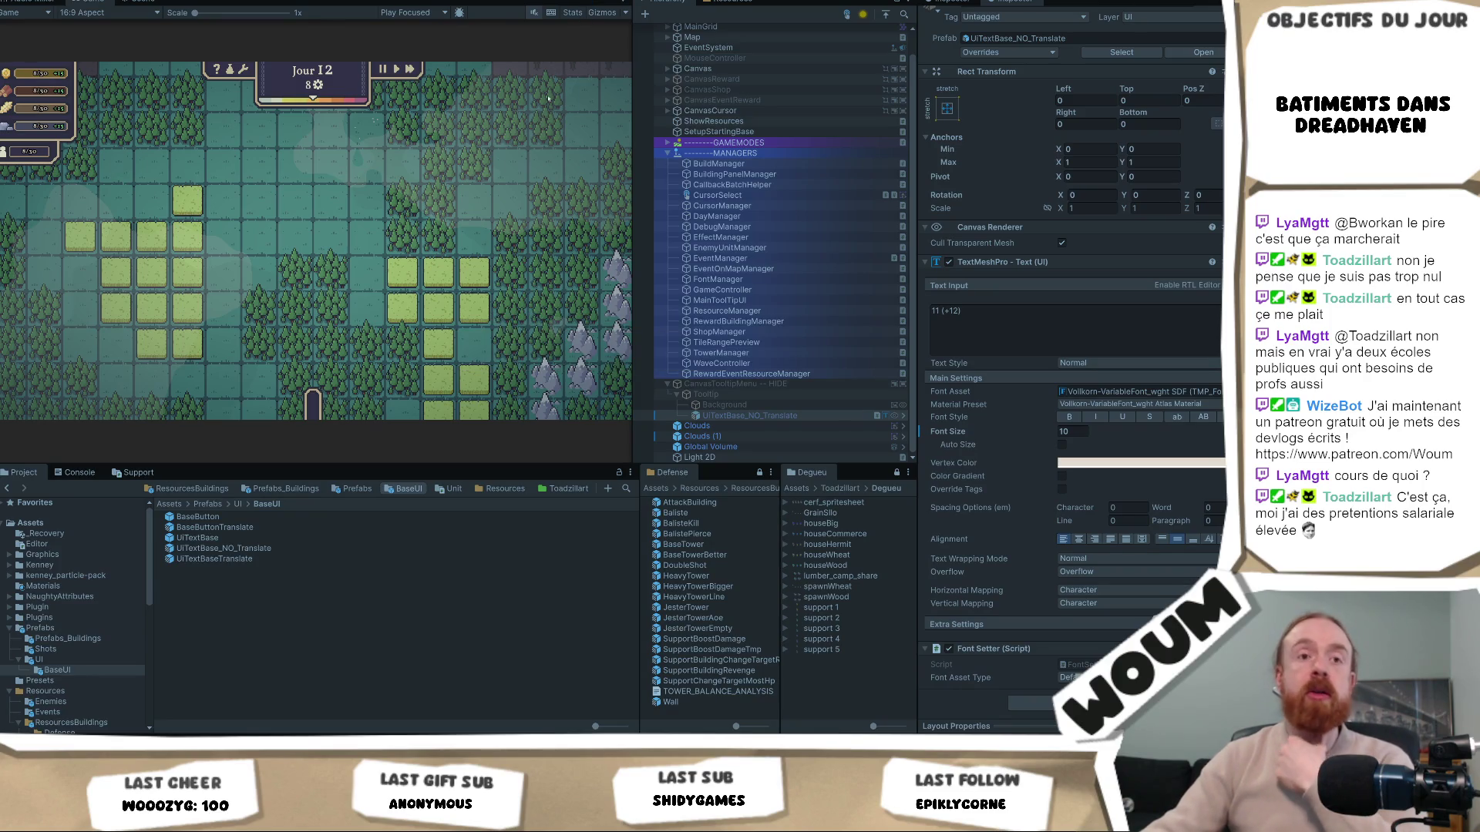
{"action": "left_click", "coordinate": [353, 364]}
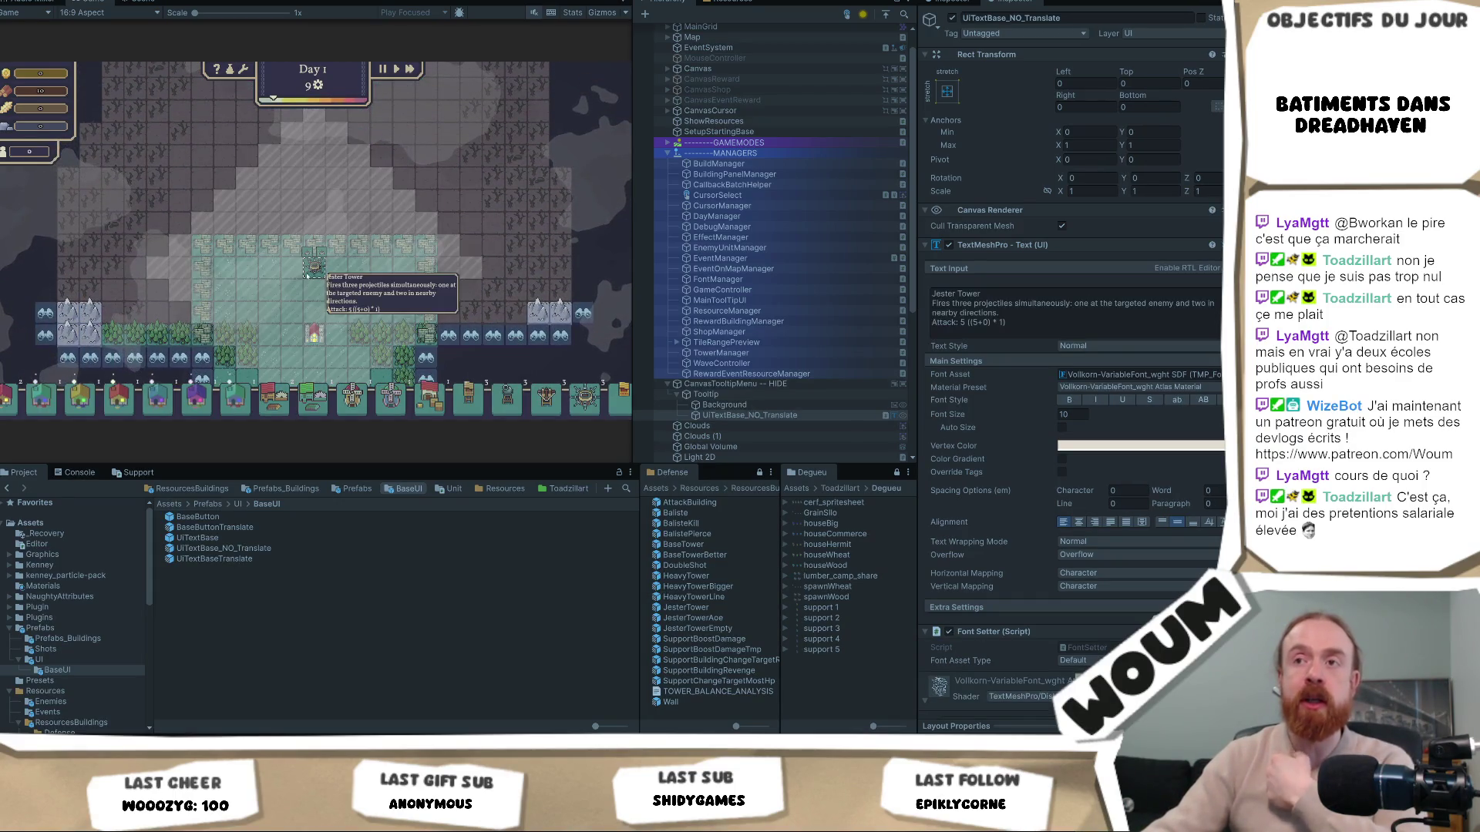
Place the jester tower on a map tile, then exit Play mode with Ctrl+P
{"action": "scroll", "coordinate": [306, 260], "scroll_direction": "up", "scroll_amount": 1}
{"action": "scroll", "coordinate": [306, 260], "scroll_direction": "up", "scroll_amount": 1}
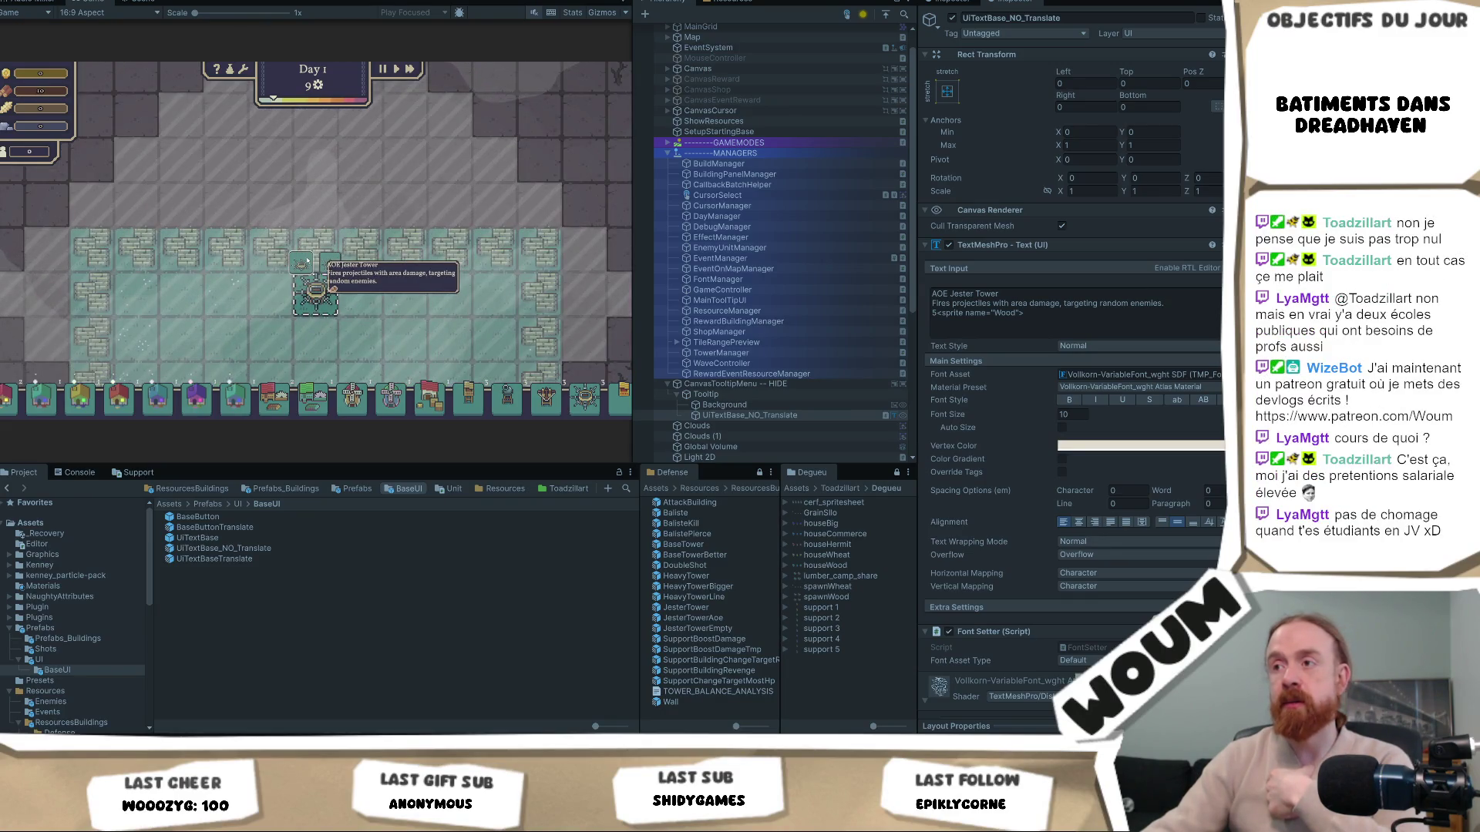
{"action": "left_click", "coordinate": [306, 259]}
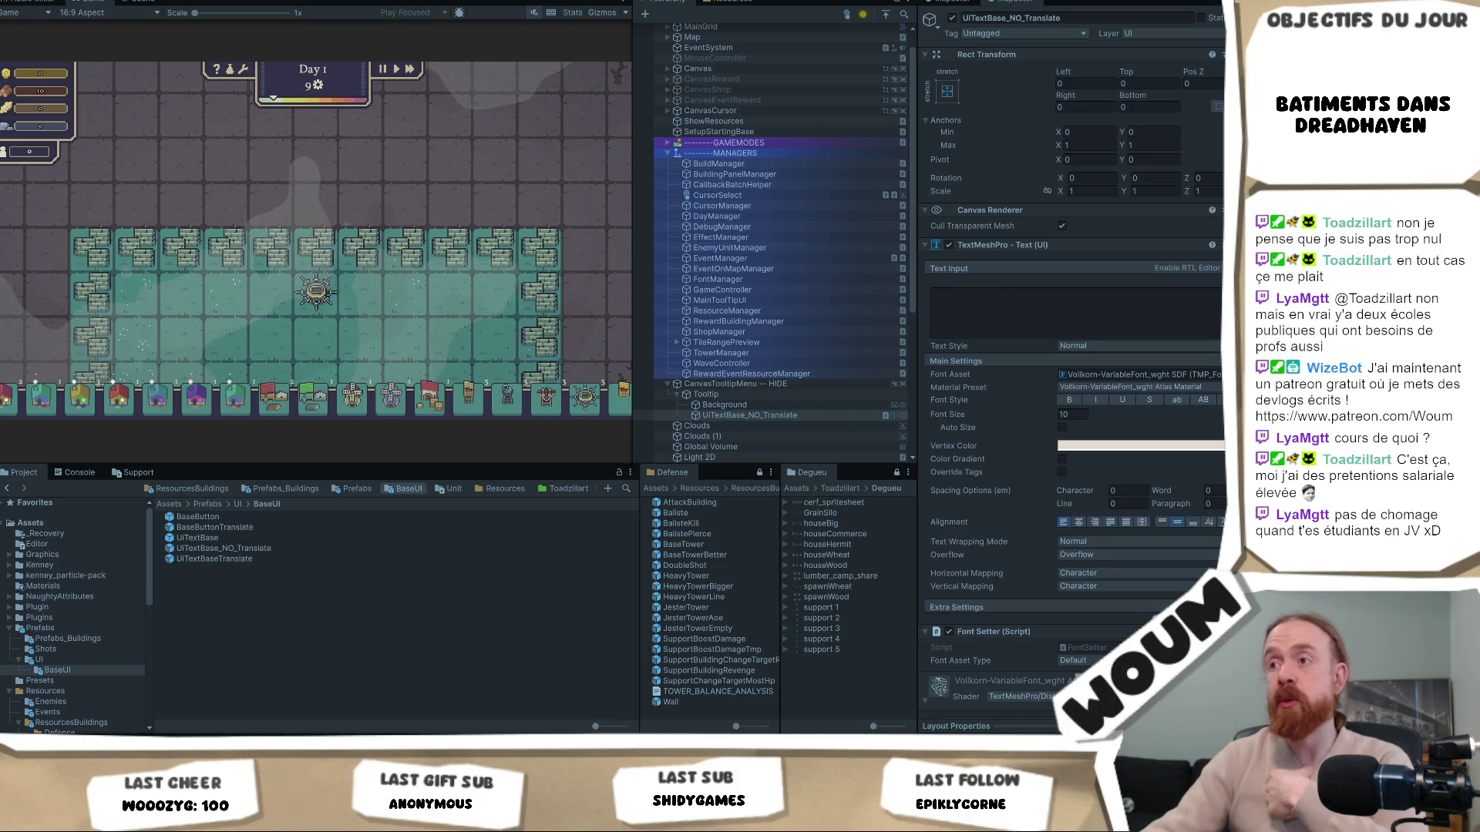
{"action": "key", "text": "ctrl+p"}
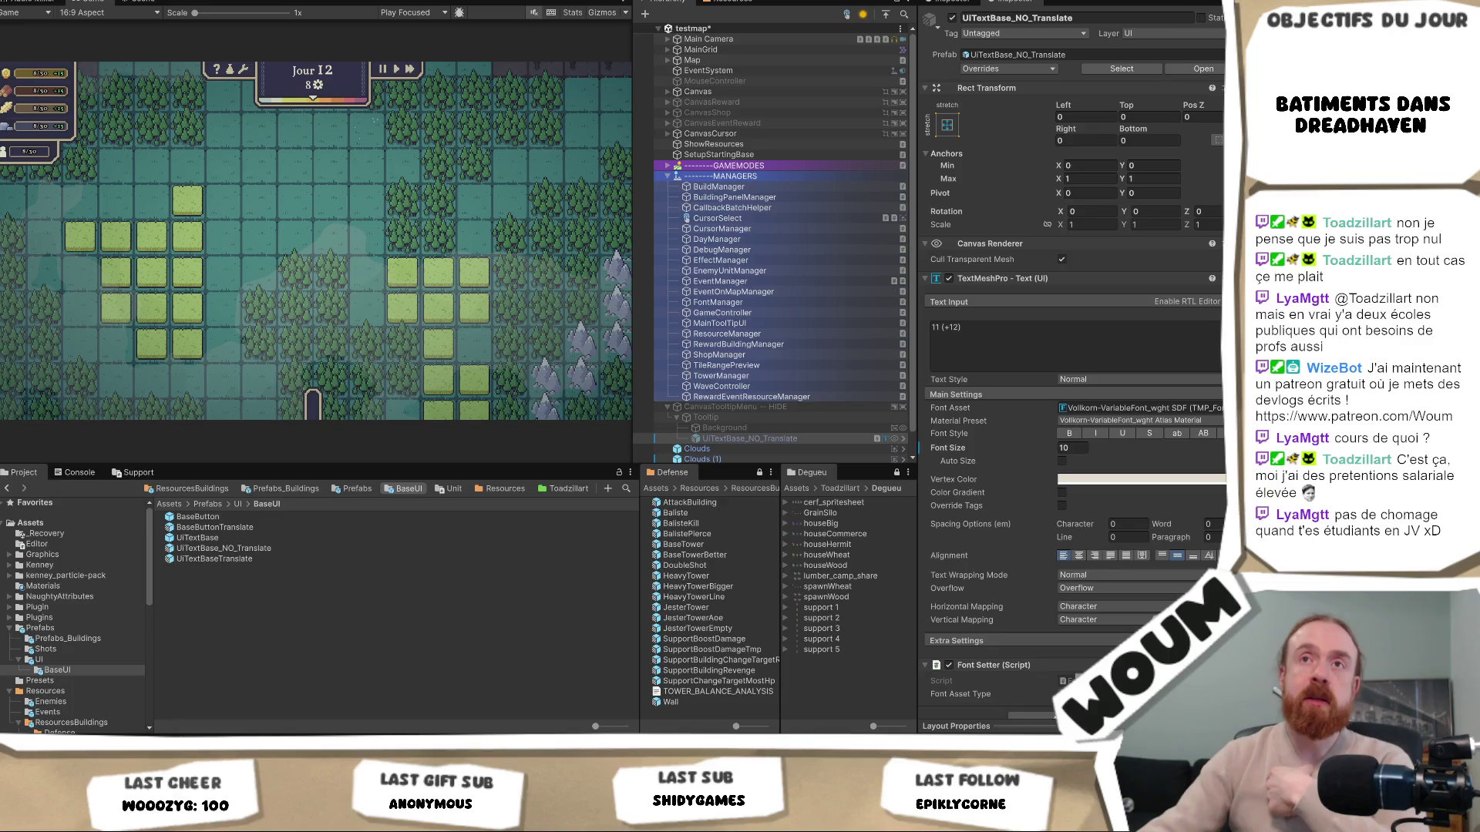
Reopen the recovery scene from Open Recent Scene with Don't Save, then expand MANAGERS and CanvasTooltipMenu
{"action": "left_click", "coordinate": [15, 1]}
{"action": "mouse_move", "coordinate": [78, 1]}
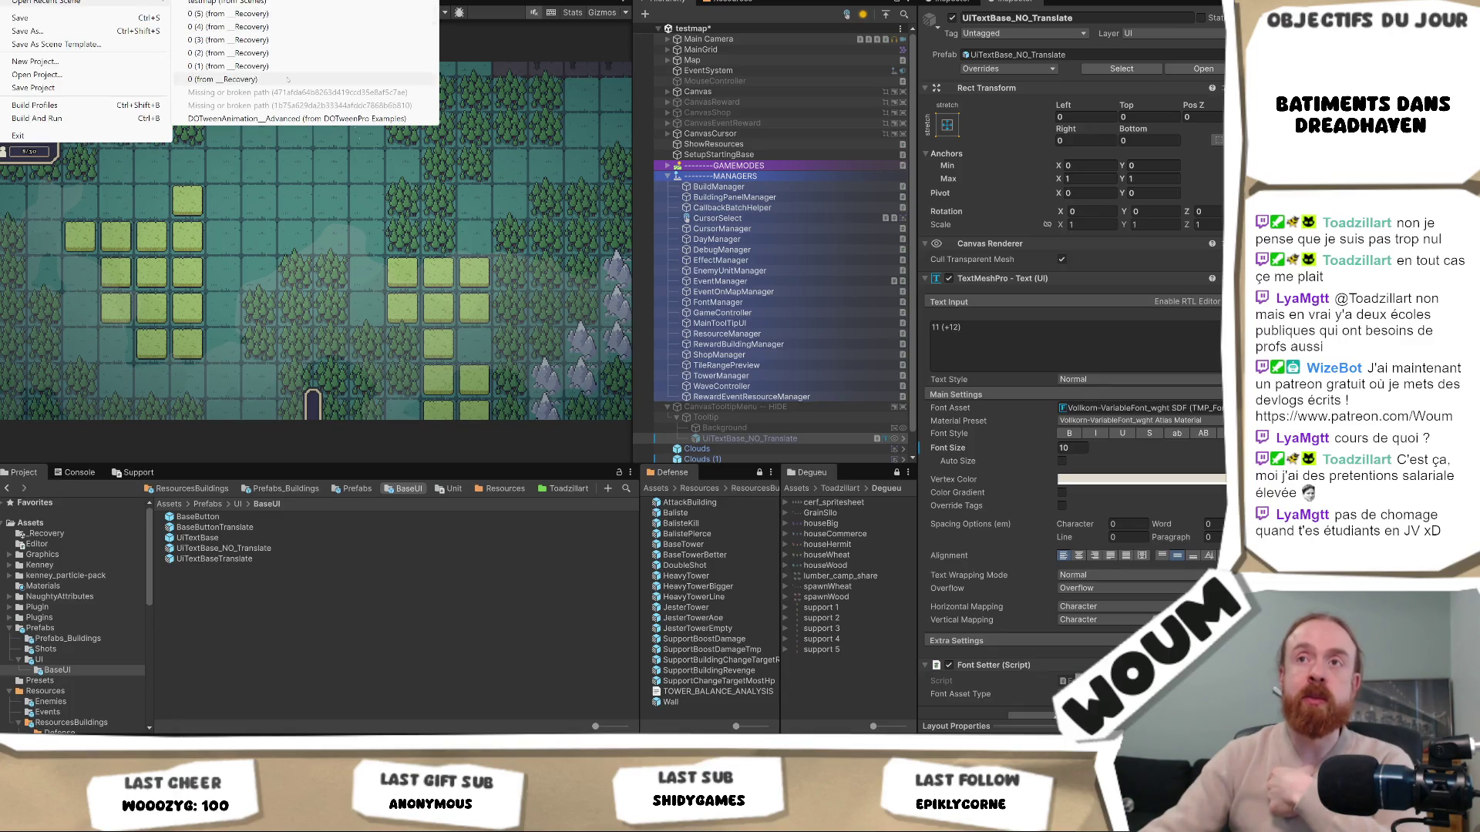
{"action": "left_click", "coordinate": [231, 3]}
{"action": "left_click", "coordinate": [660, 377]}
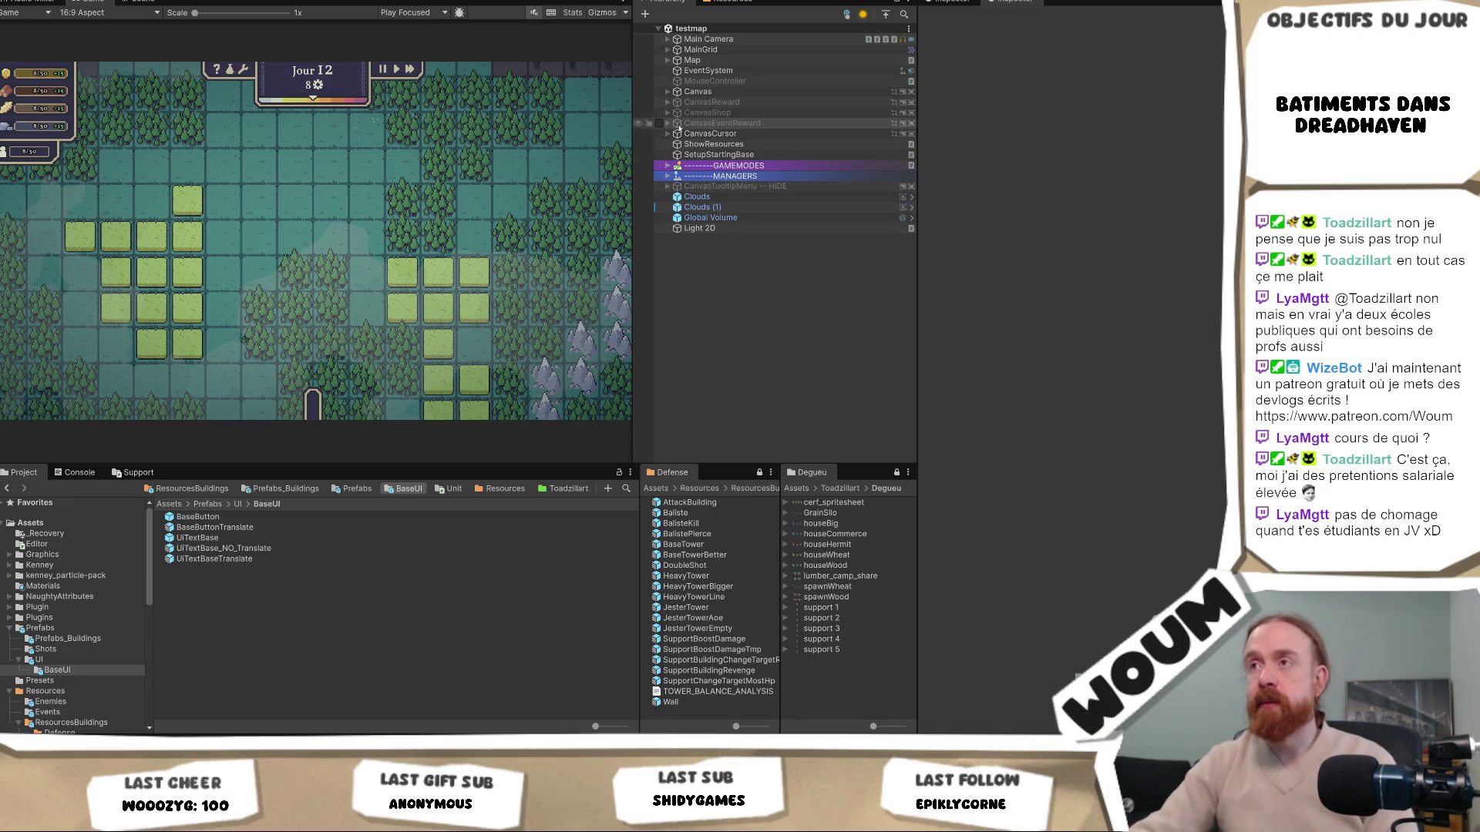
{"action": "left_click", "coordinate": [667, 178]}
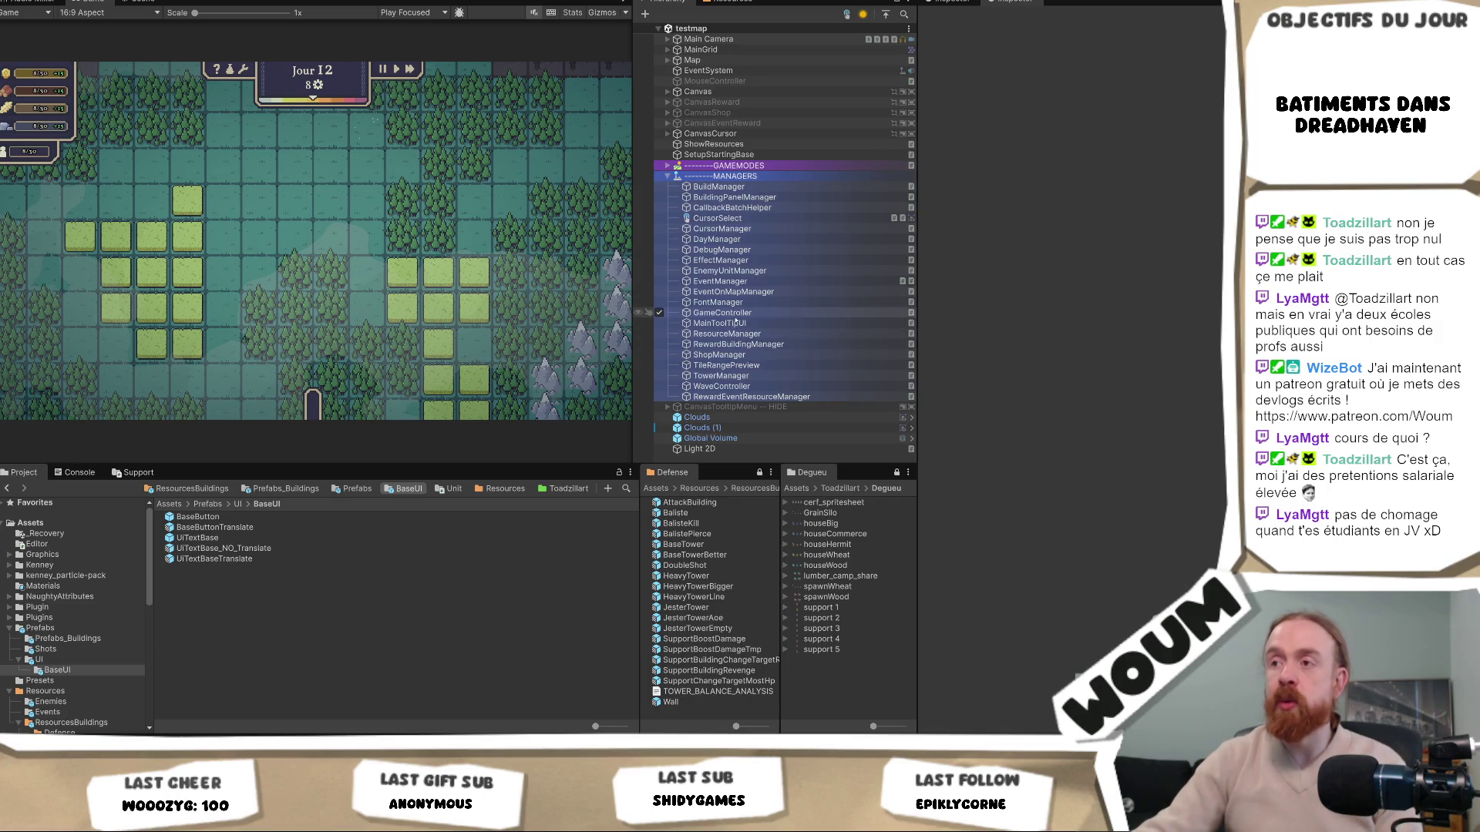
{"action": "left_click", "coordinate": [668, 407]}
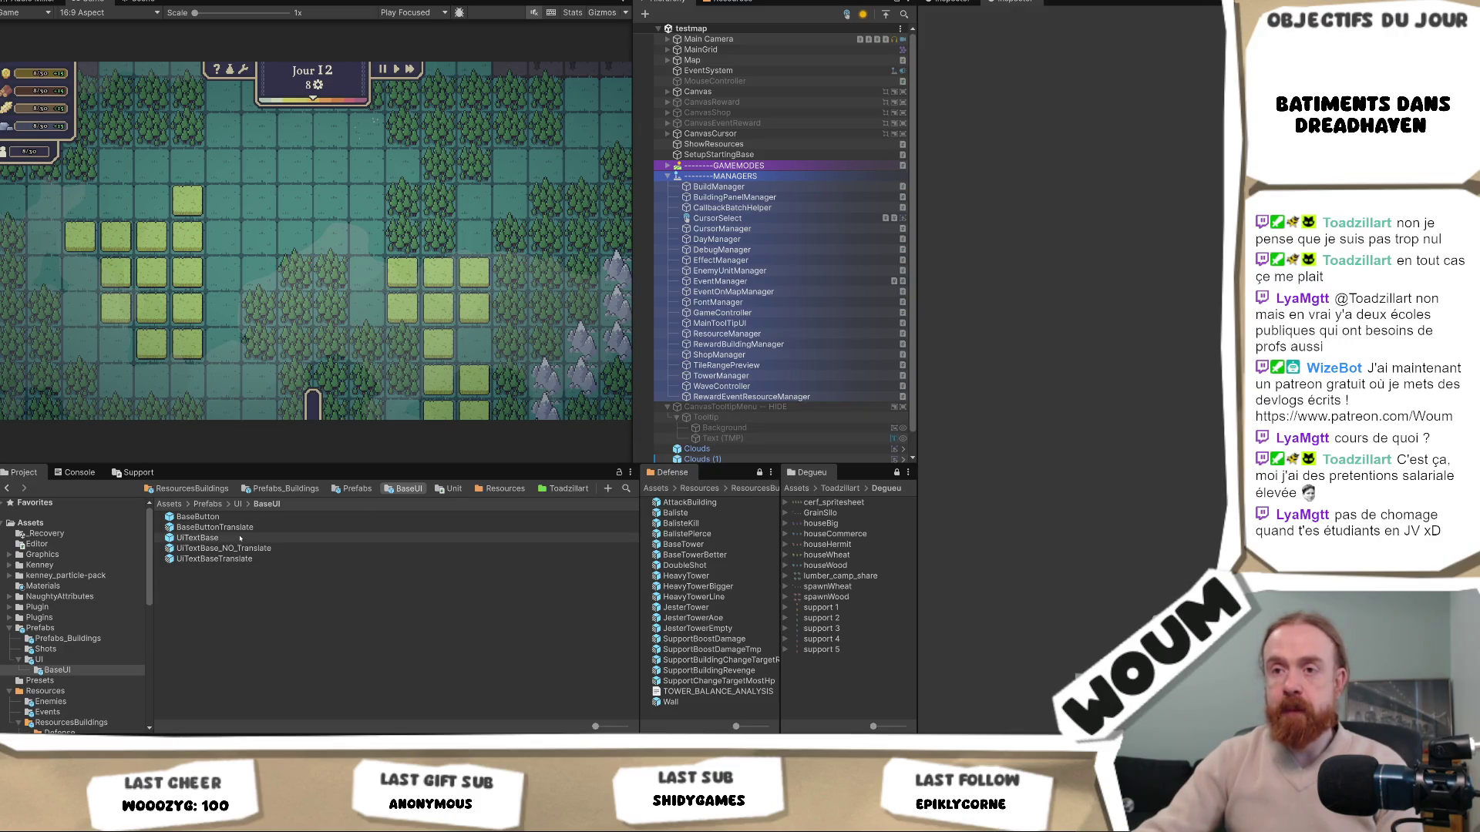
Drop the UiTextBase_NO_Translate prefab into Tooltip and copy Text (TMP)'s Rect Transform
{"action": "mouse_move", "coordinate": [243, 548]}
{"action": "left_mouse_down"}
{"action": "mouse_move", "coordinate": [725, 428]}
{"action": "mouse_move", "coordinate": [742, 441]}
{"action": "left_mouse_up"}
{"action": "left_click", "coordinate": [724, 449]}
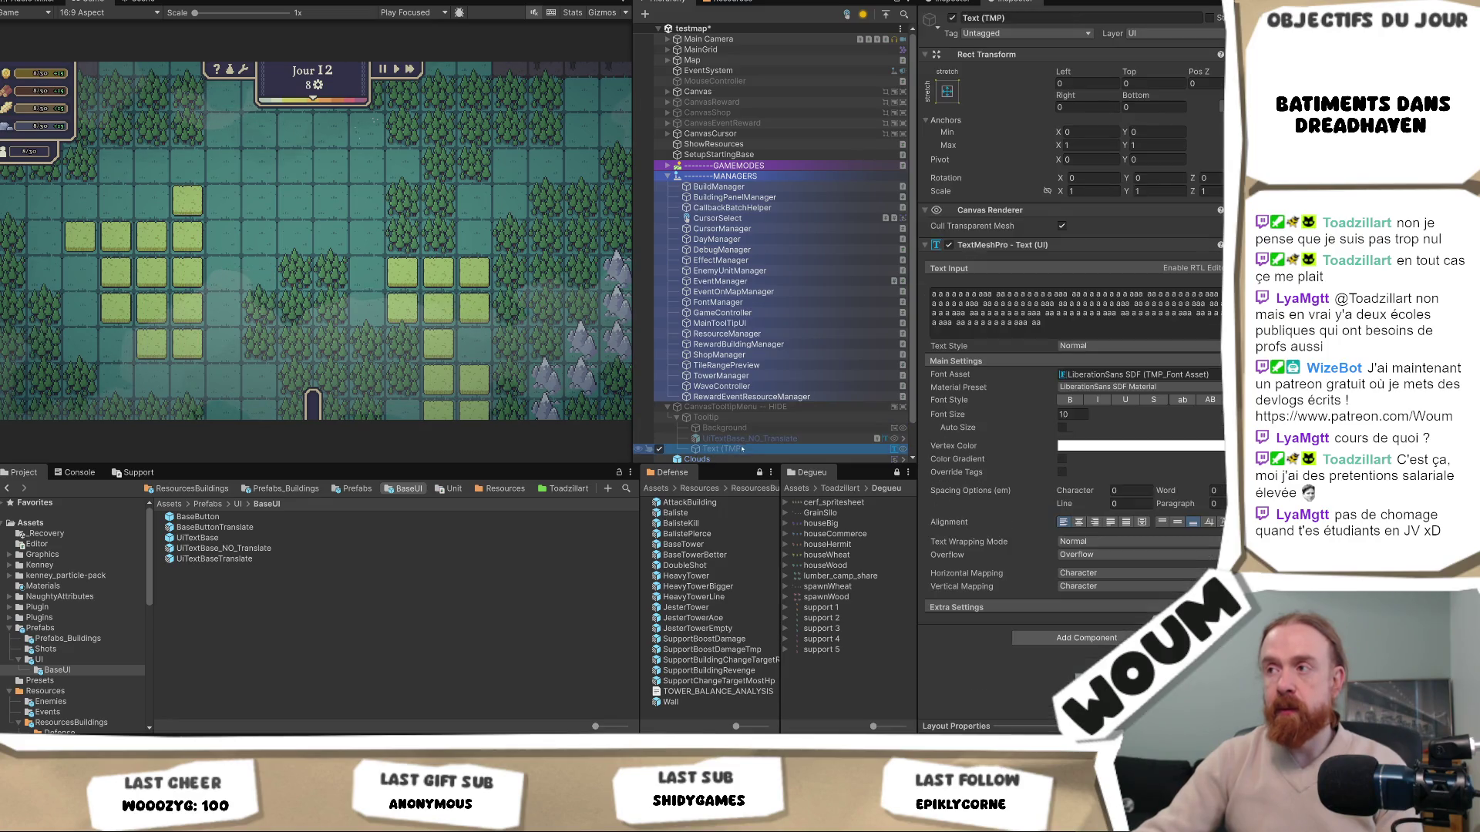
{"action": "right_click", "coordinate": [1032, 54]}
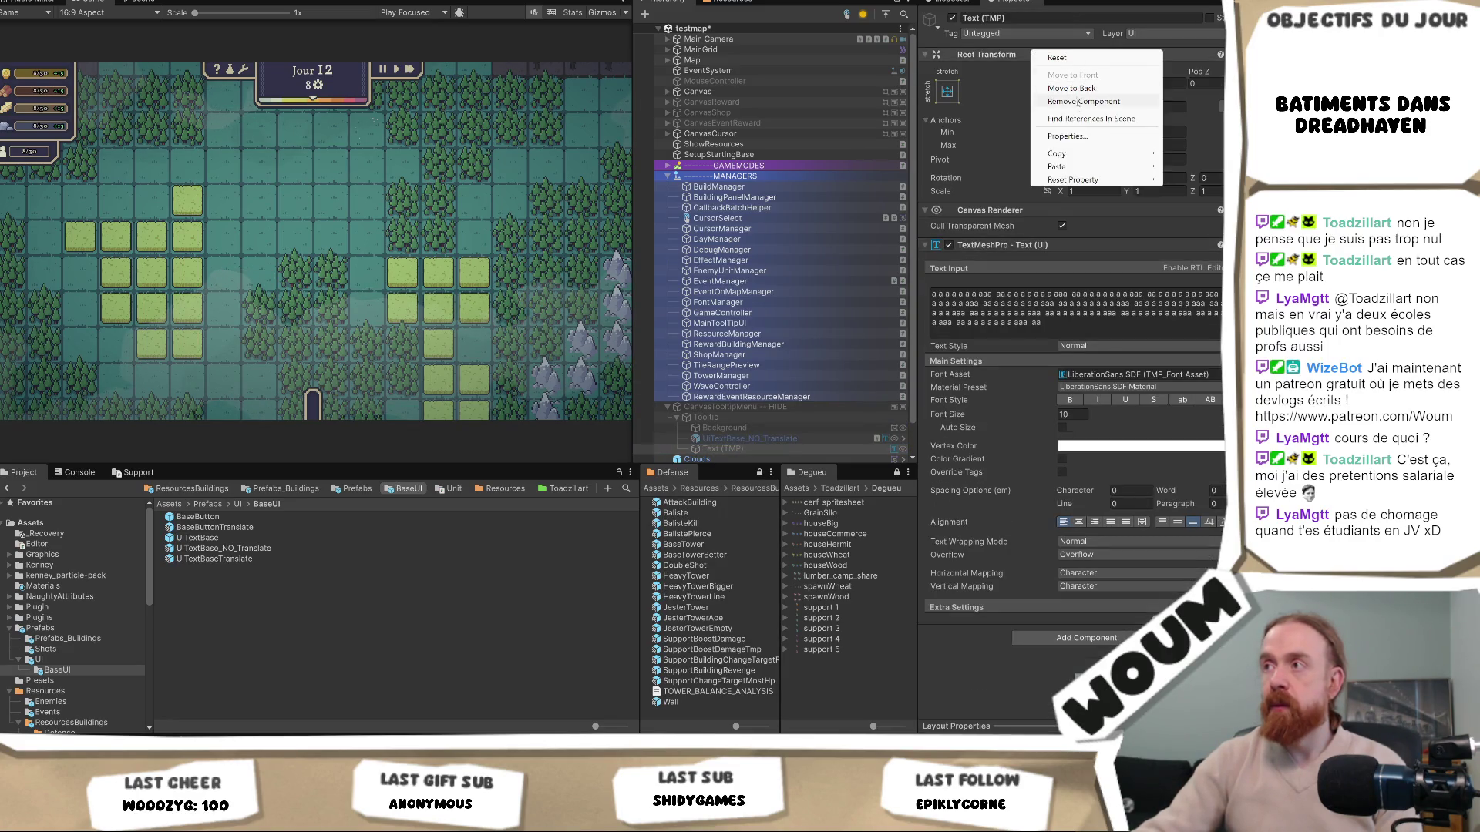
{"action": "mouse_move", "coordinate": [1058, 154]}
Paste the copied Rect Transform values onto UiTextBase_NO_Translate, then review Text (TMP)'s margin settings
{"action": "left_click", "coordinate": [748, 438]}
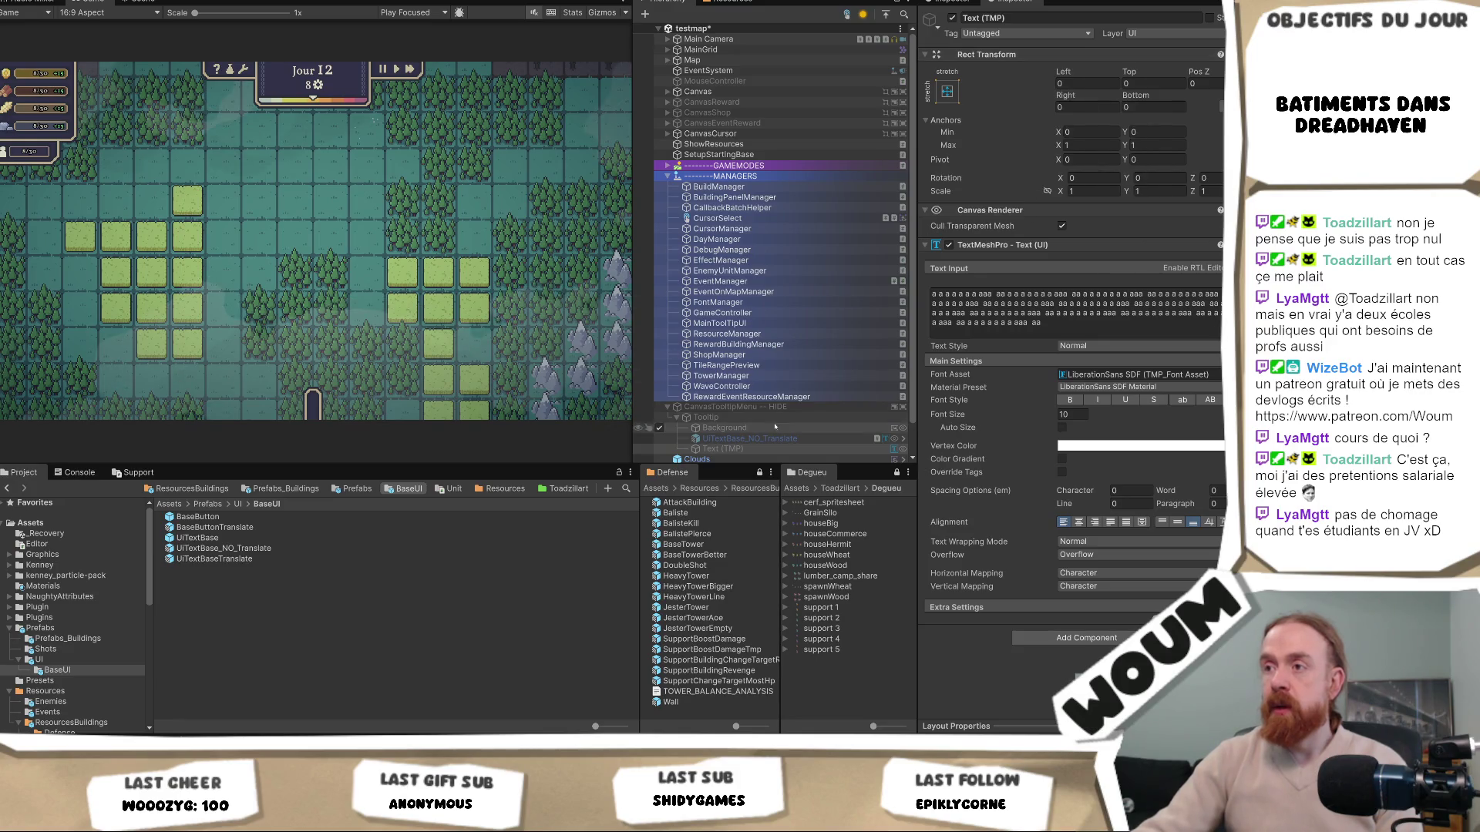
{"action": "right_click", "coordinate": [1022, 88]}
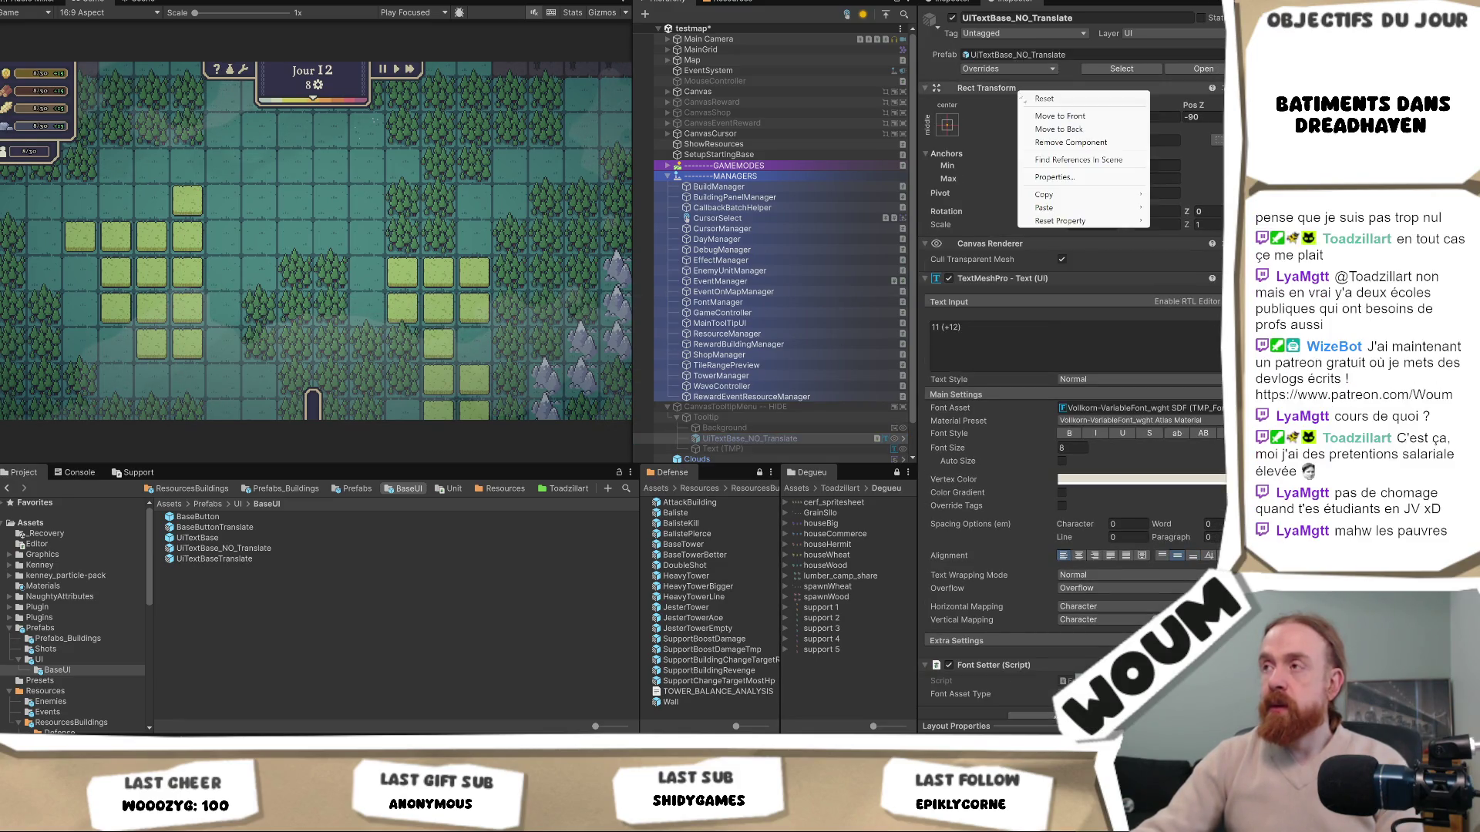
{"action": "mouse_move", "coordinate": [1087, 213]}
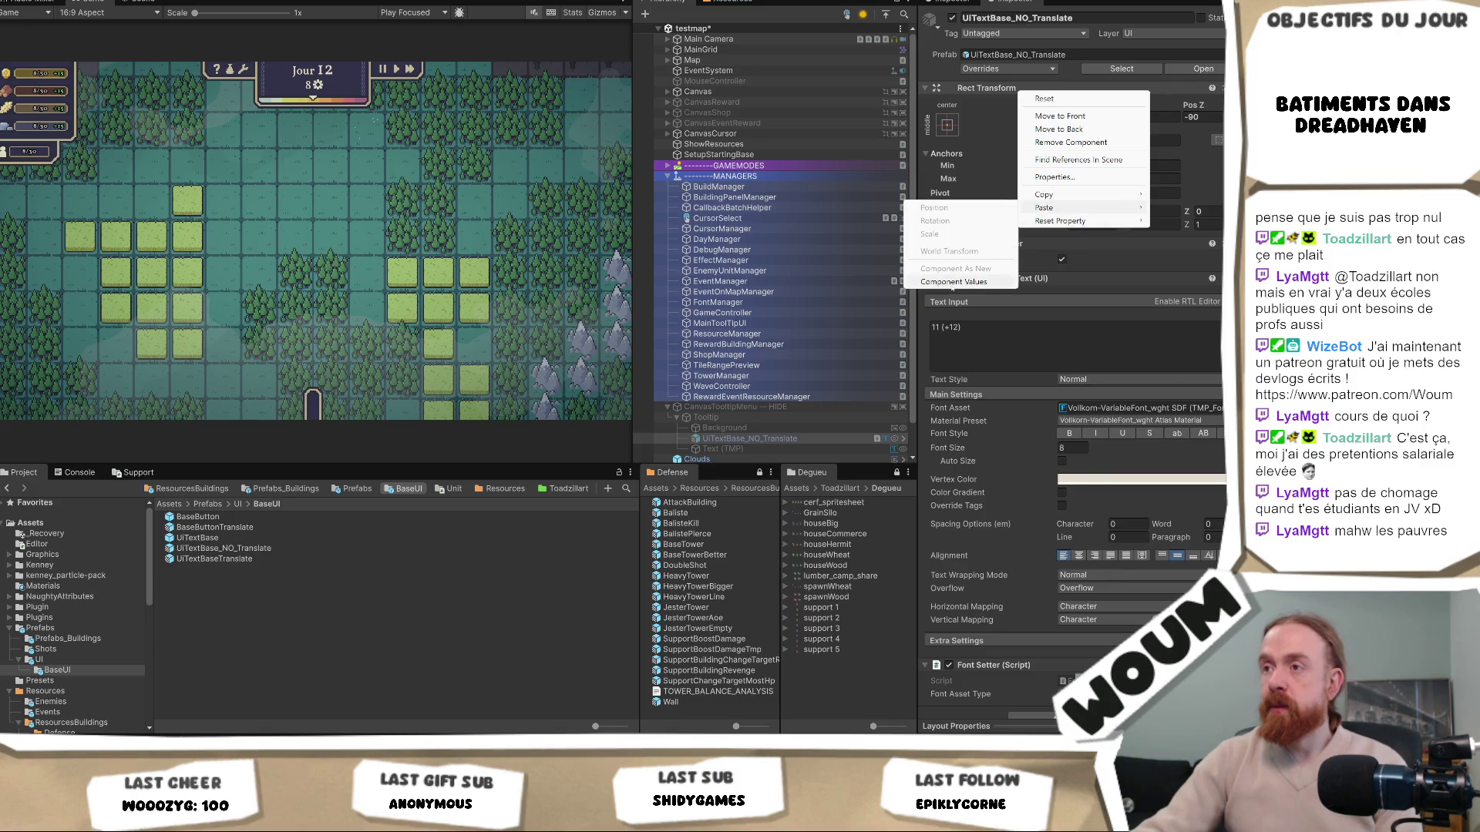
{"action": "left_click", "coordinate": [953, 282]}
{"action": "left_click", "coordinate": [713, 449]}
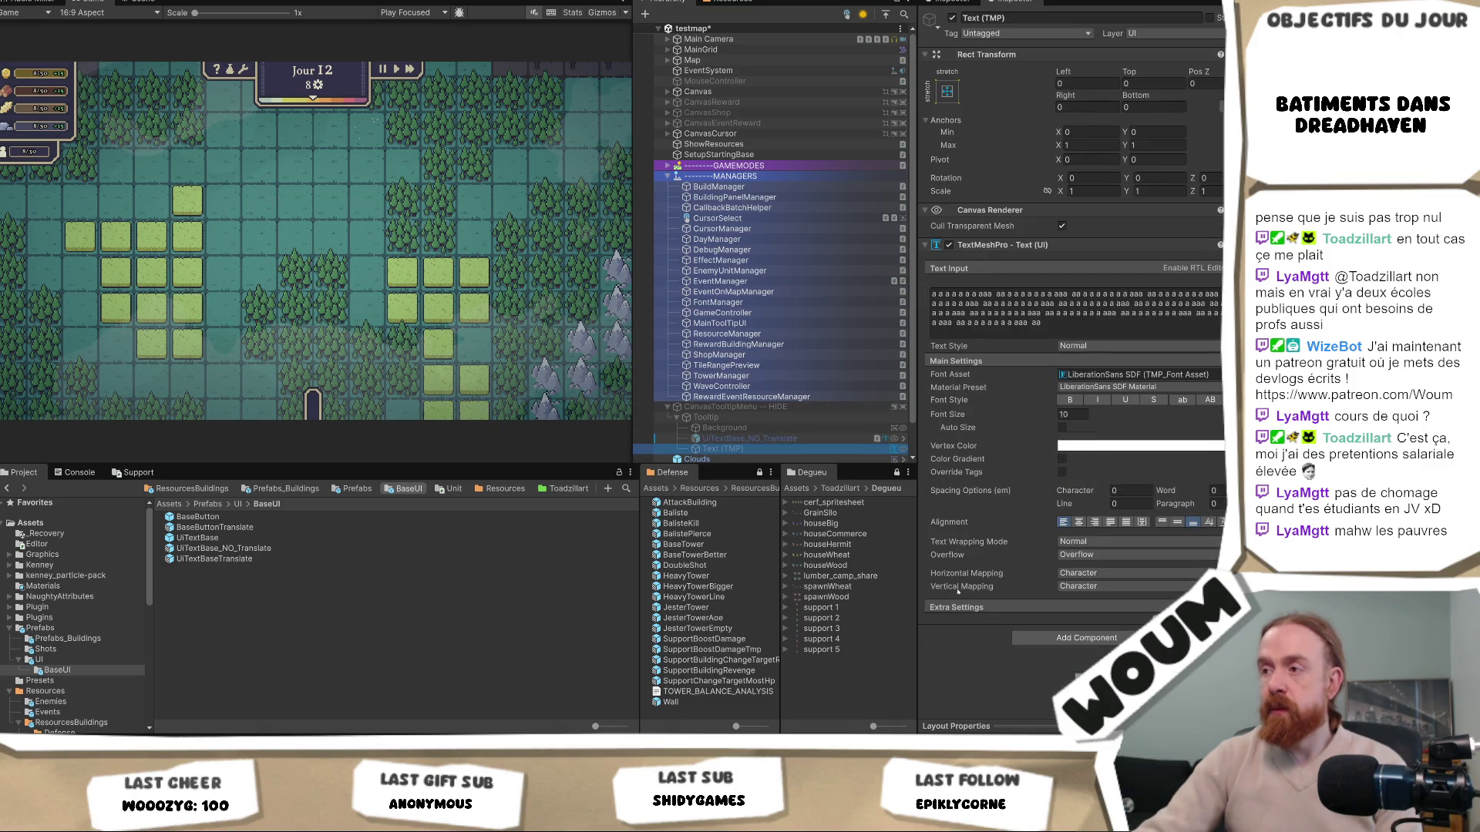
{"action": "left_click", "coordinate": [956, 609]}
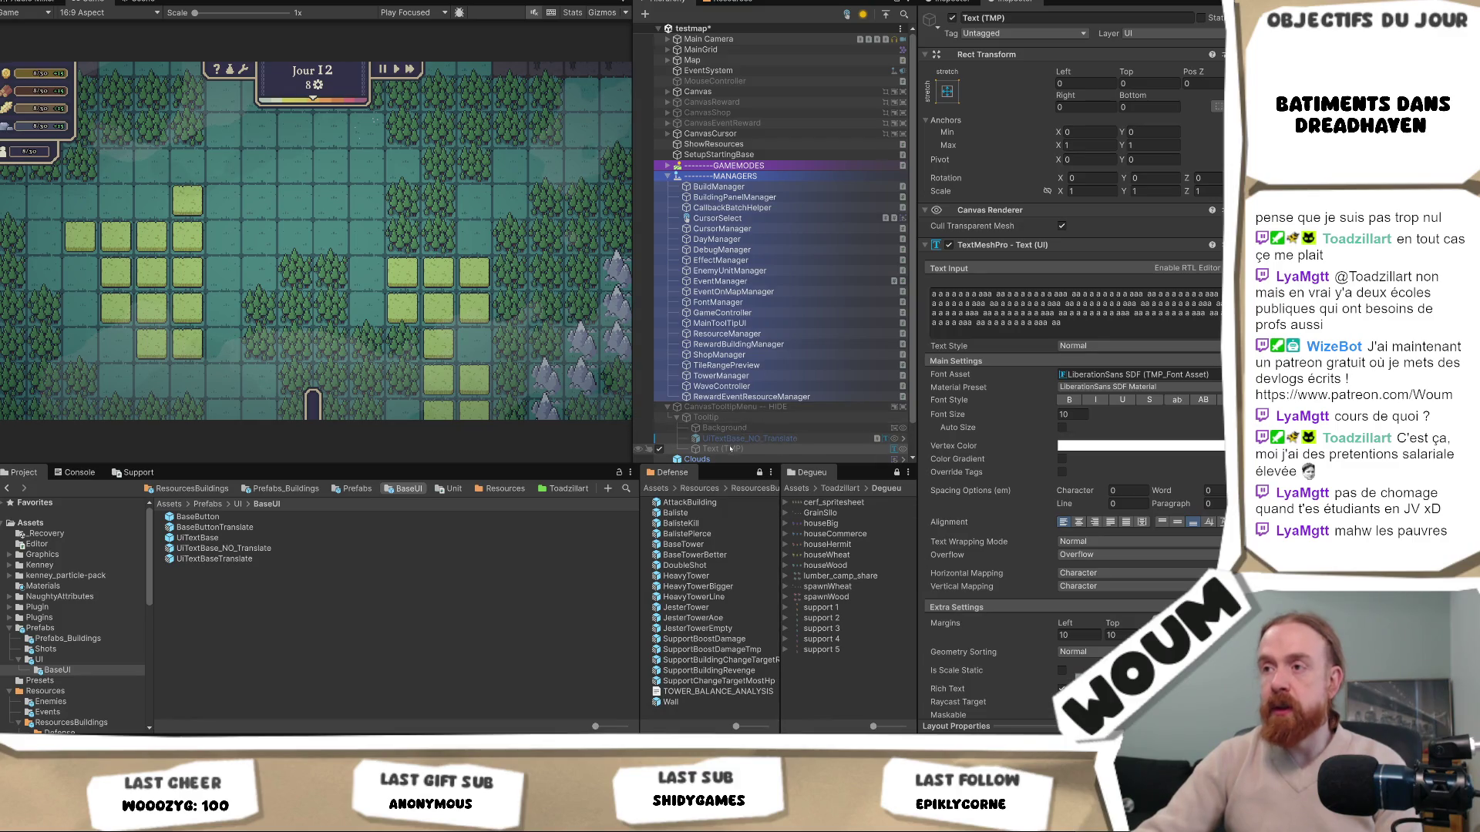
On UiTextBase_NO_Translate, set the Extra Settings left margin to 10 and font size to 10
{"action": "left_click", "coordinate": [743, 438]}
{"action": "left_click", "coordinate": [1067, 669]}
{"action": "type", "text": "1"}
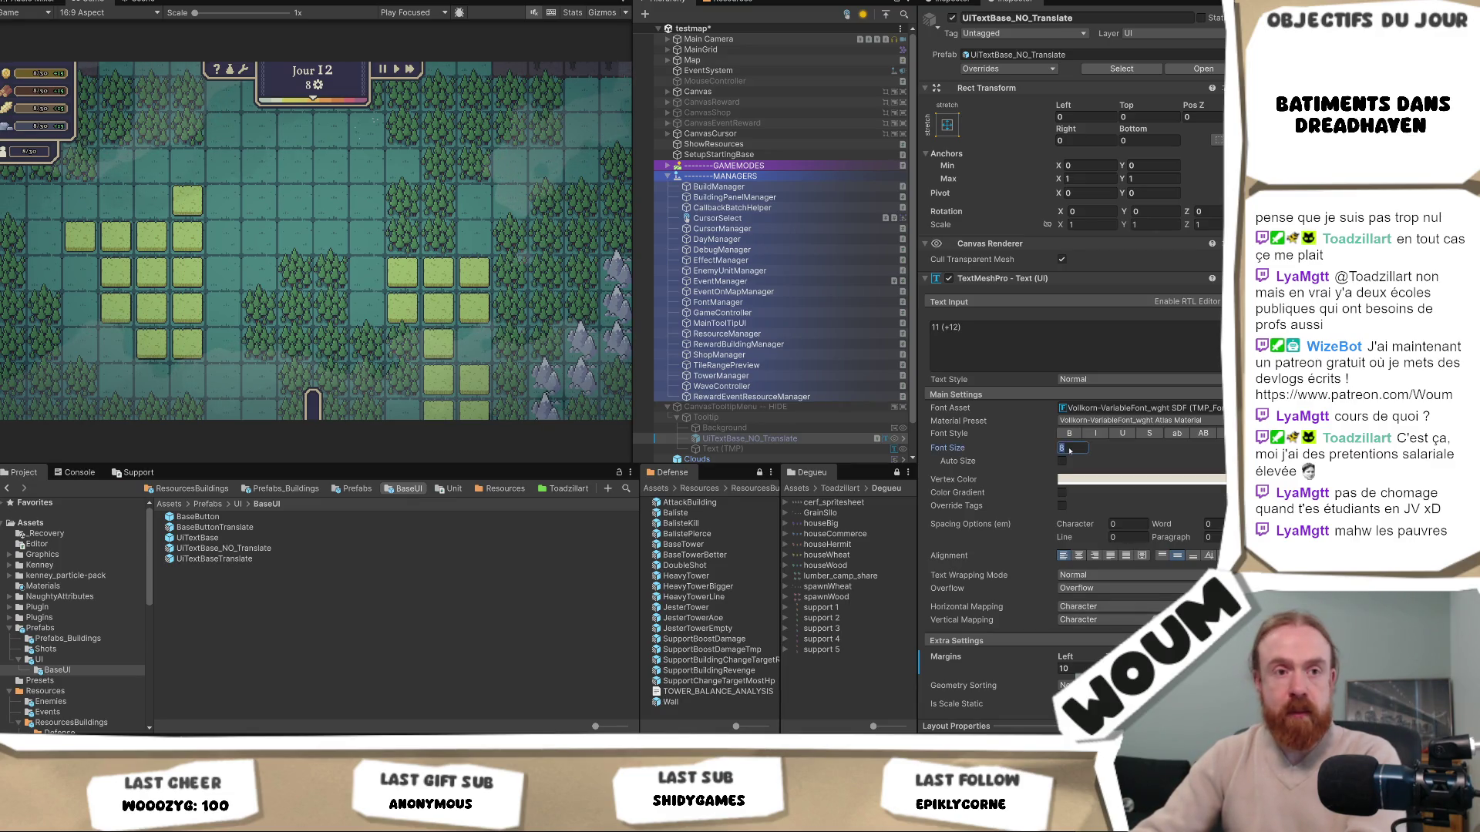
{"action": "type", "text": "10"}
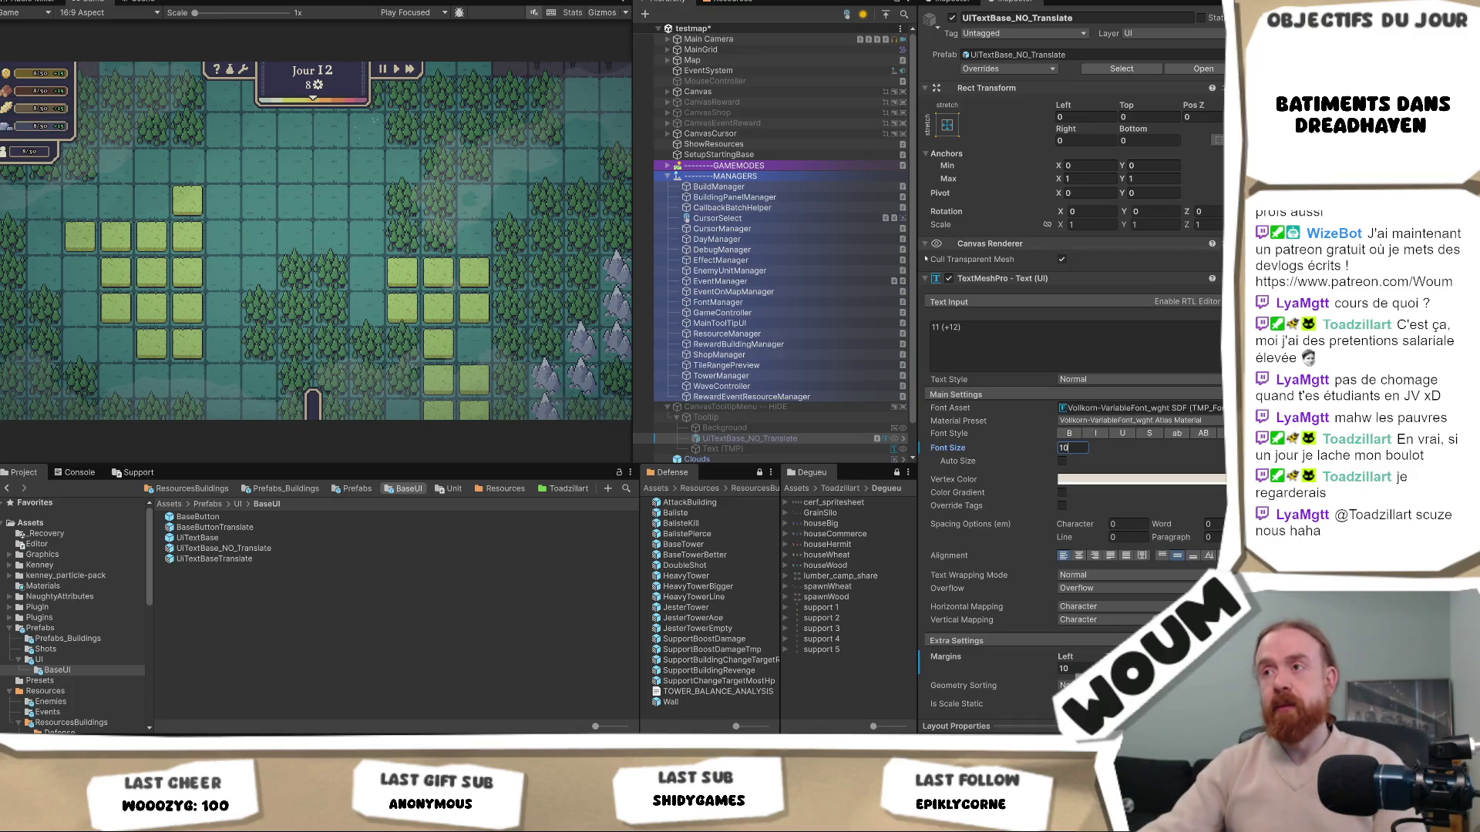
{"action": "left_click", "coordinate": [722, 439]}
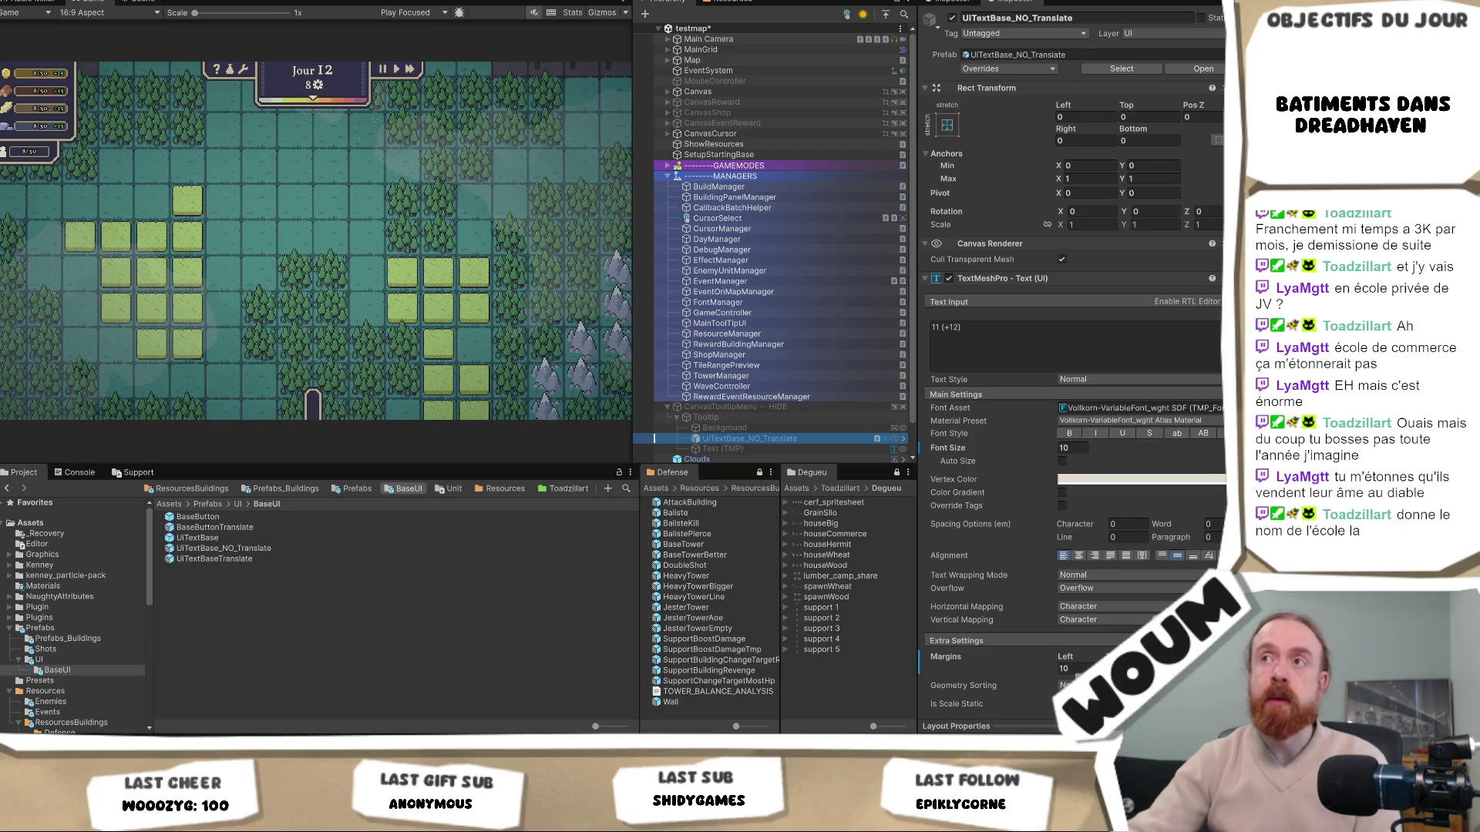
{"action": "left_click", "coordinate": [378, 260]}
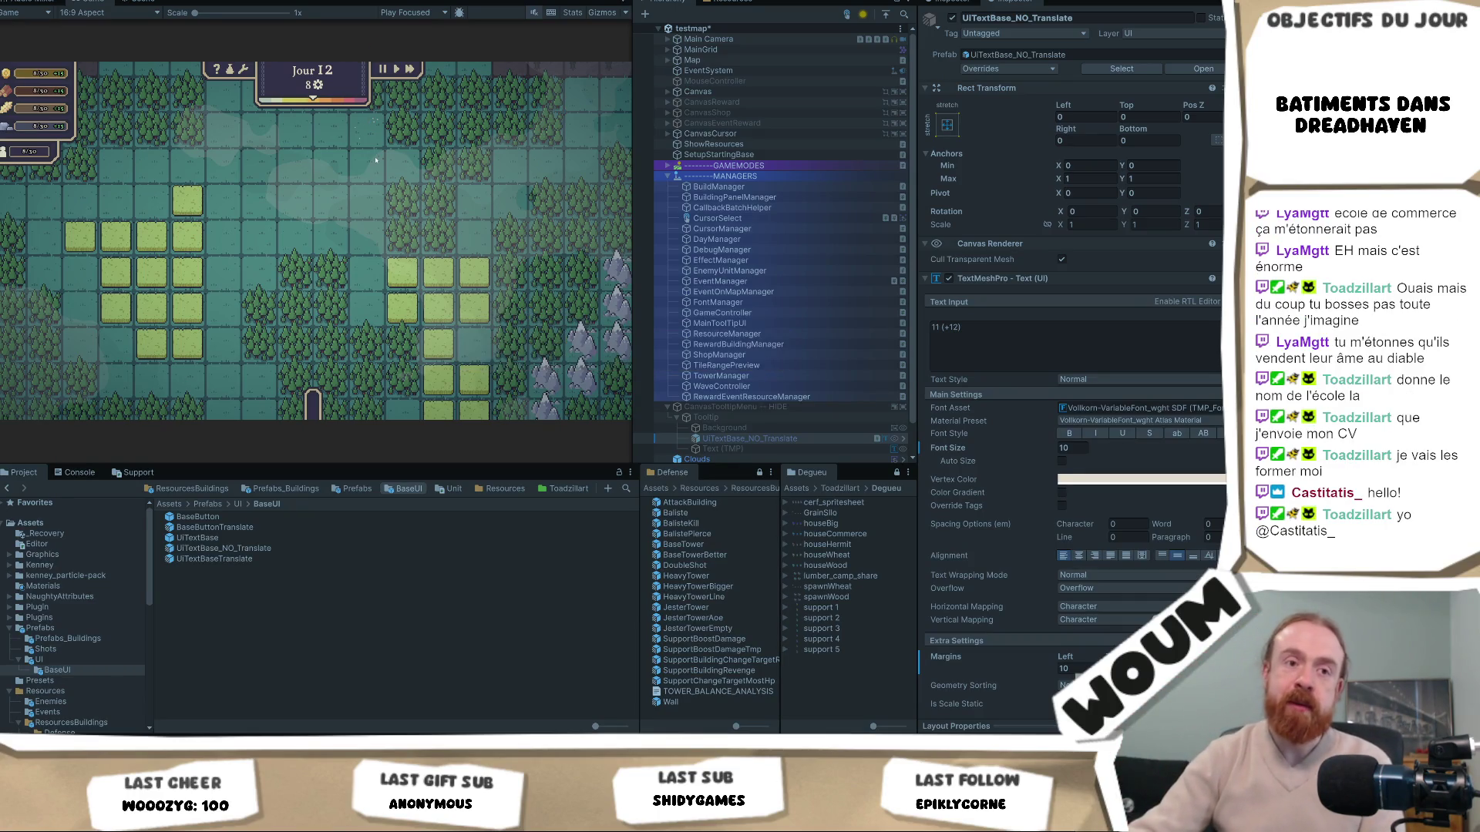
{"action": "key", "text": "ctrl+p"}
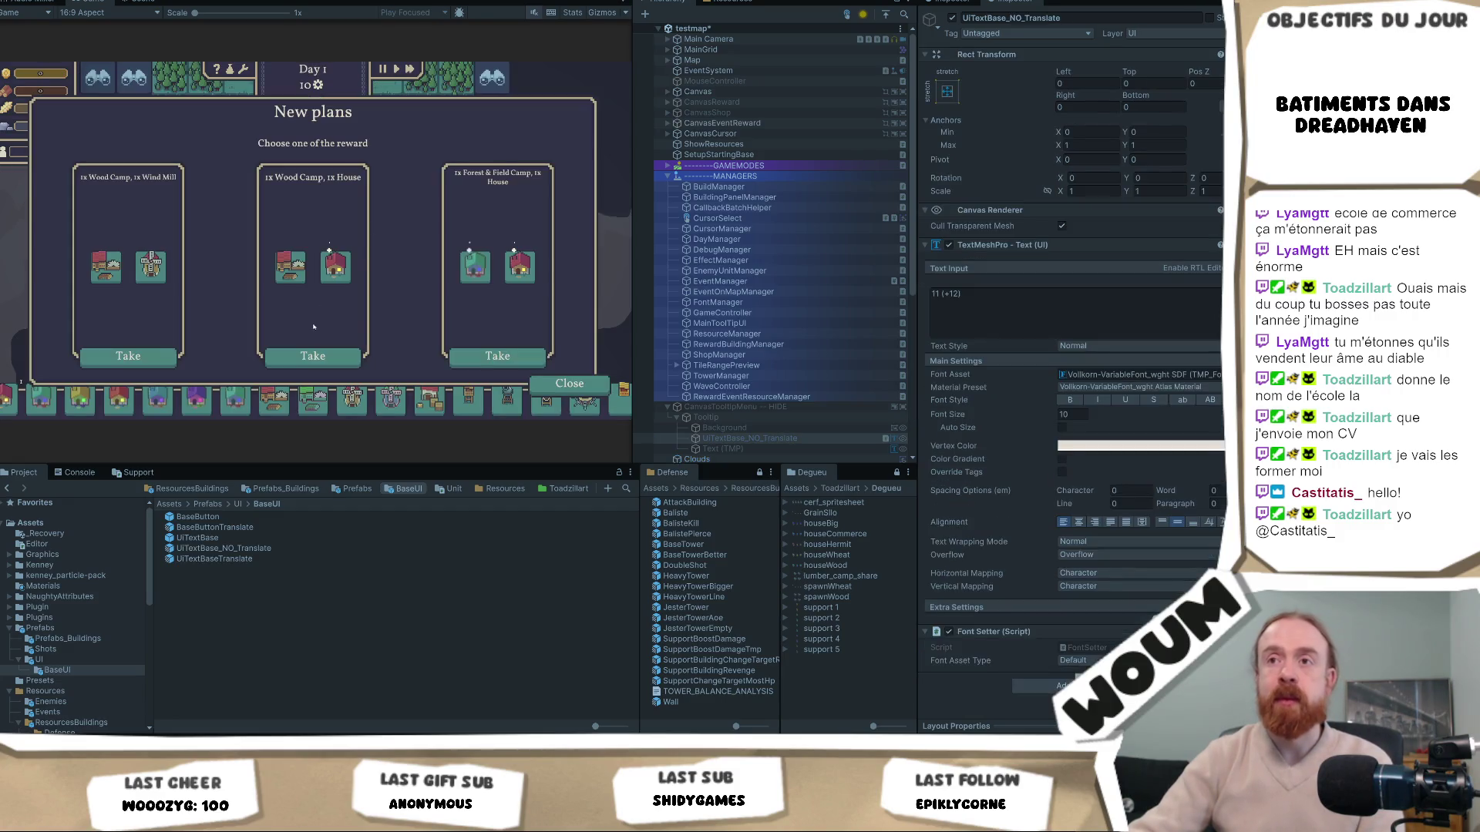
{"action": "left_click", "coordinate": [308, 356]}
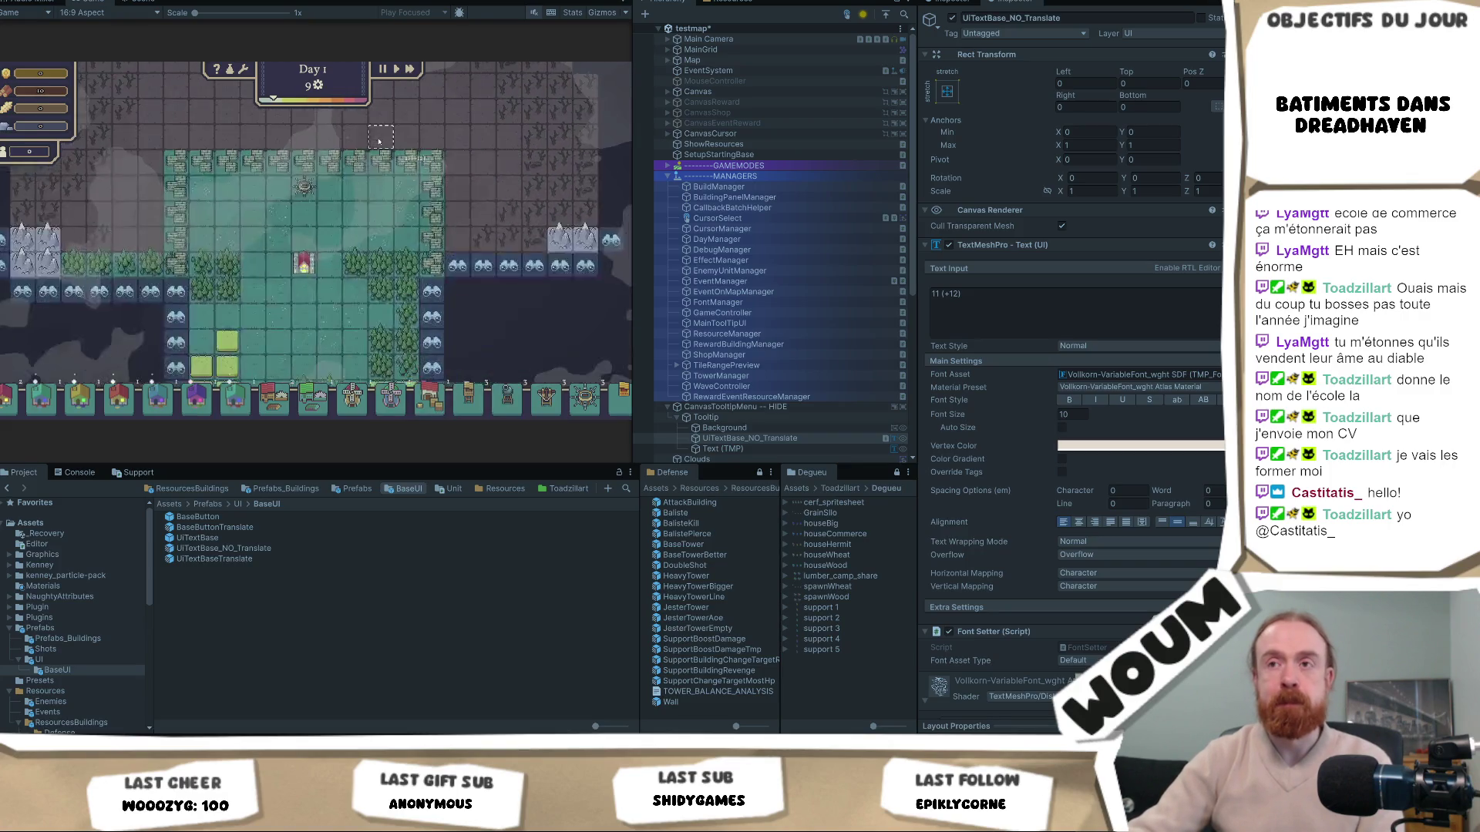
{"action": "mouse_move", "coordinate": [316, 171]}
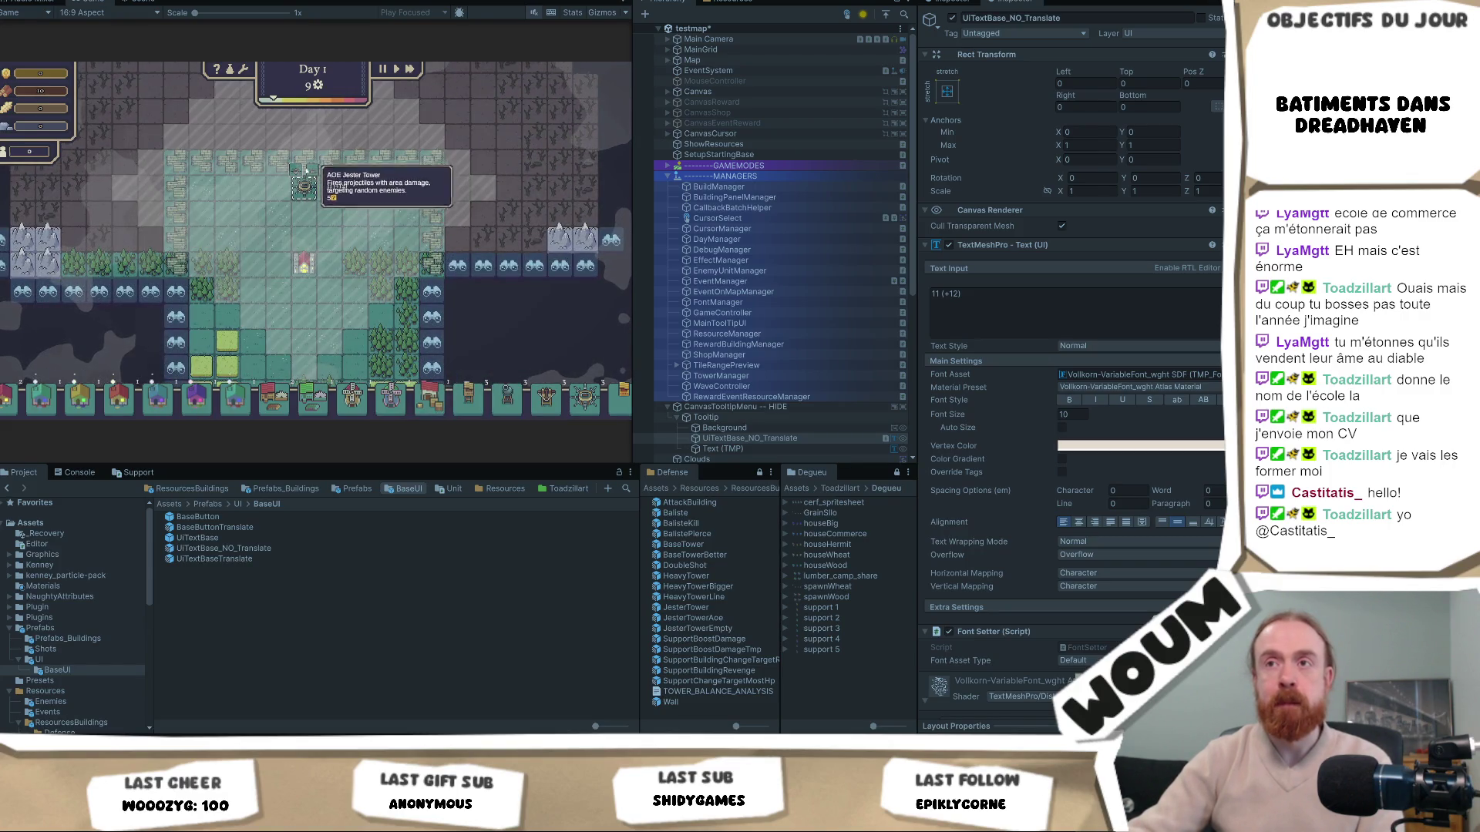
{"action": "scroll", "coordinate": [303, 165], "scroll_direction": "up", "scroll_amount": 1}
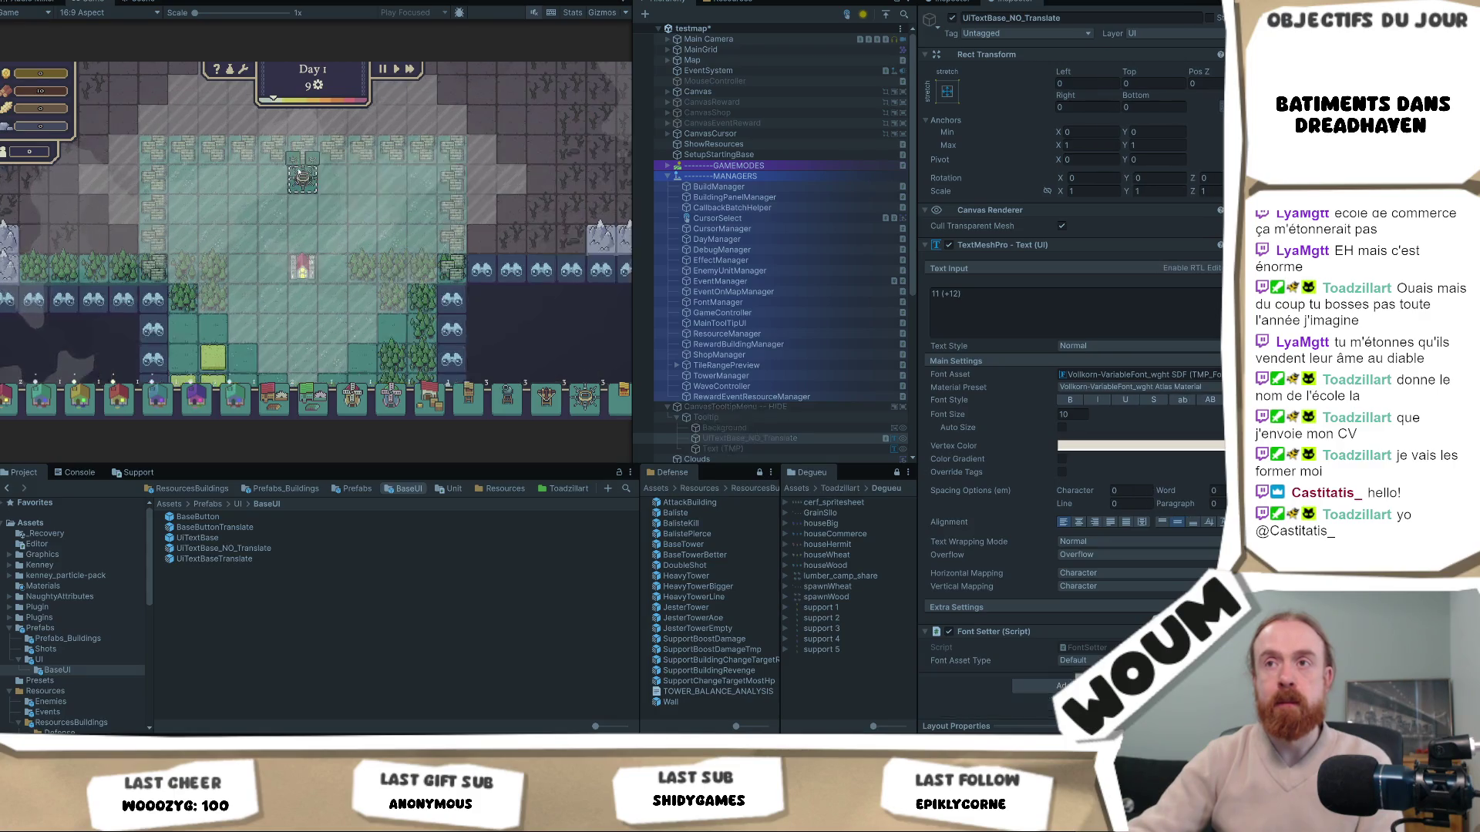
{"action": "scroll", "coordinate": [302, 165], "scroll_direction": "up", "scroll_amount": 1}
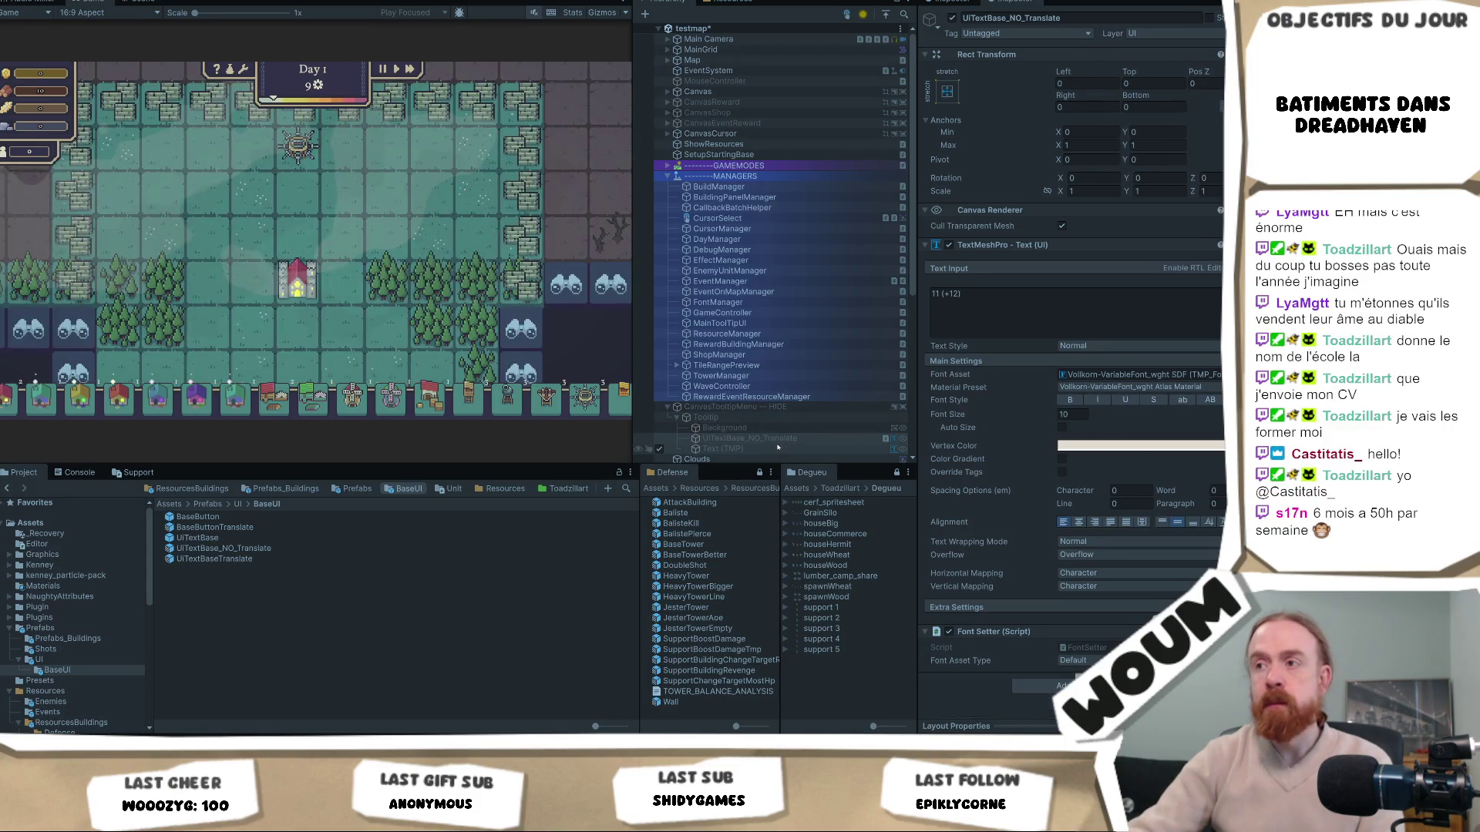
{"action": "left_click", "coordinate": [773, 449]}
{"action": "left_click", "coordinate": [957, 16]}
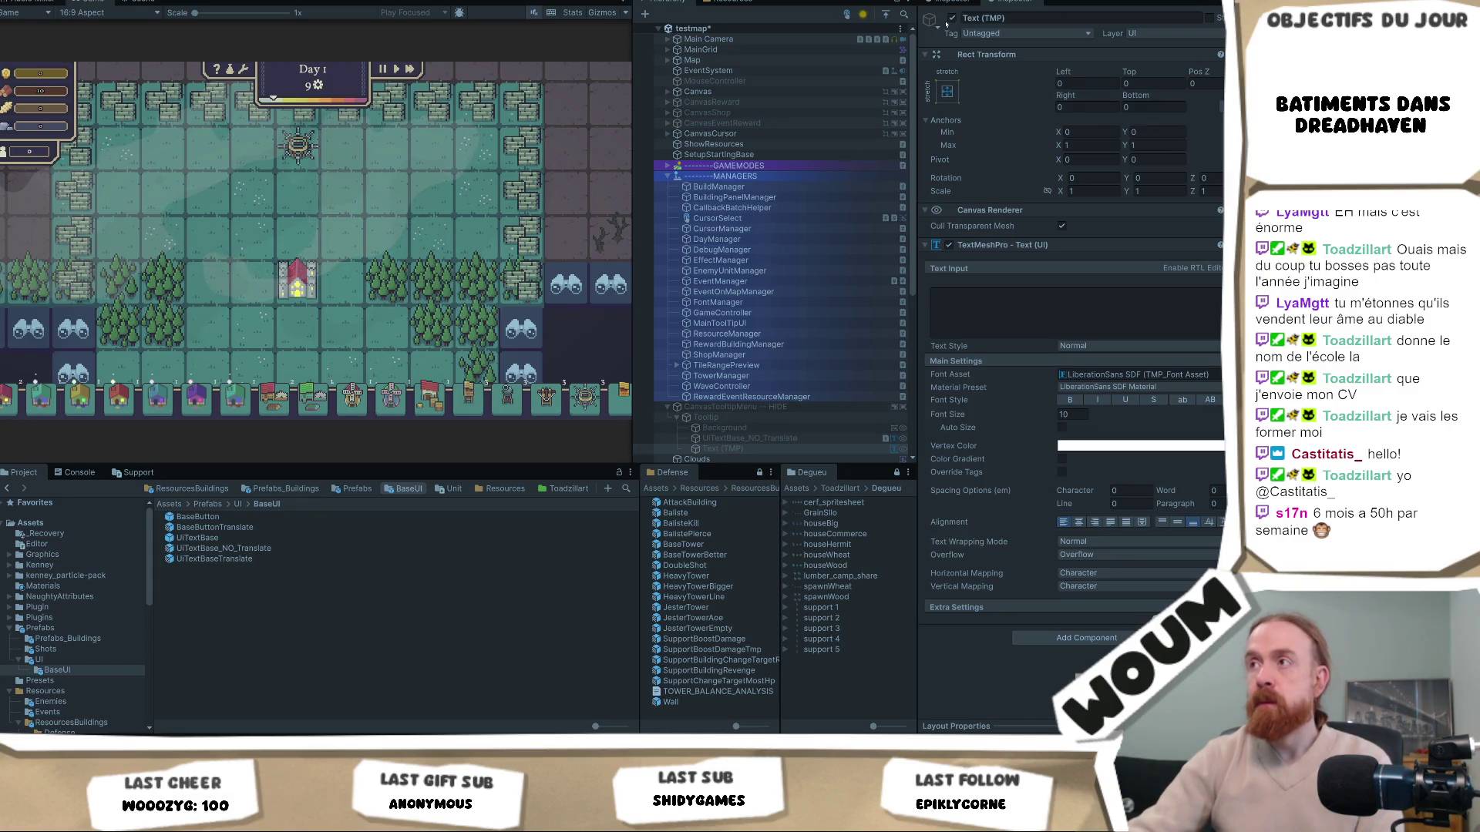
{"action": "left_click", "coordinate": [771, 438]}
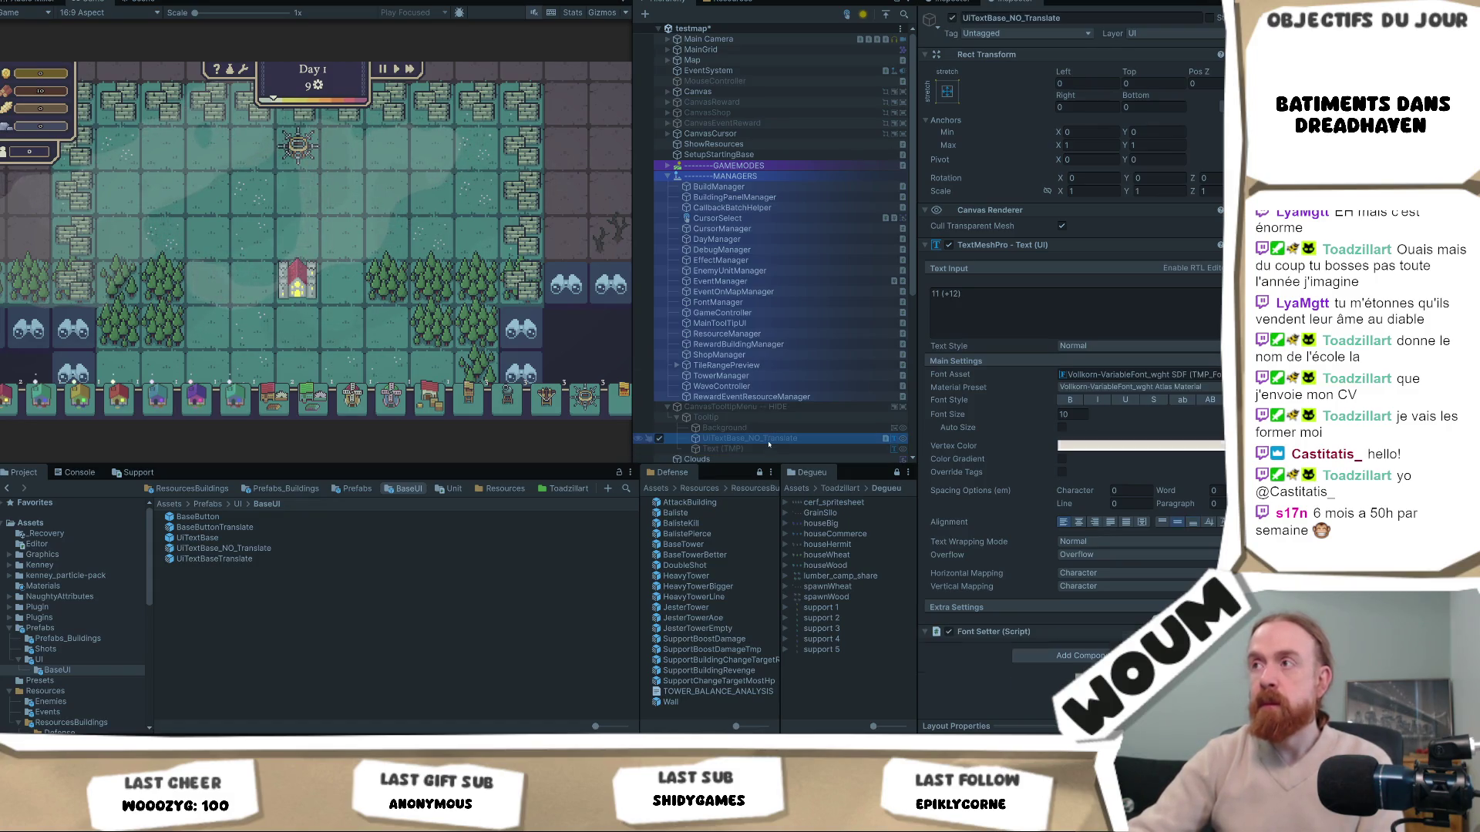
{"action": "left_click", "coordinate": [952, 17]}
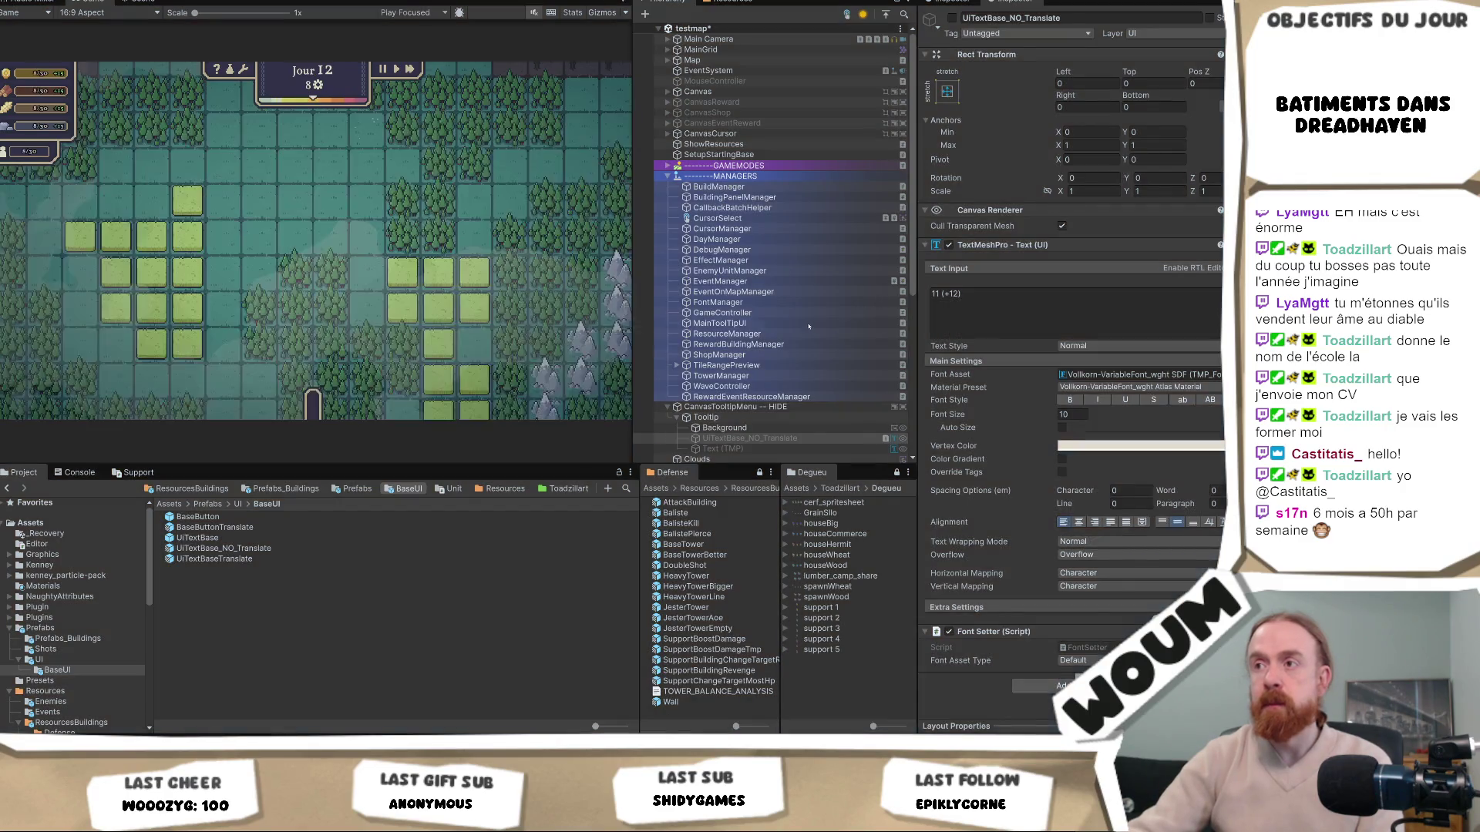
Assign UiTextBase_NO_Translate to MainToolTipUI's Text Mesh Pro field, play, and take the left reward
{"action": "left_click", "coordinate": [767, 324]}
{"action": "left_click", "coordinate": [1129, 158]}
{"action": "left_click_drag", "start_coordinate": [1129, 158], "coordinate": [1133, 158]}
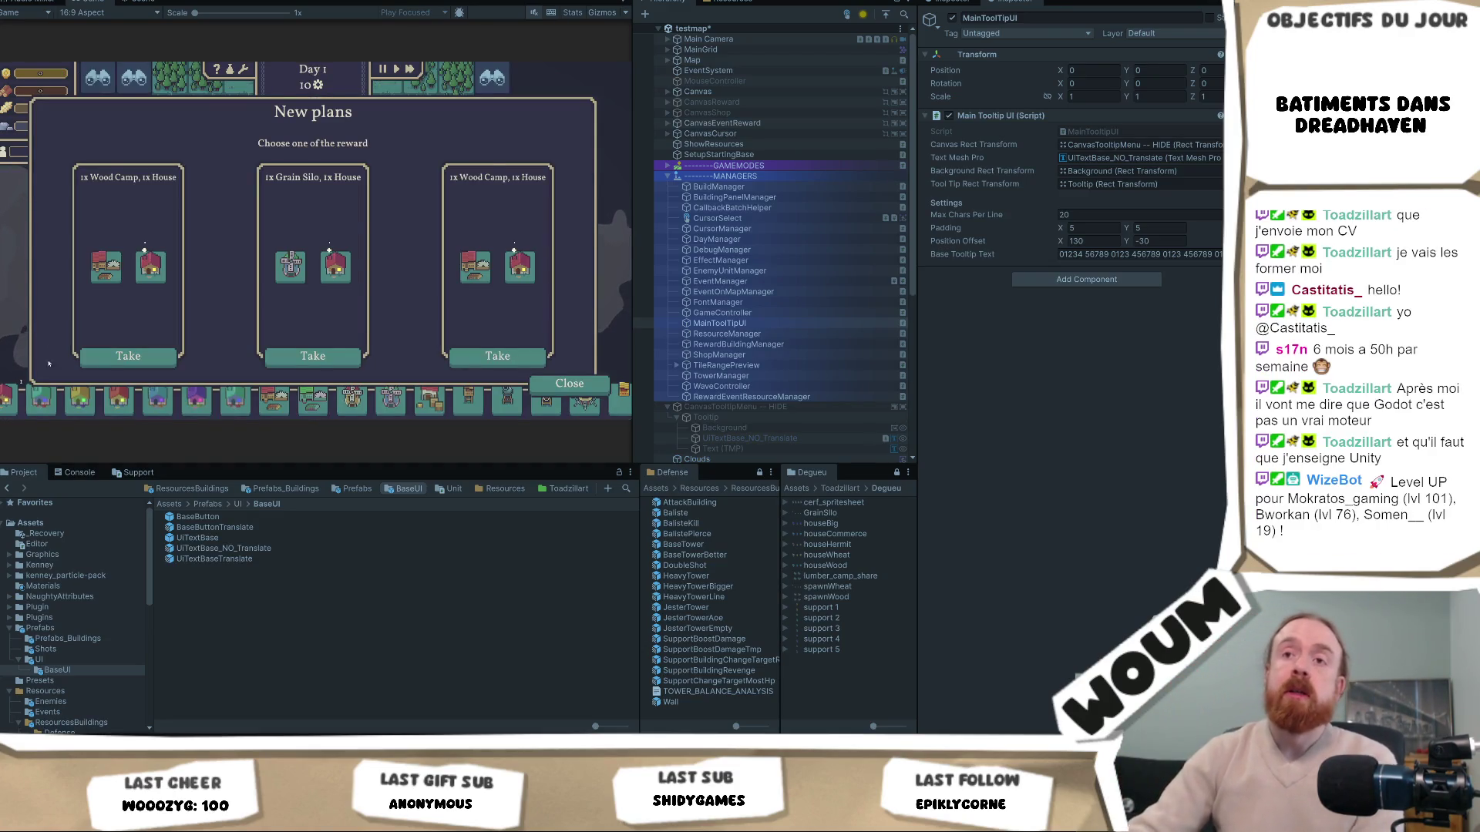
{"action": "left_click", "coordinate": [116, 356]}
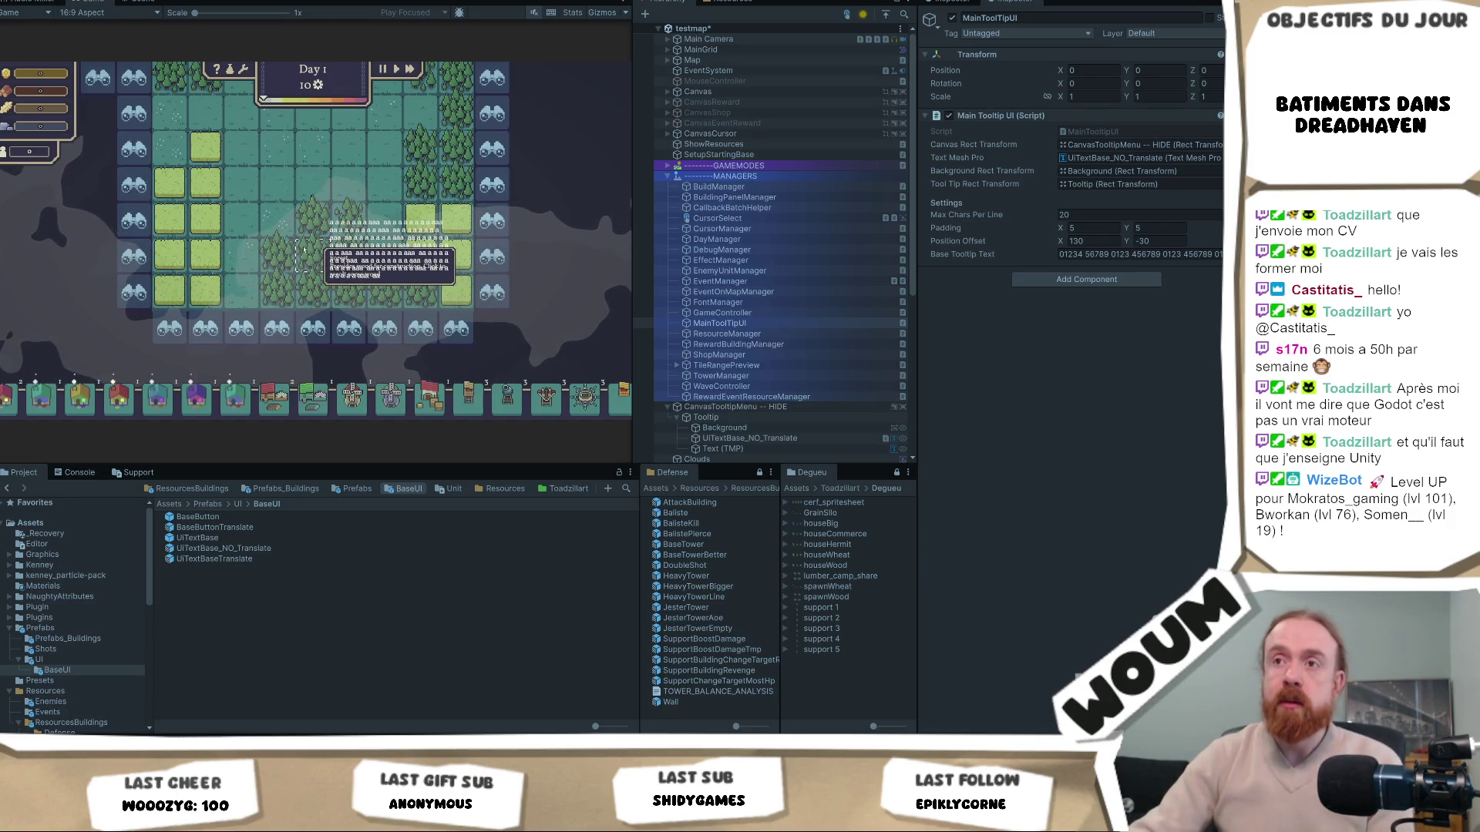
Select the tooltip's Text (TMP) and hover a forest tile to see its wood-providing description
{"action": "left_click", "coordinate": [761, 450]}
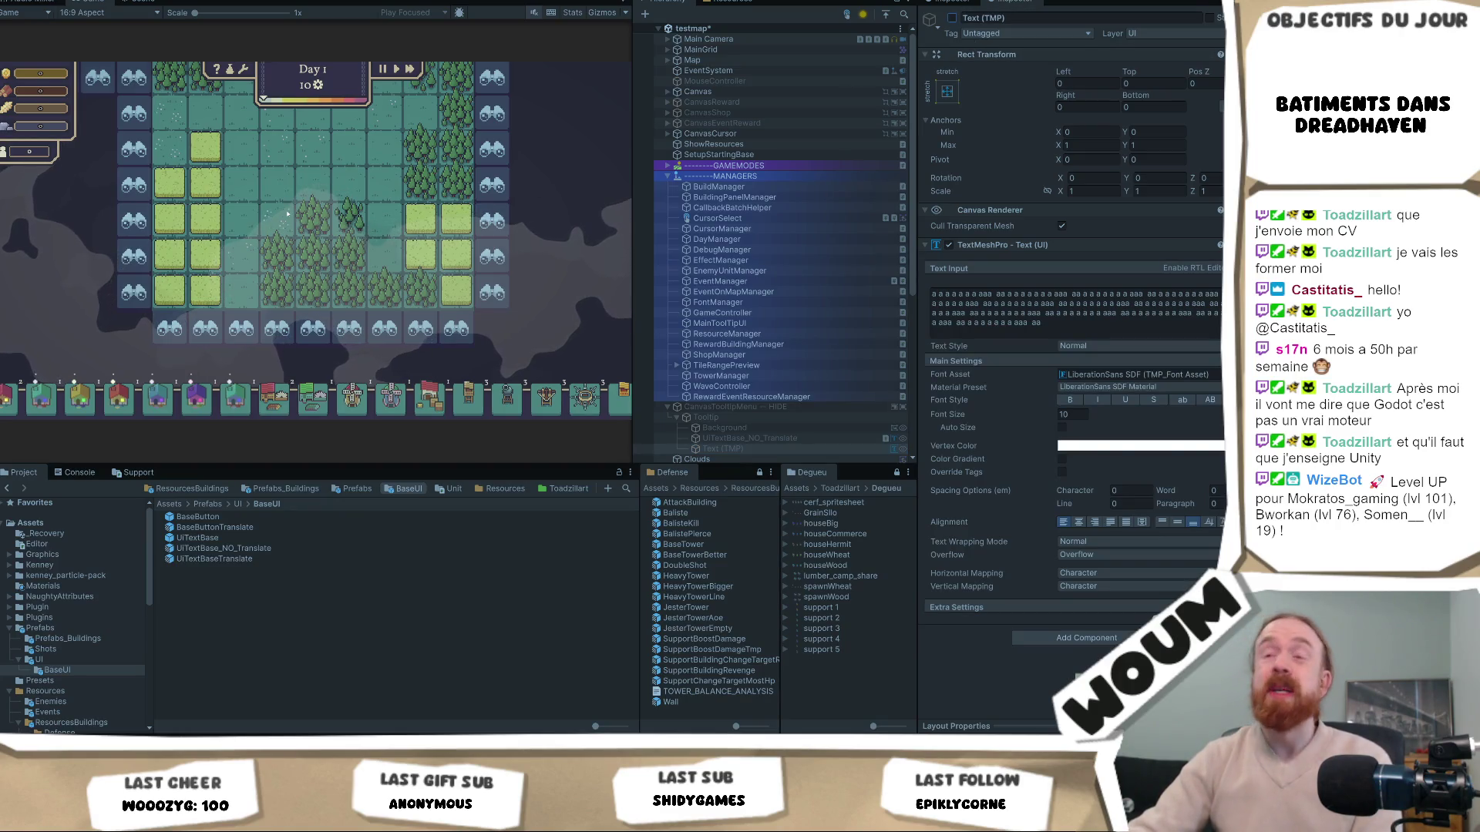
{"action": "mouse_move", "coordinate": [377, 249]}
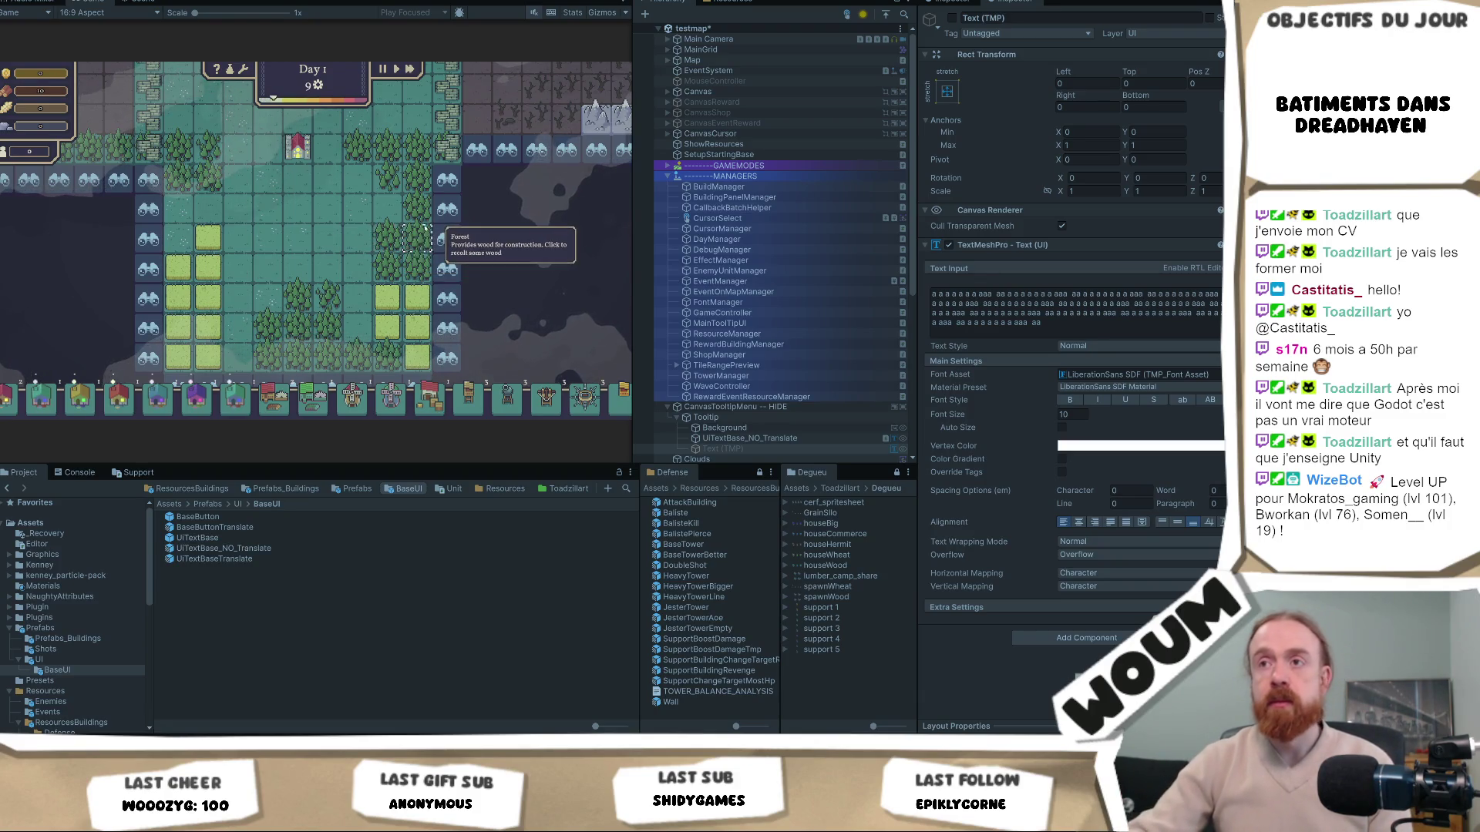
Reveal the fogged tiles by the forest, check Jester Tower and wall tooltips, then regenerate the map with R
{"action": "left_click", "coordinate": [445, 219]}
{"action": "scroll", "coordinate": [306, 166], "scroll_direction": "down", "scroll_amount": 3}
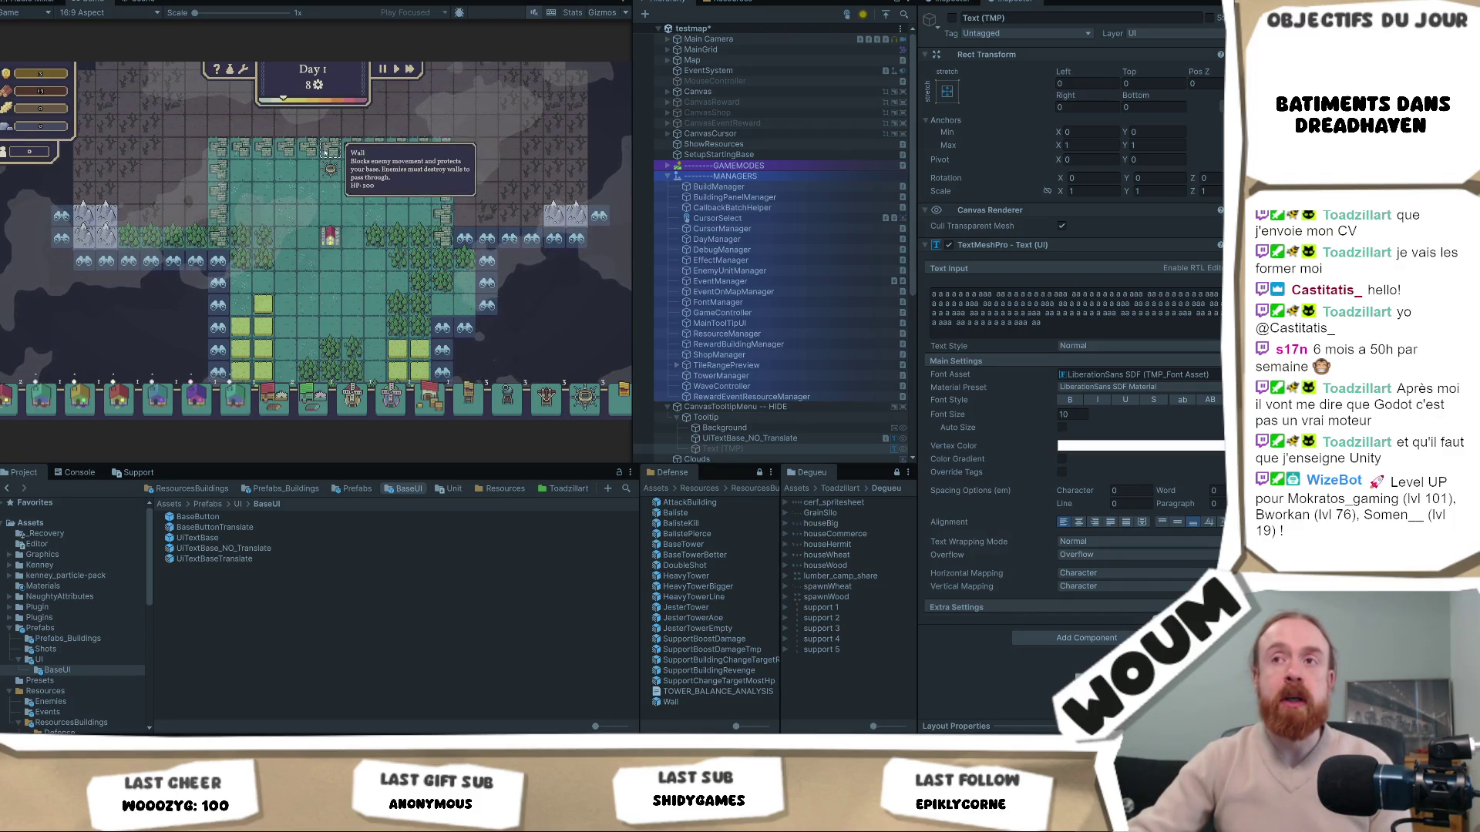
{"action": "scroll", "coordinate": [335, 153], "scroll_direction": "up", "scroll_amount": 2}
{"action": "left_click_drag", "start_coordinate": [335, 153], "coordinate": [296, 316]}
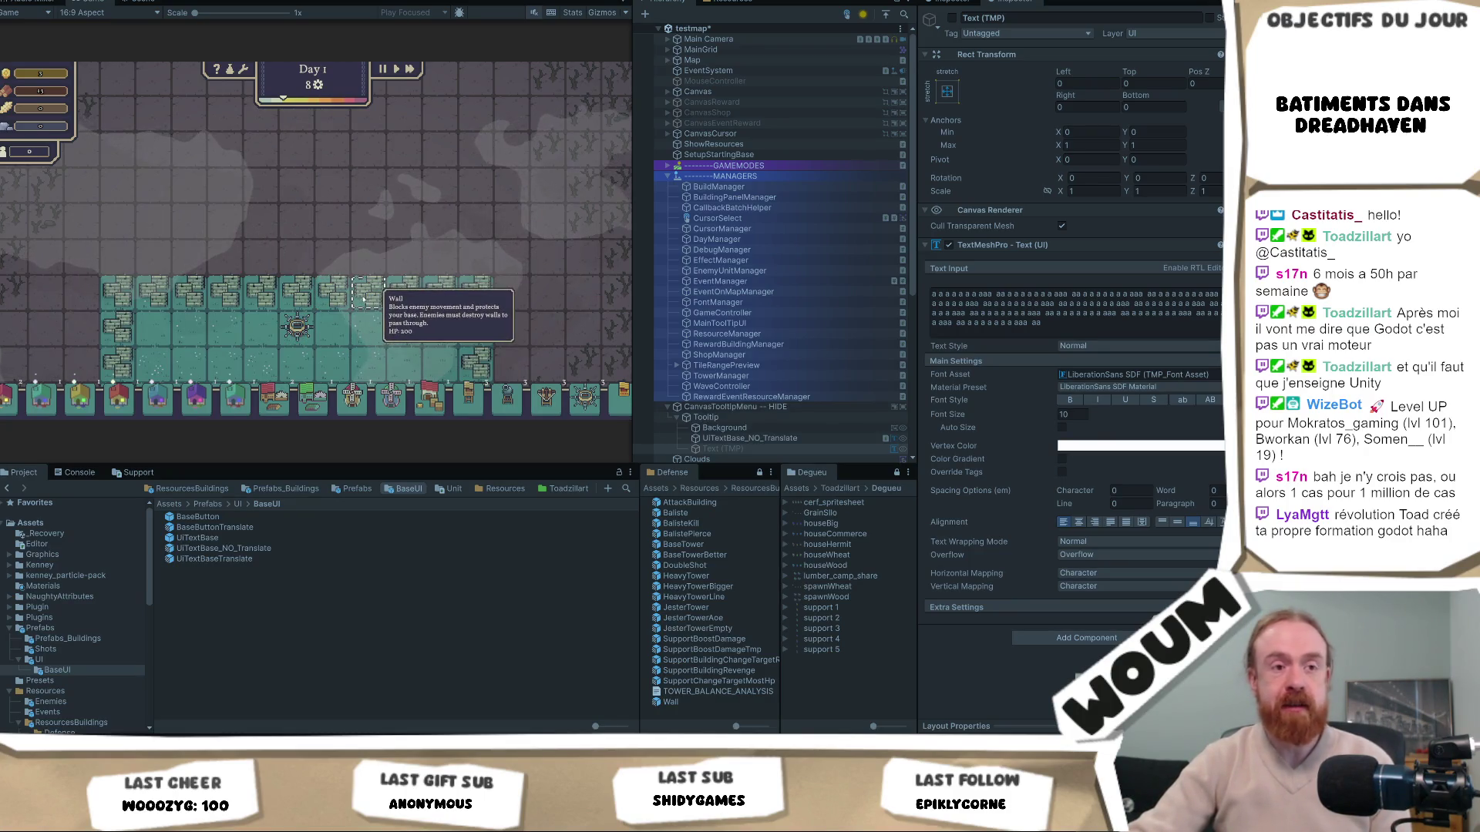
{"action": "mouse_move", "coordinate": [293, 303]}
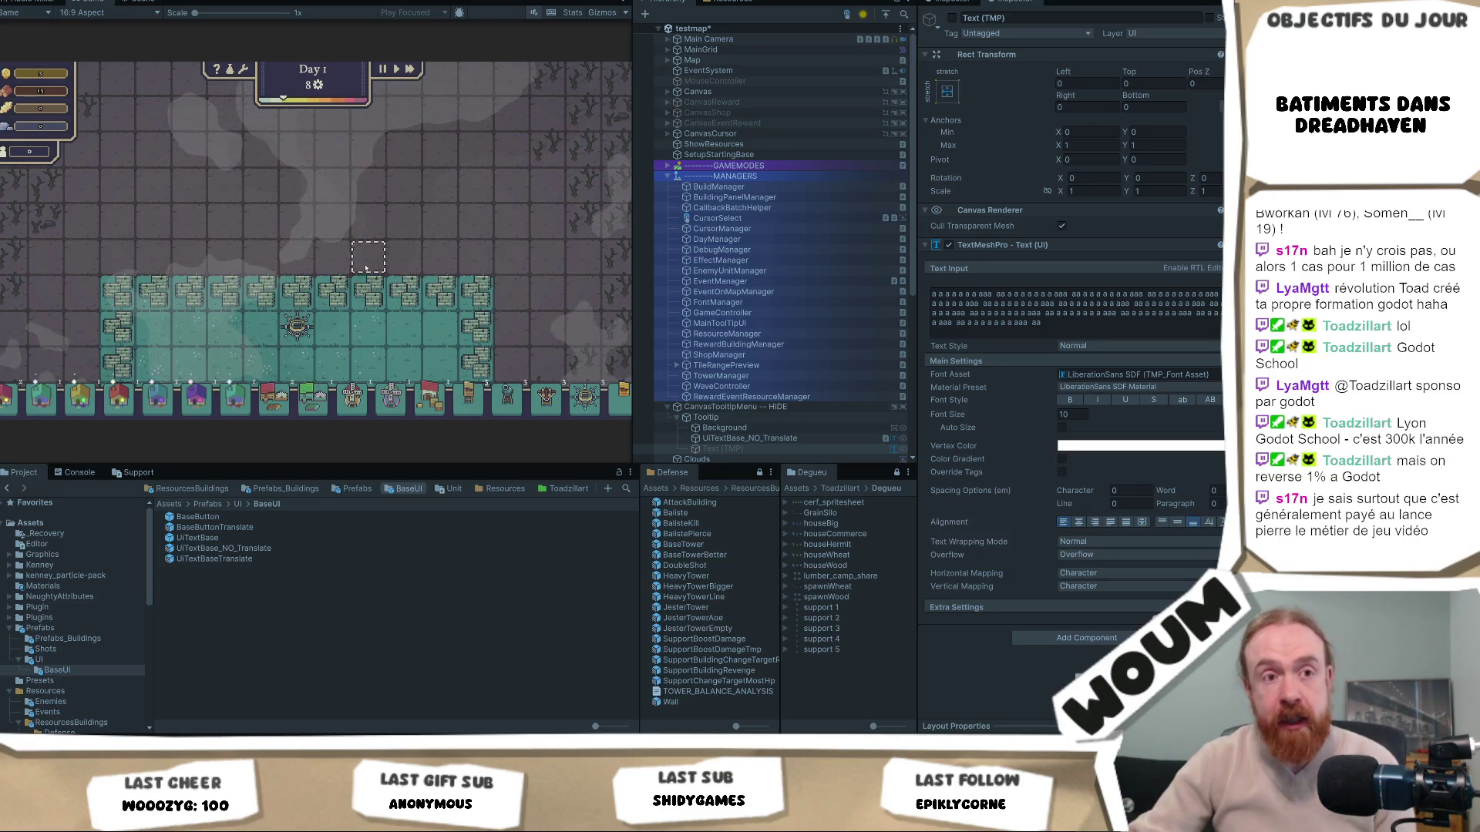
{"action": "mouse_move", "coordinate": [296, 333]}
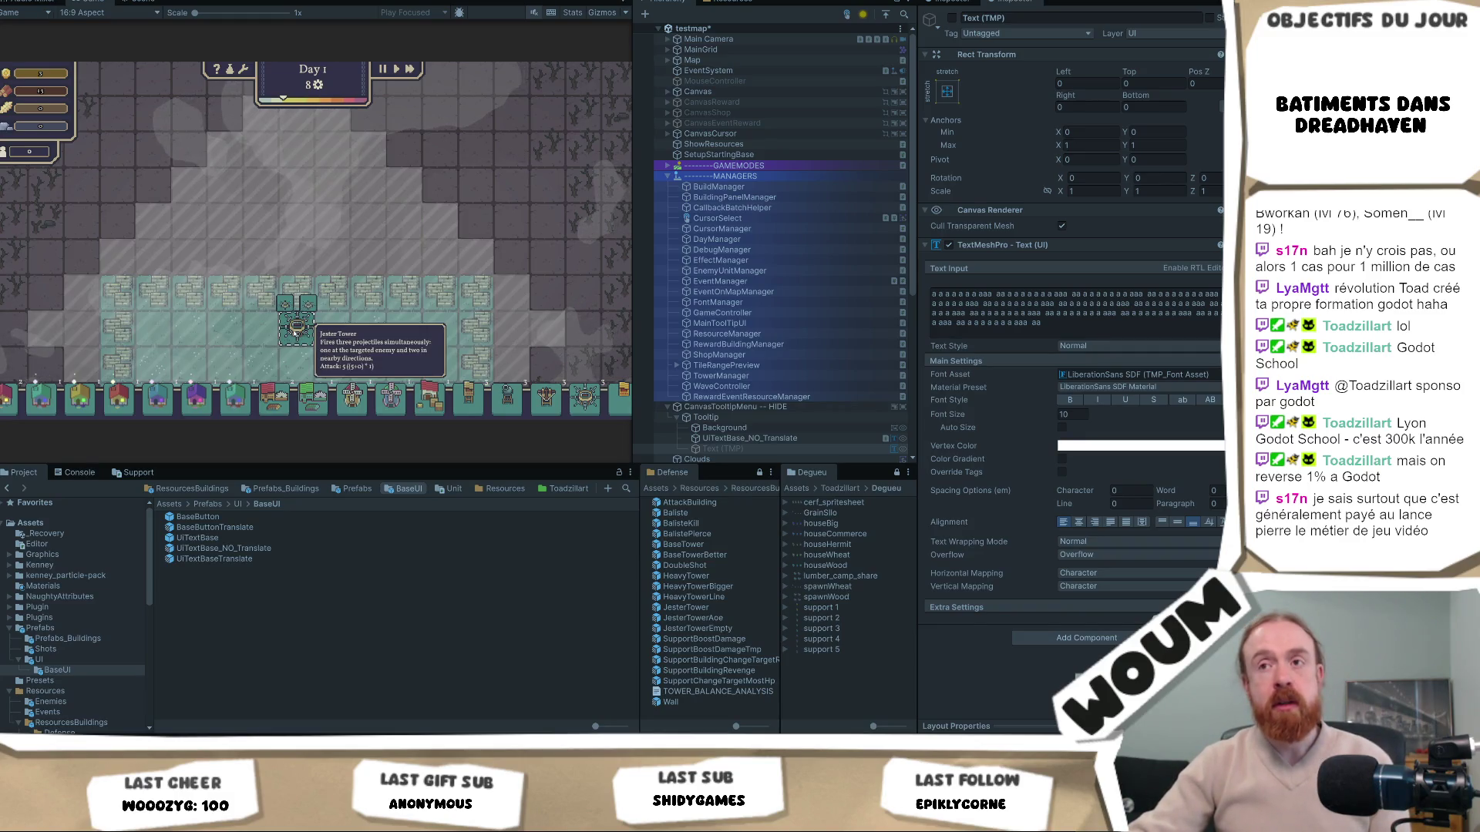
{"action": "mouse_move", "coordinate": [413, 307]}
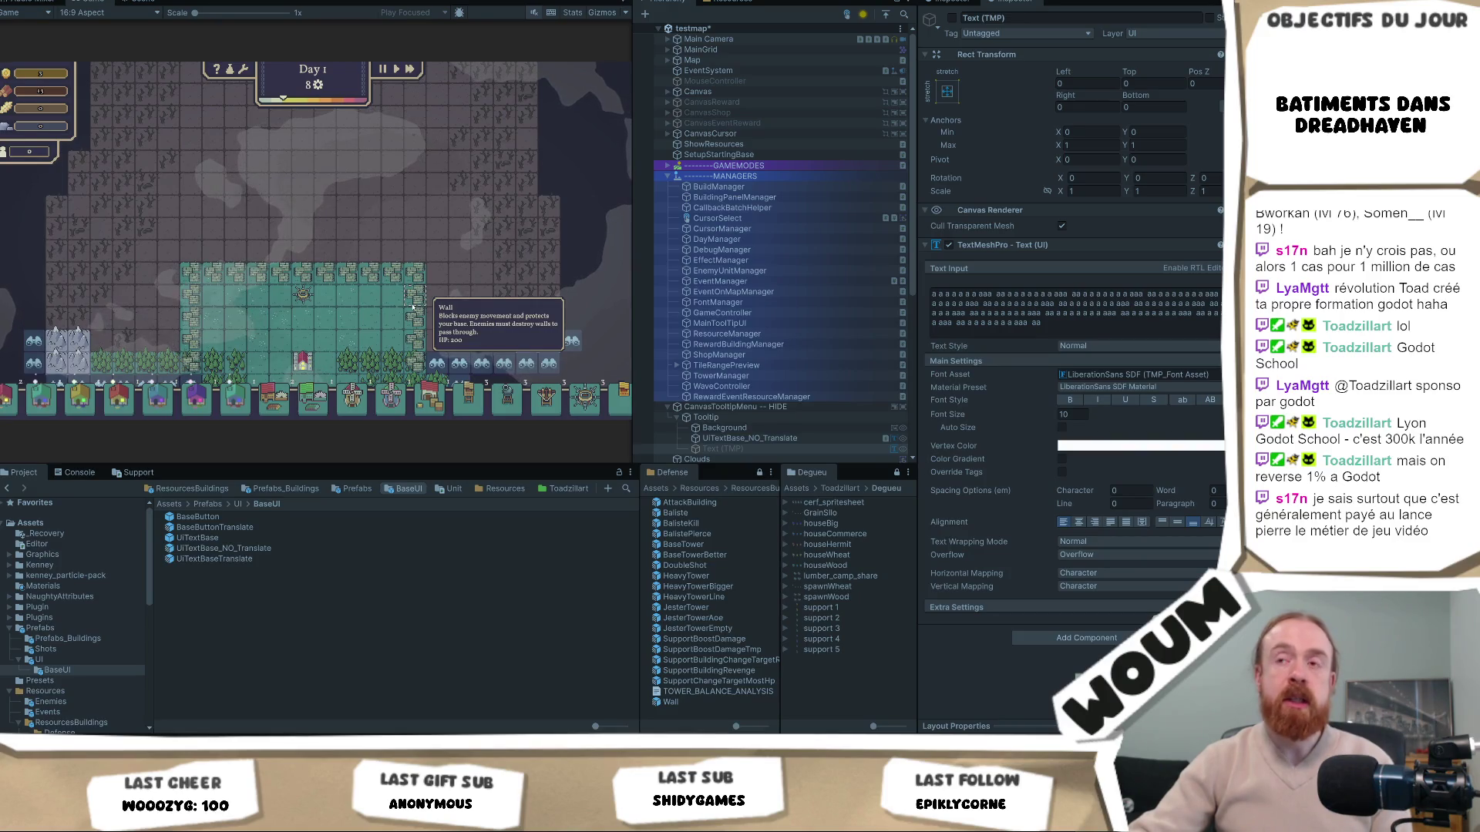
{"action": "key", "text": "r"}
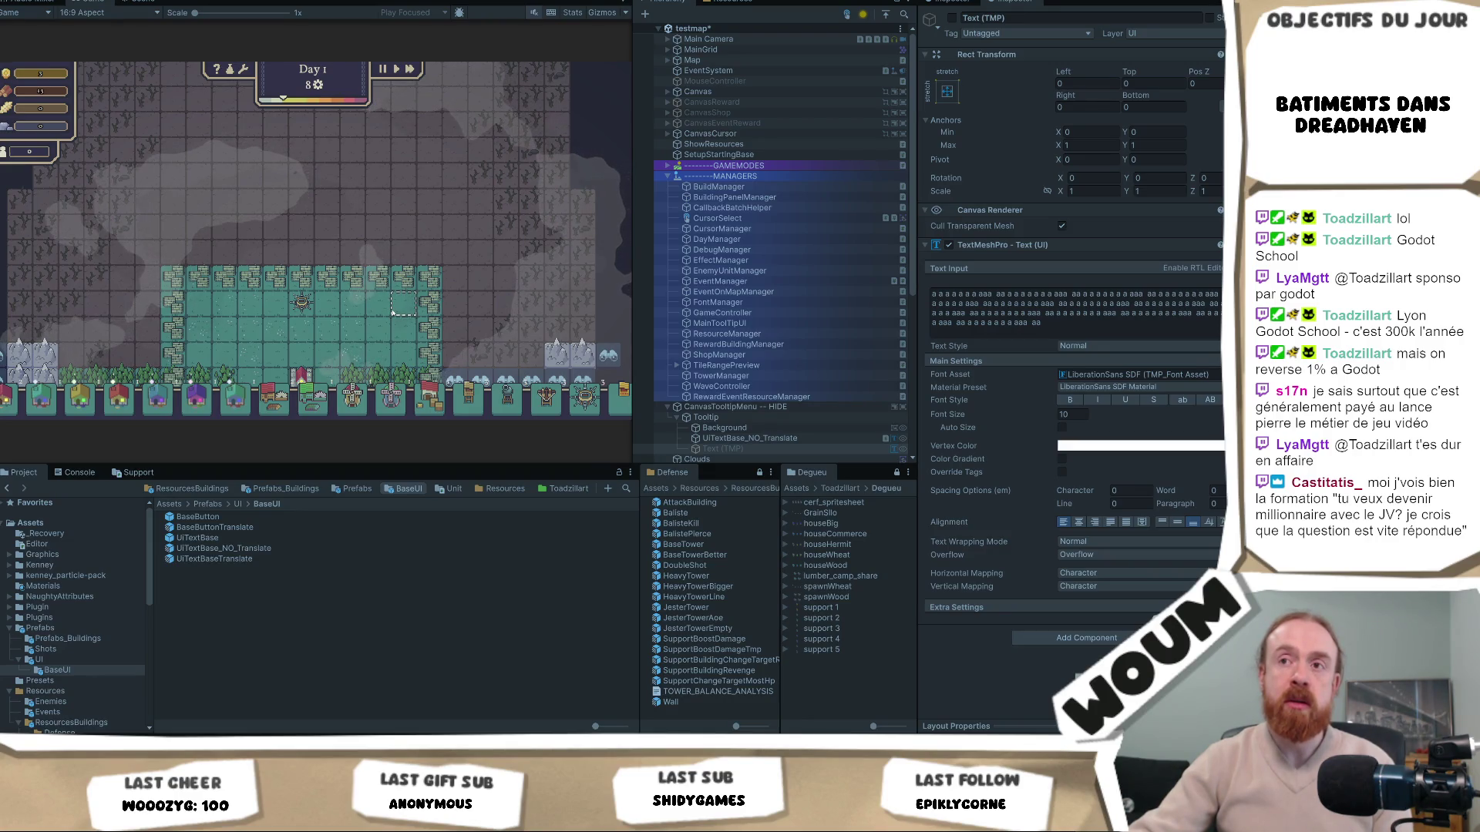
{"action": "scroll", "coordinate": [361, 213], "scroll_direction": "up", "scroll_amount": 1}
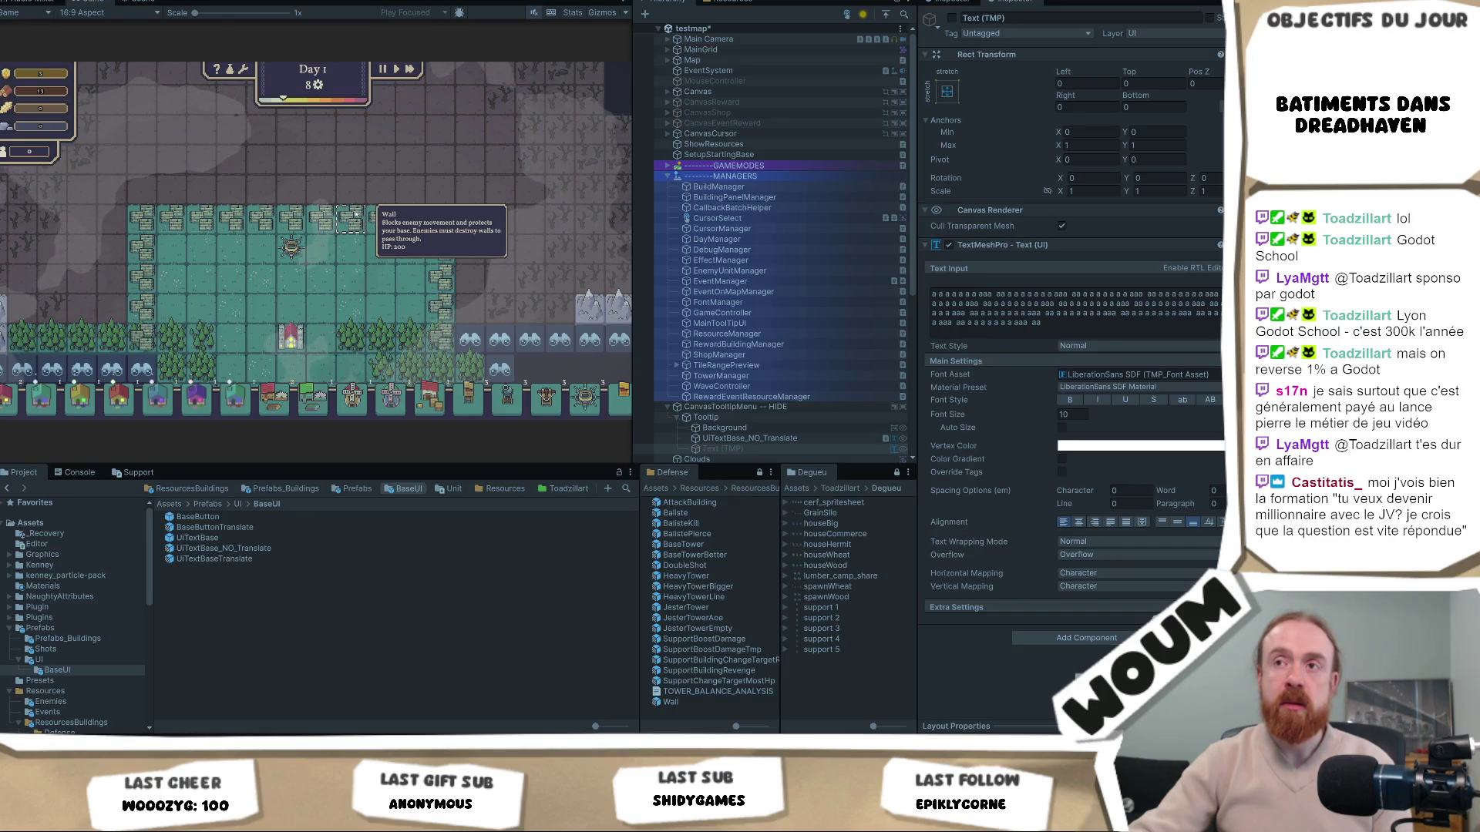
{"action": "left_click", "coordinate": [292, 245]}
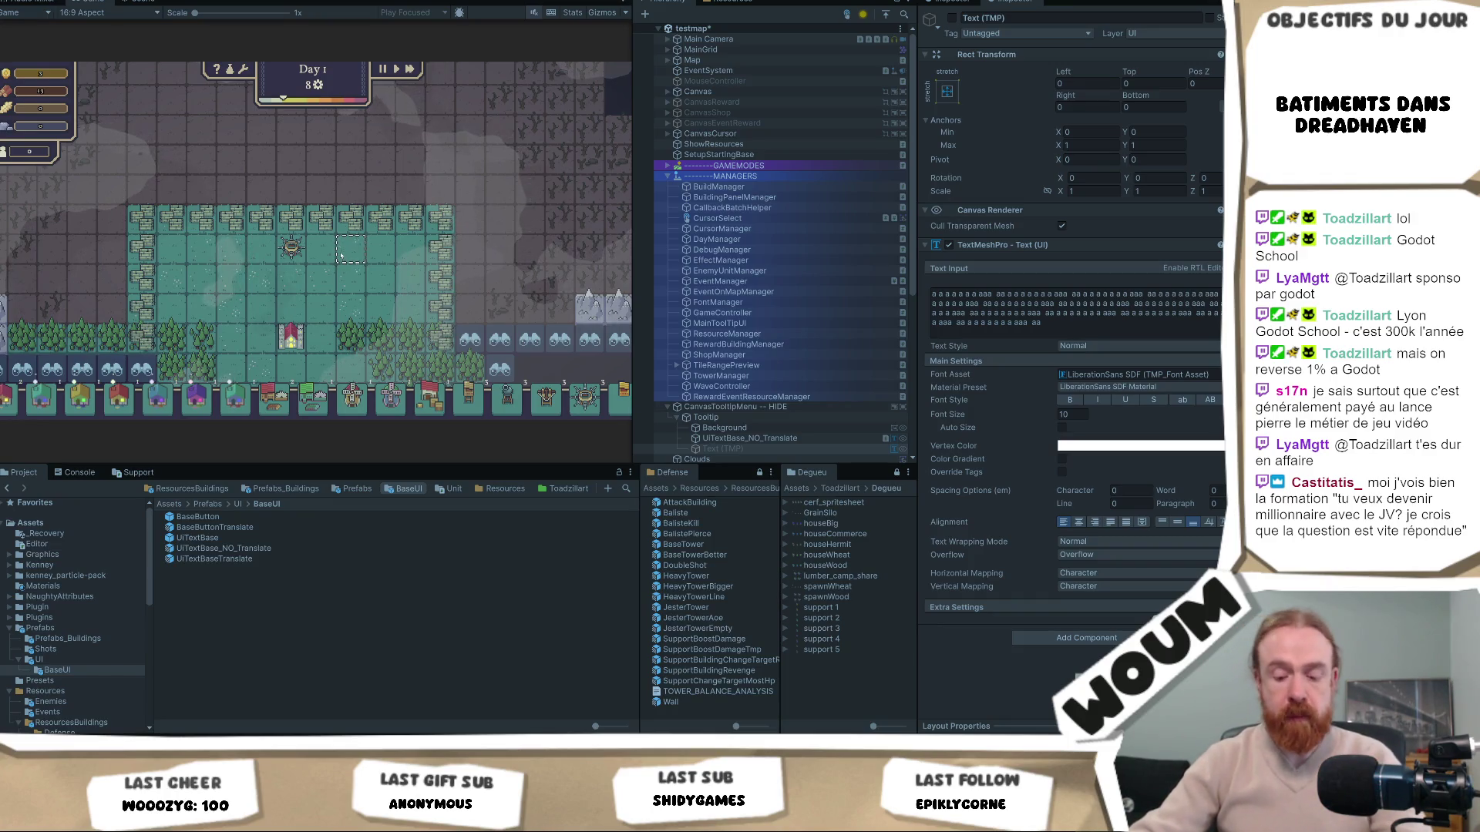
{"action": "mouse_move", "coordinate": [365, 336]}
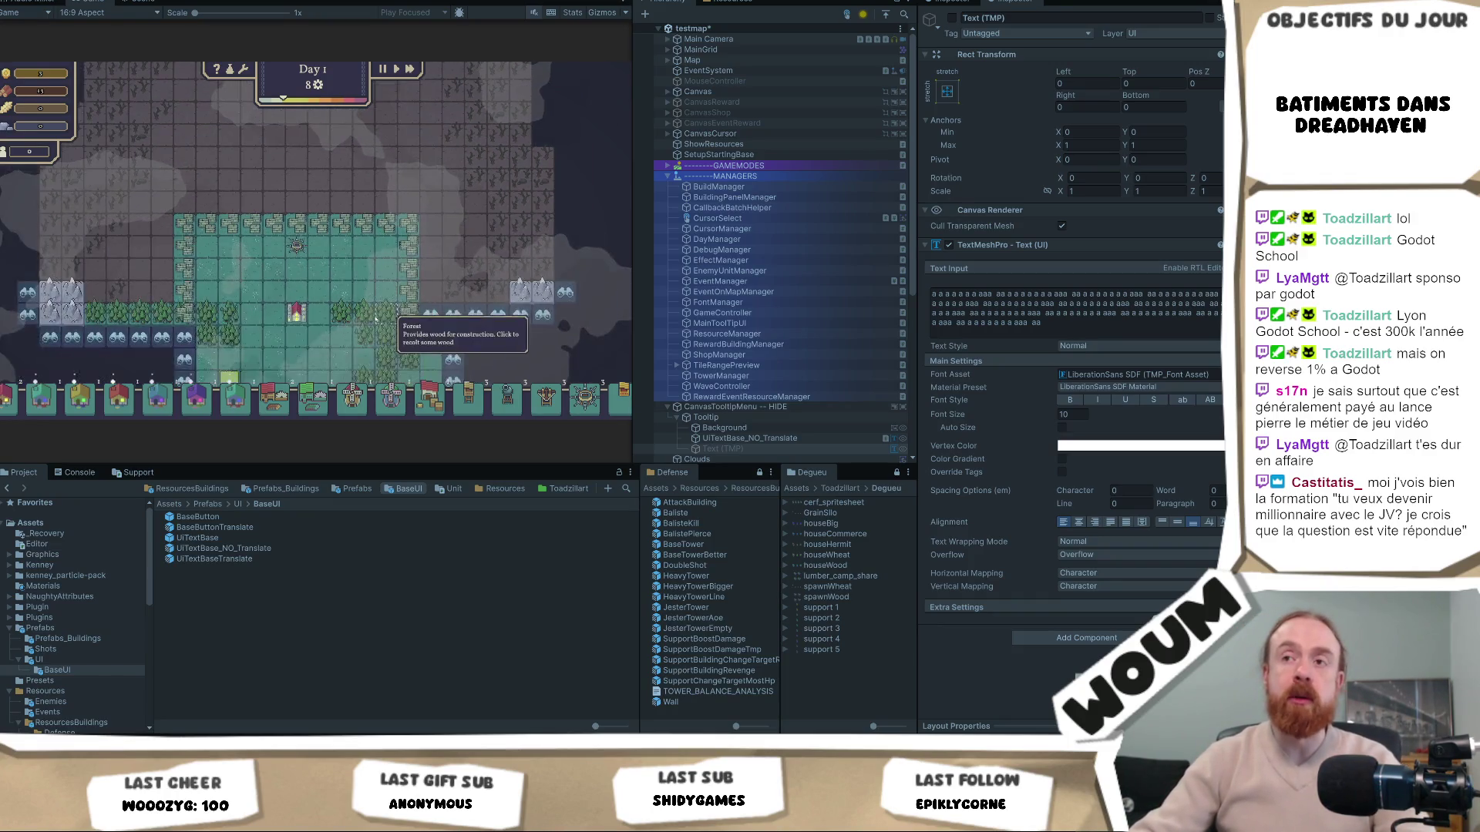
{"action": "key", "text": "d"}
{"action": "key", "text": "s"}
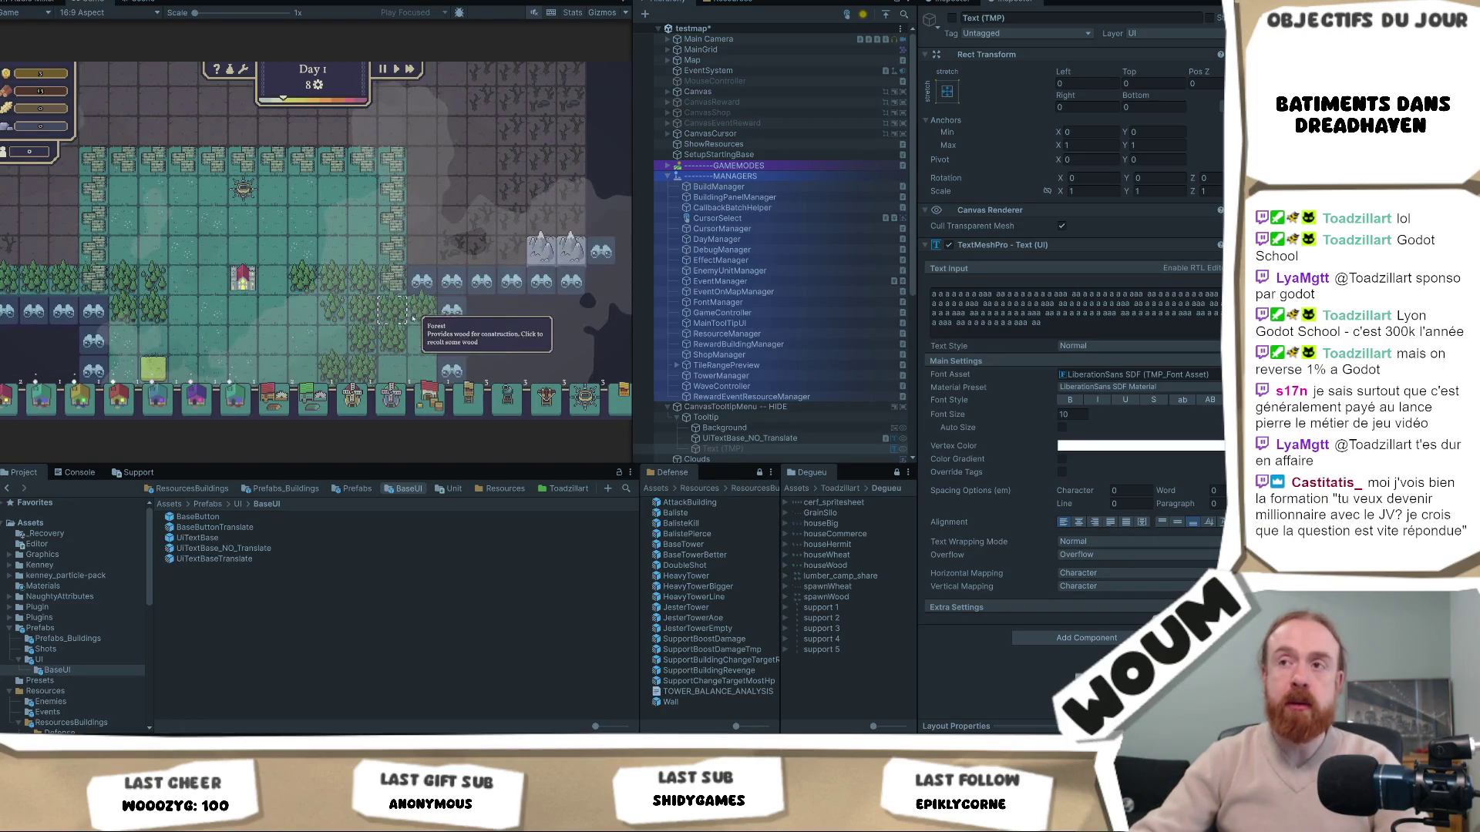
{"action": "scroll", "coordinate": [427, 305], "scroll_direction": "down", "scroll_amount": 2}
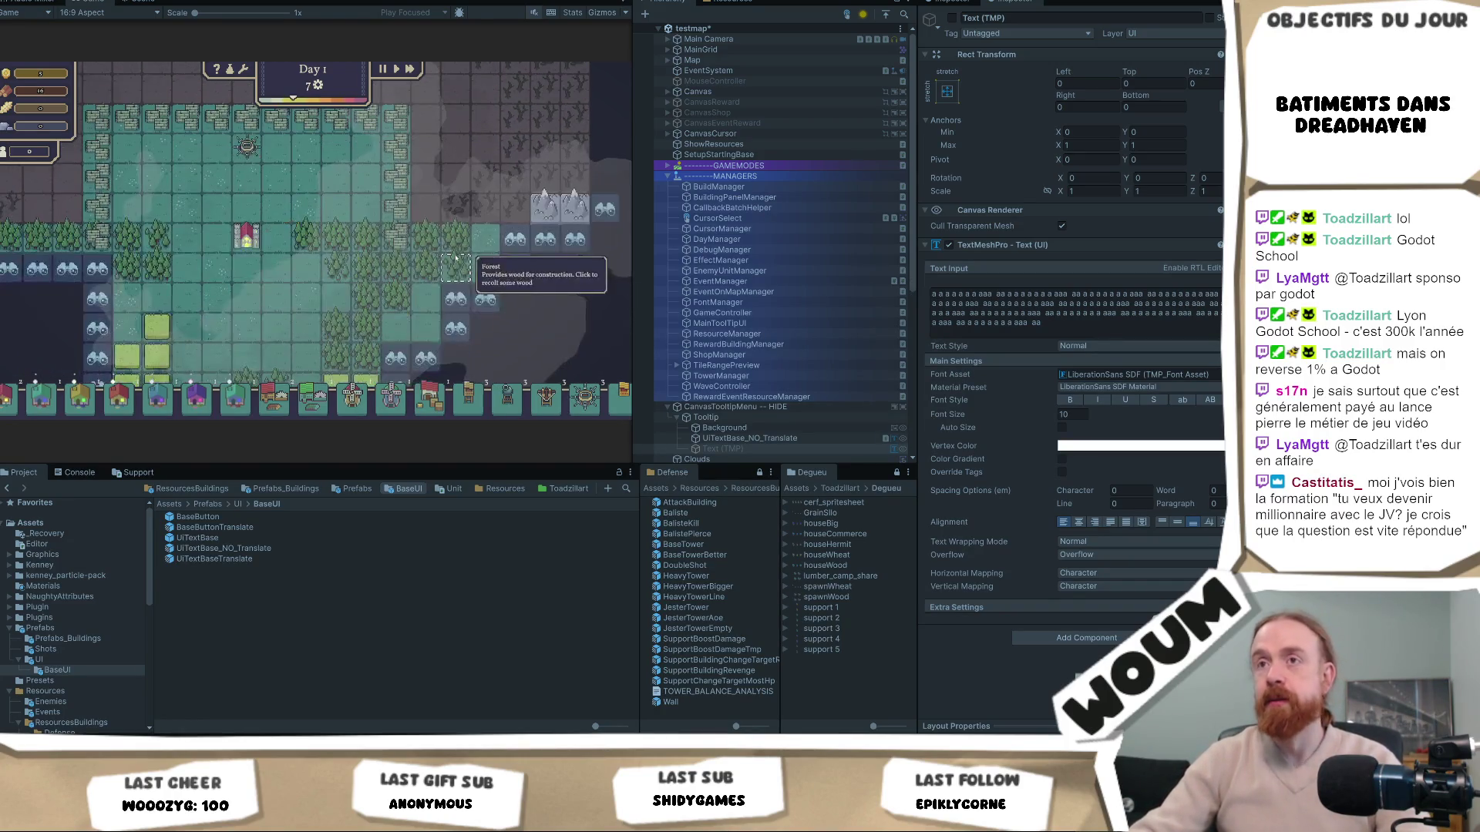
{"action": "key", "text": "a"}
{"action": "key", "text": "w"}
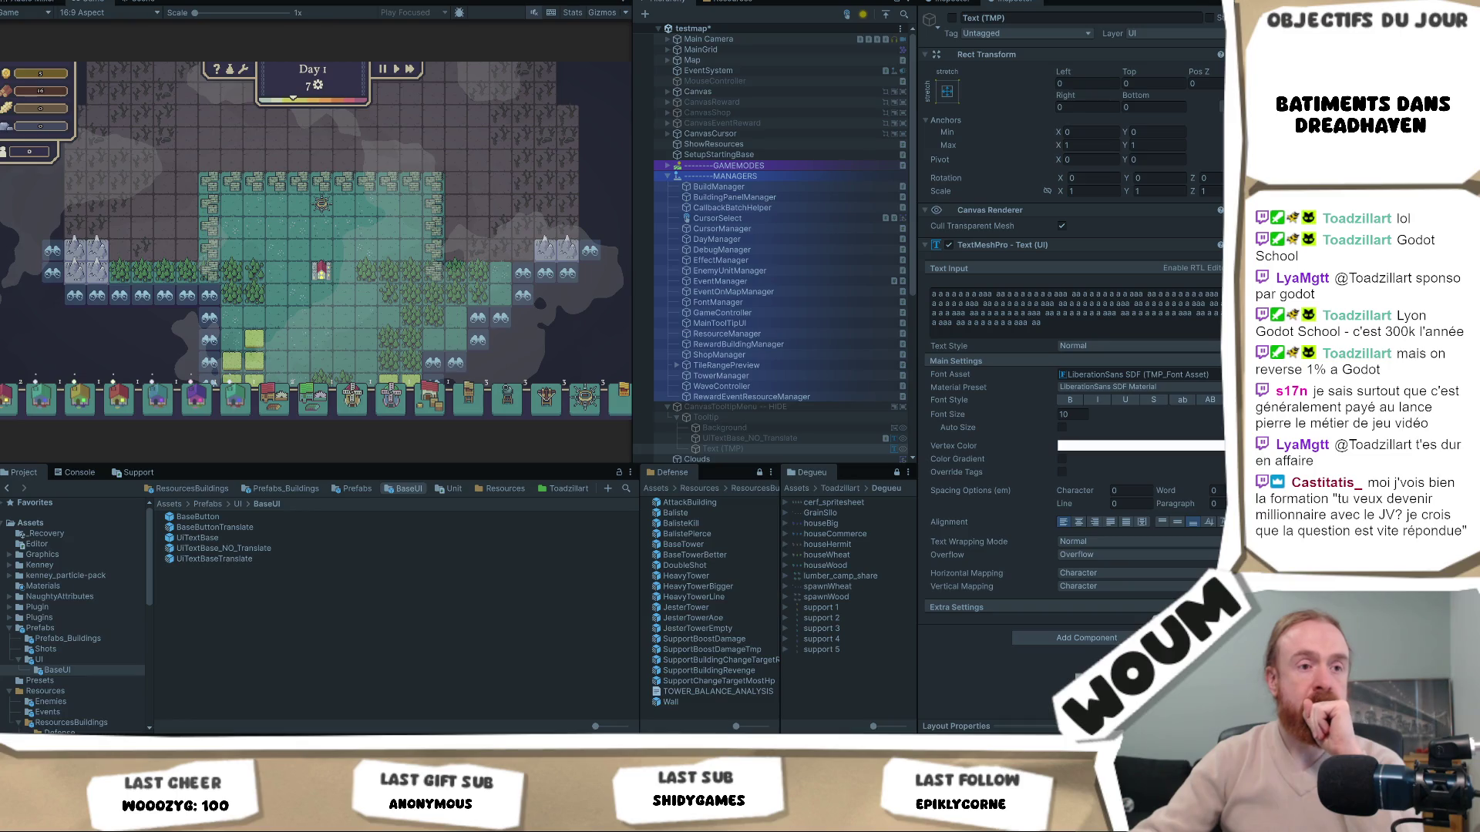
Reveal the fogged forest and discoverable tiles around the base, then restart the map with R
{"action": "mouse_move", "coordinate": [444, 281]}
{"action": "left_click", "coordinate": [186, 299]}
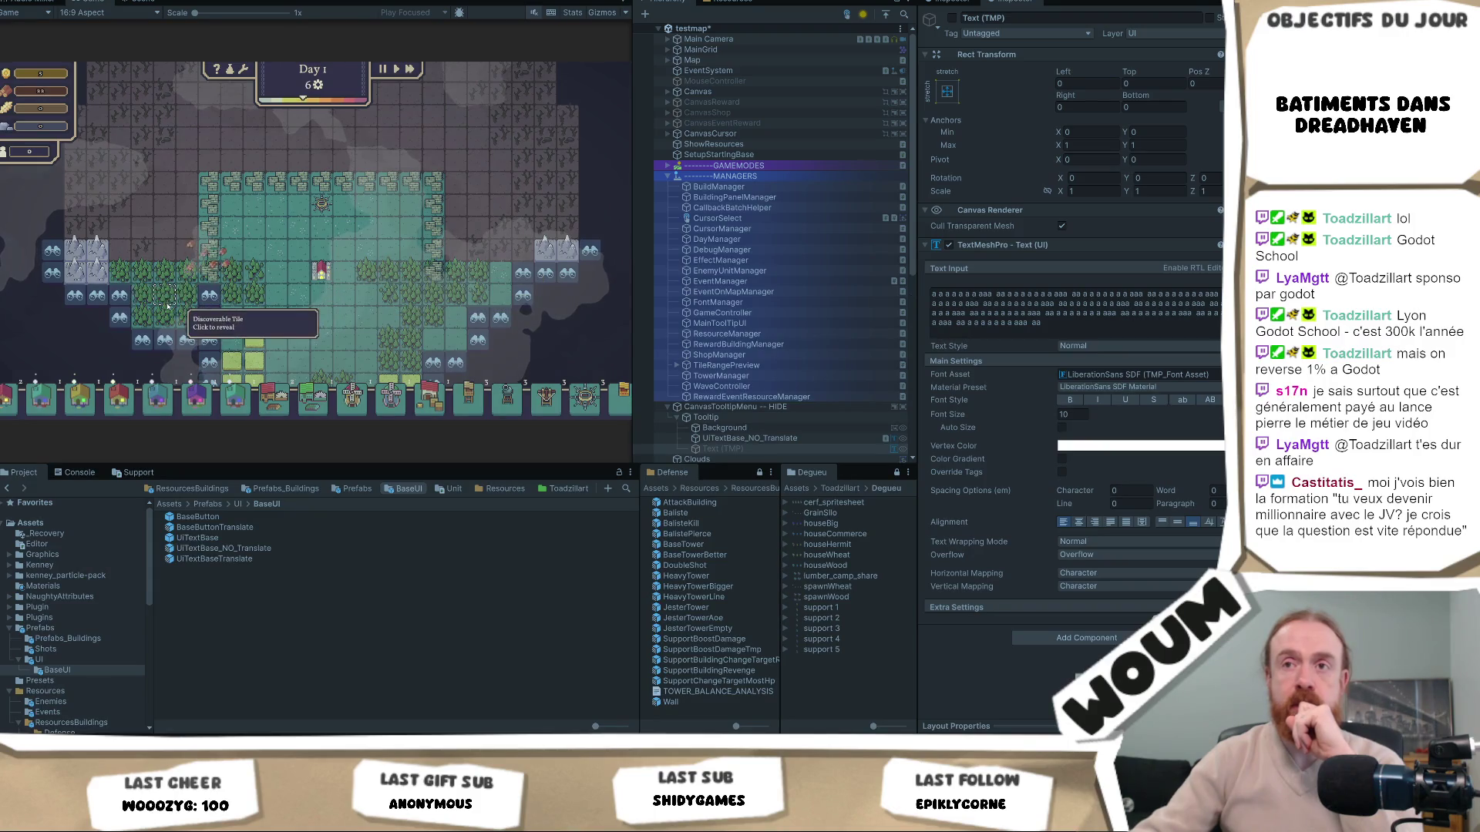
{"action": "left_click", "coordinate": [212, 318]}
{"action": "key", "text": "s"}
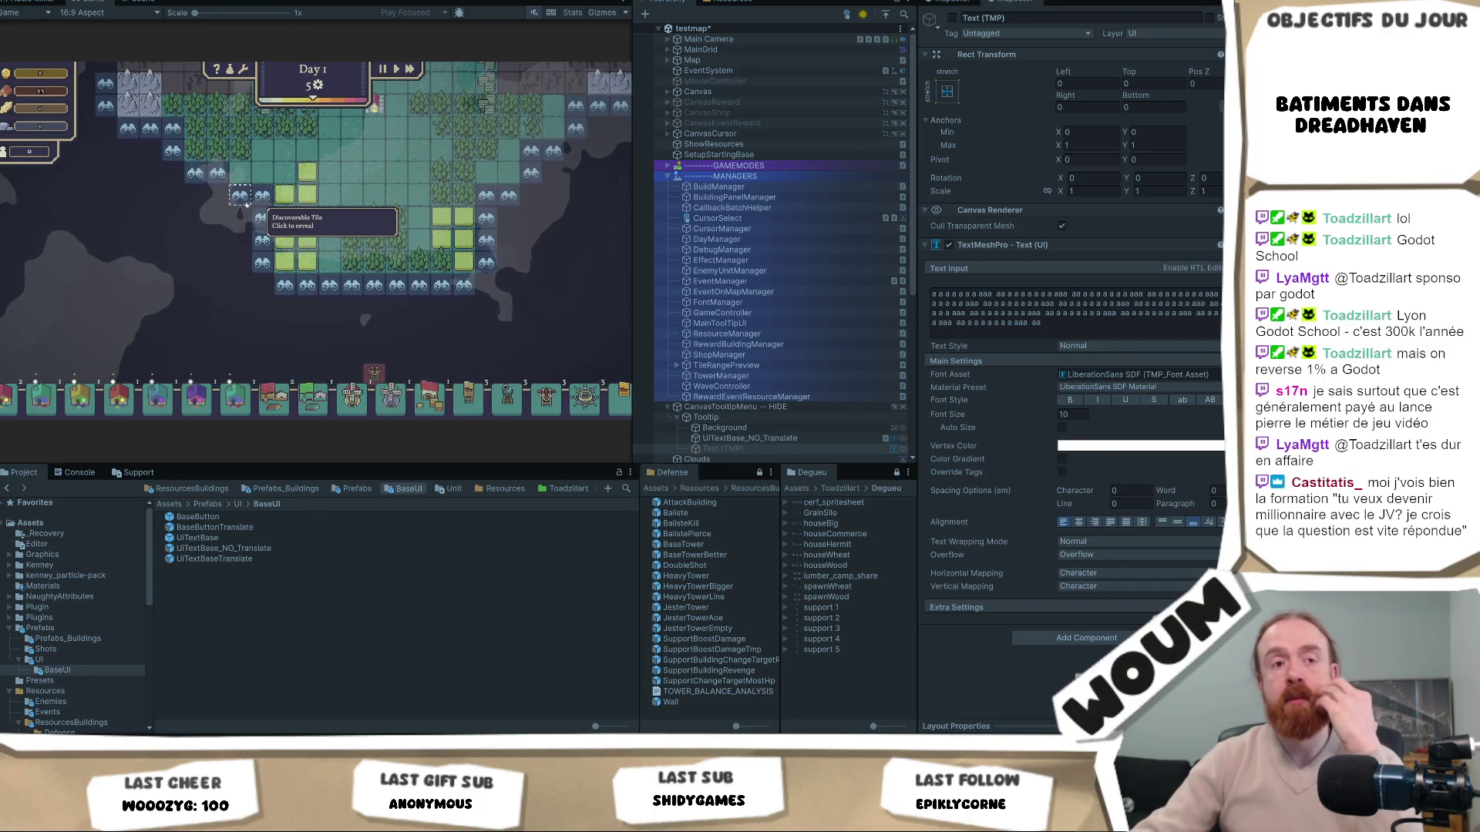
{"action": "left_click", "coordinate": [246, 207]}
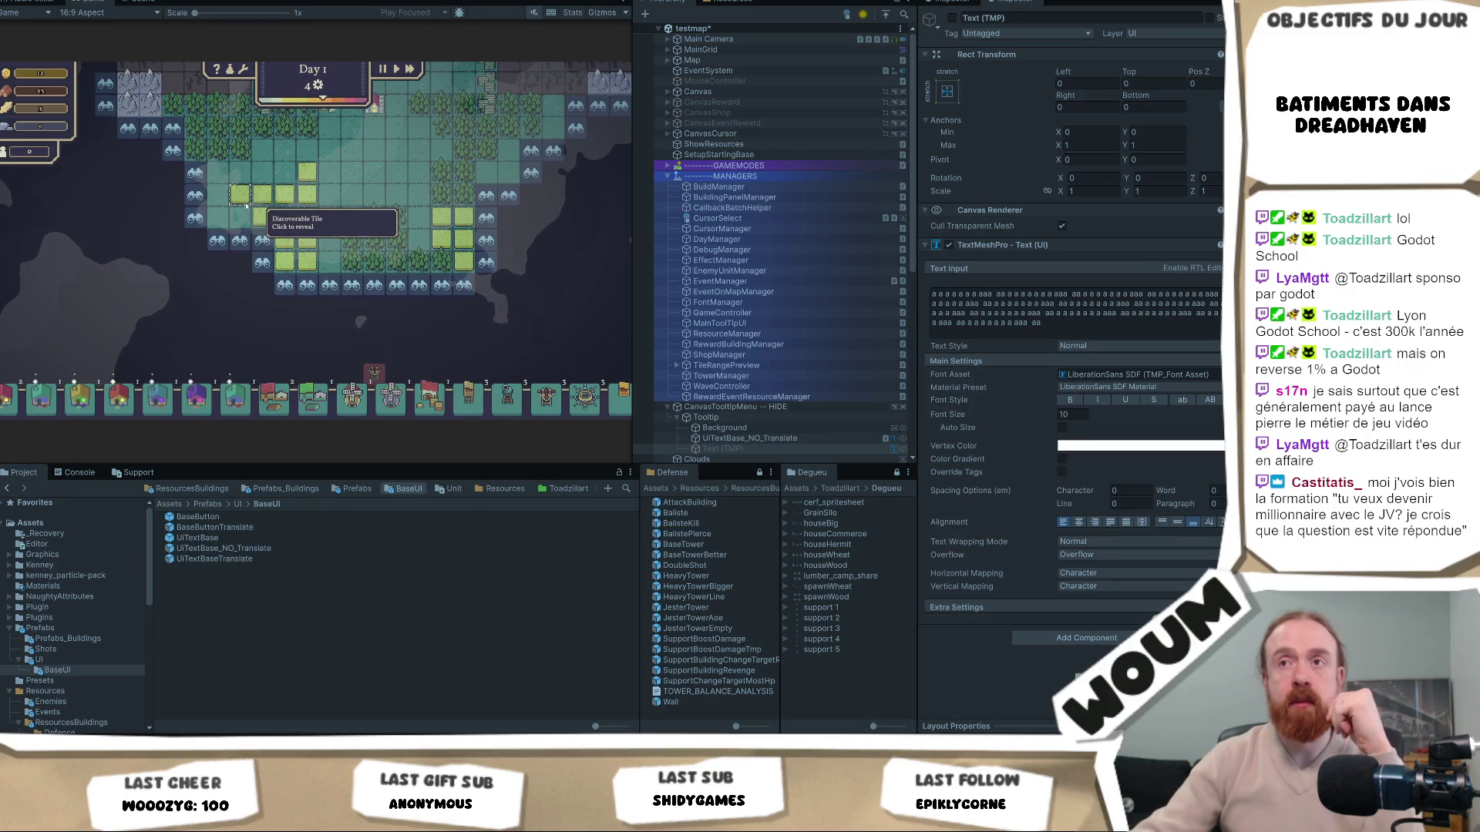
{"action": "left_click_drag", "start_coordinate": [393, 183], "coordinate": [265, 270]}
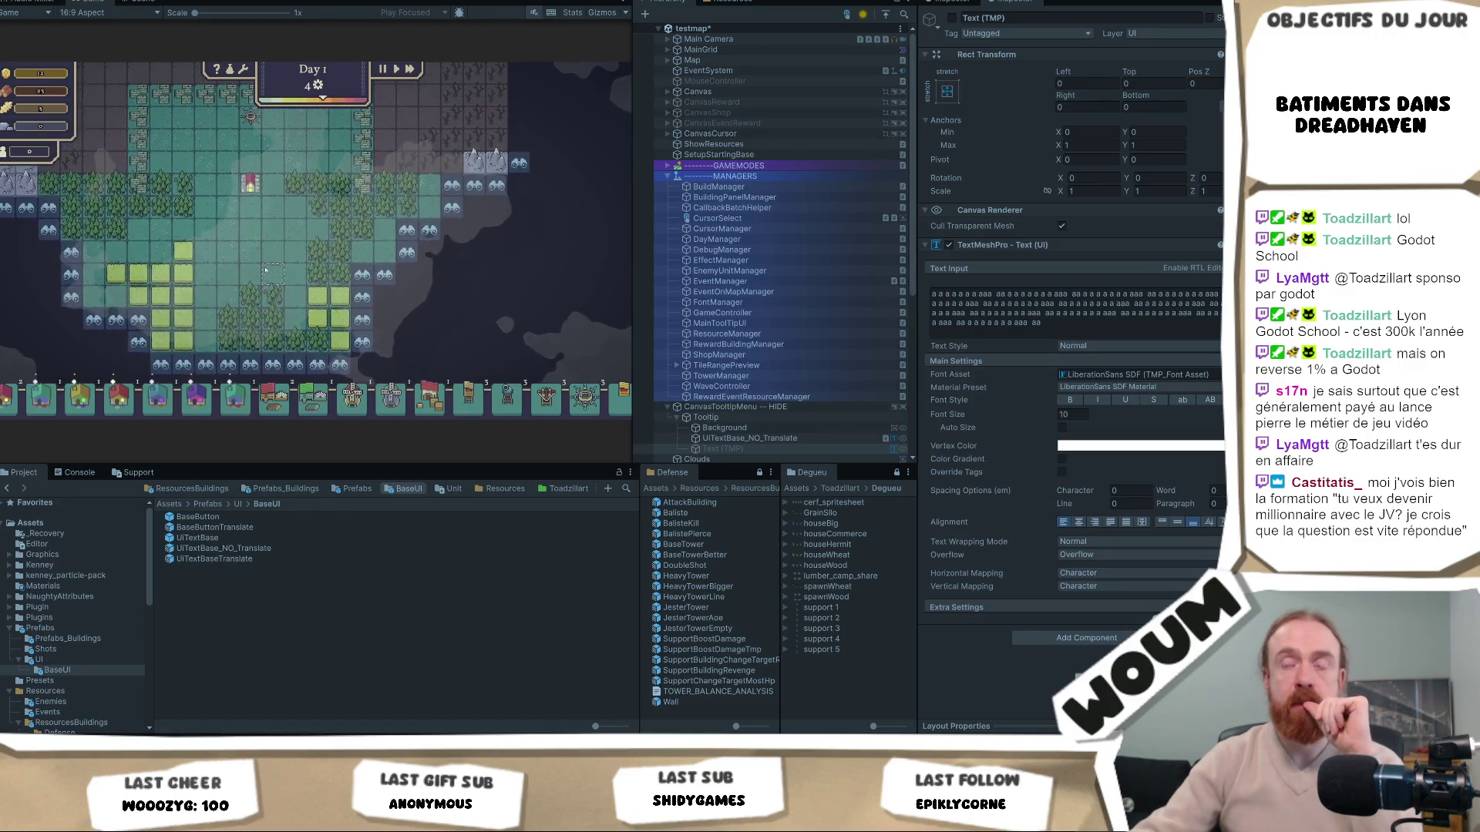
{"action": "left_click", "coordinate": [430, 230]}
{"action": "left_click", "coordinate": [445, 210]}
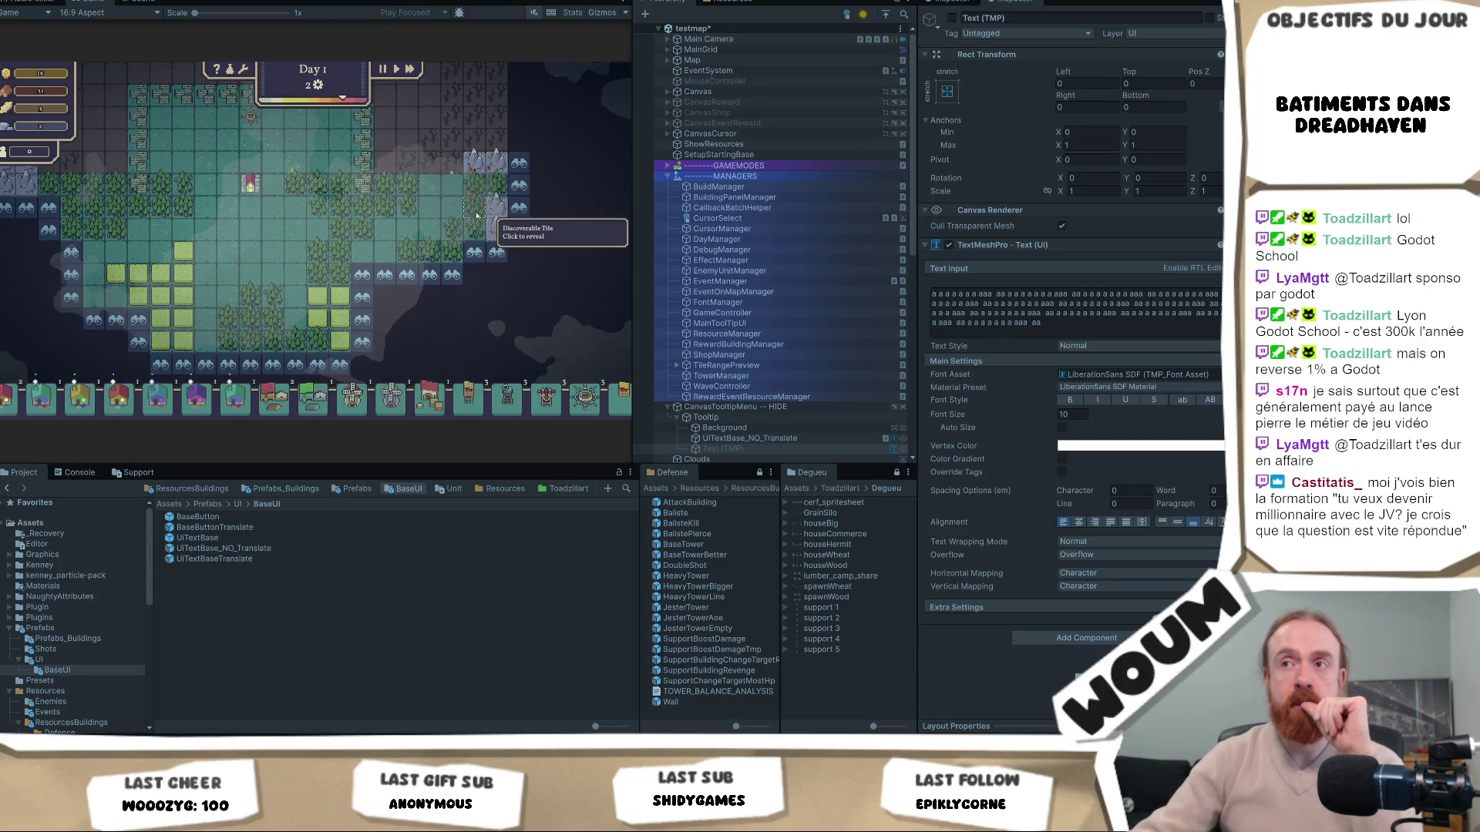
{"action": "key", "text": "r"}
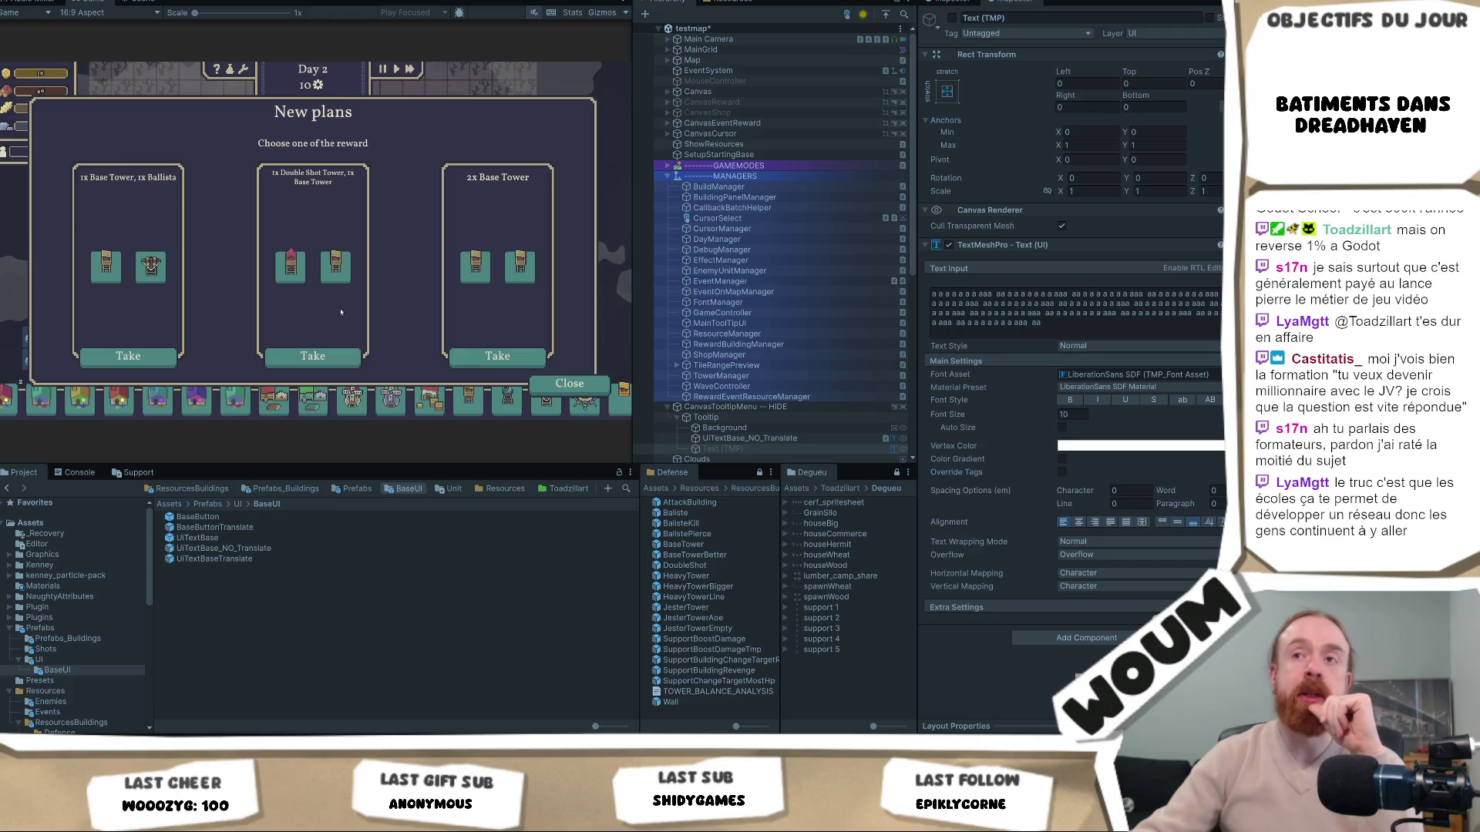
Take the 1x Double Shot Tower, 1x Base Tower card and scroll the map view back
{"action": "left_click", "coordinate": [315, 356]}
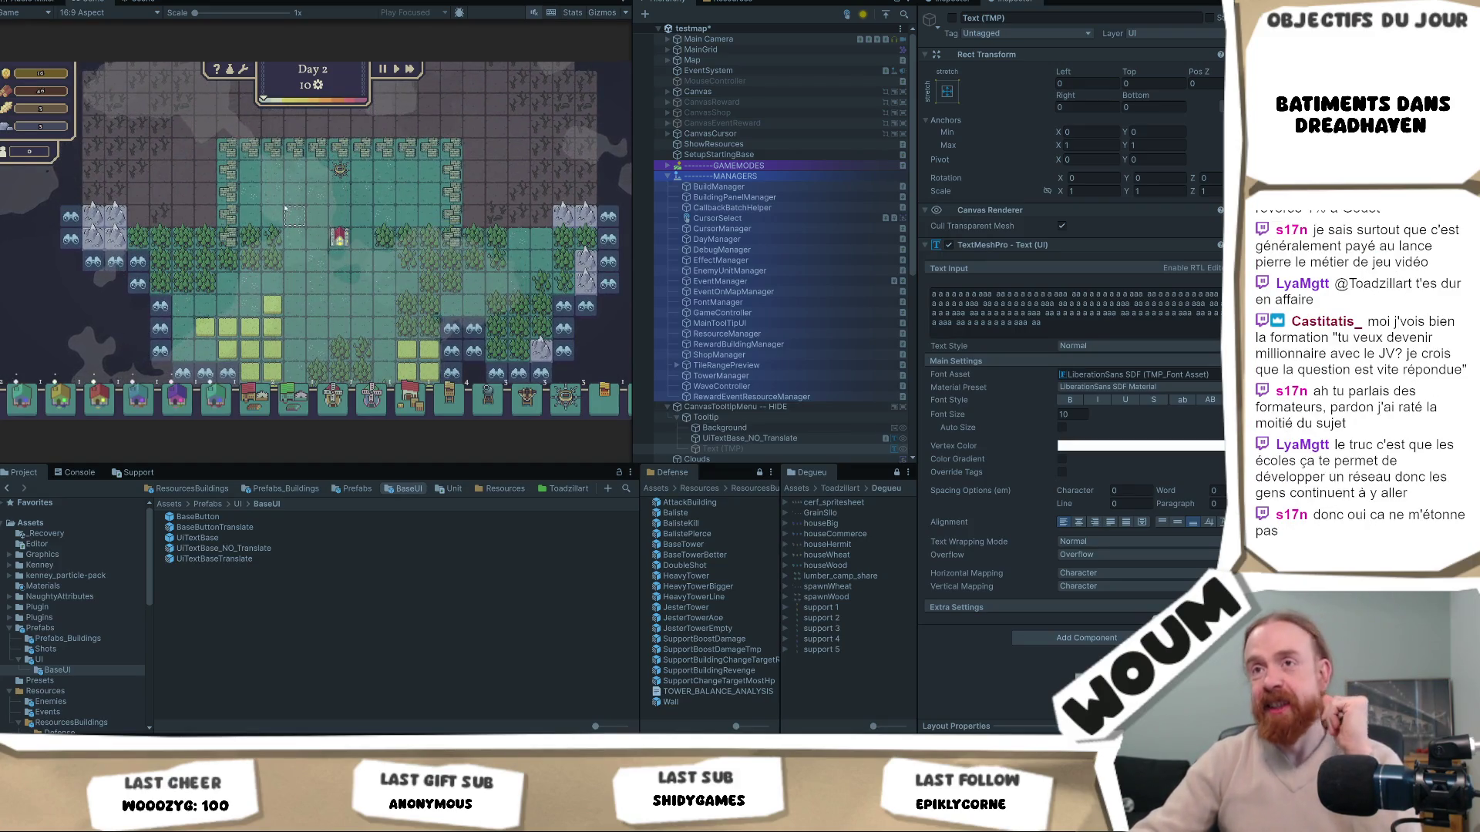
{"action": "scroll", "coordinate": [309, 273], "scroll_direction": "up", "scroll_amount": 1}
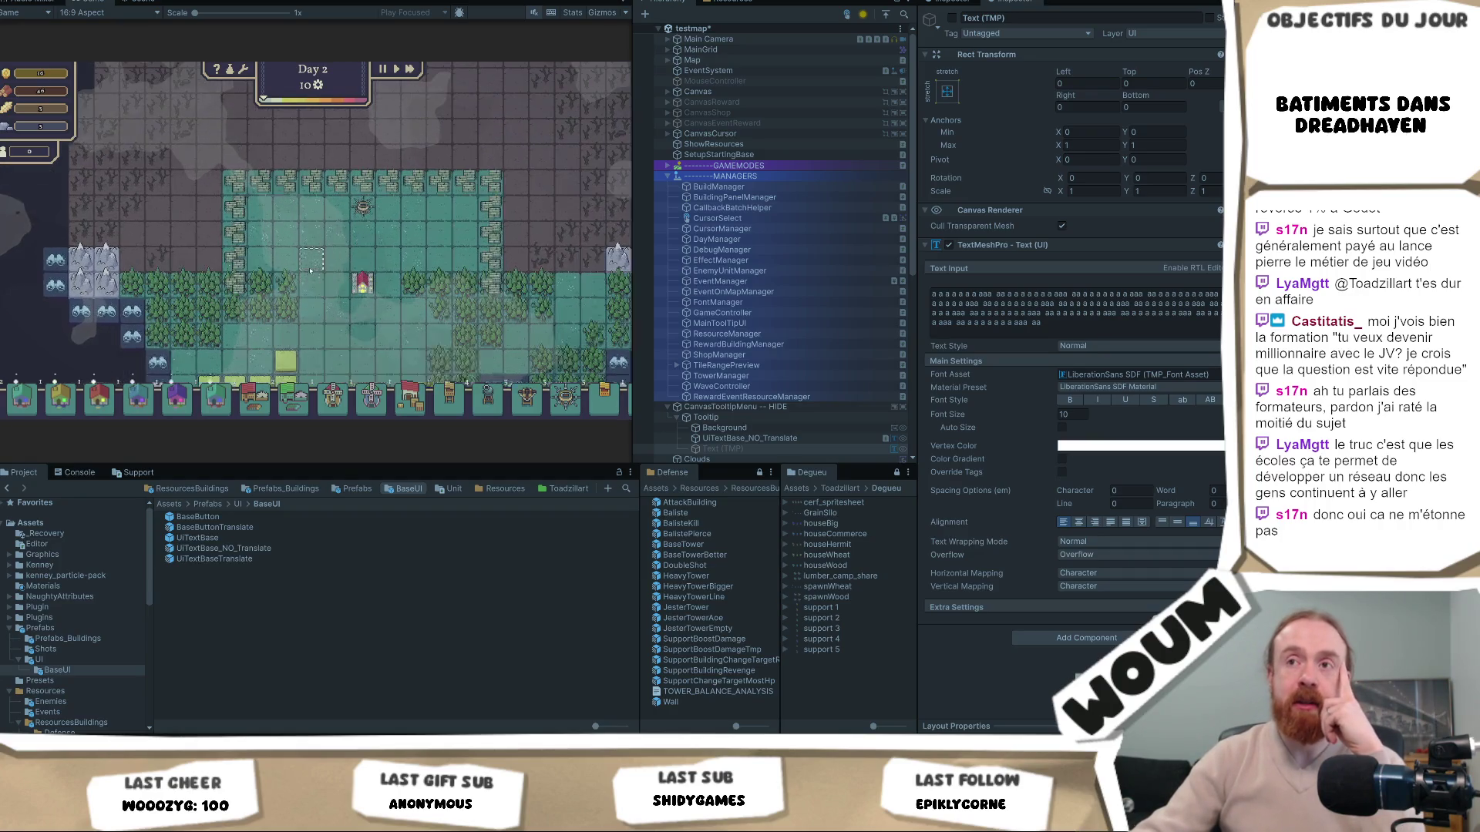
{"action": "key", "text": "d"}
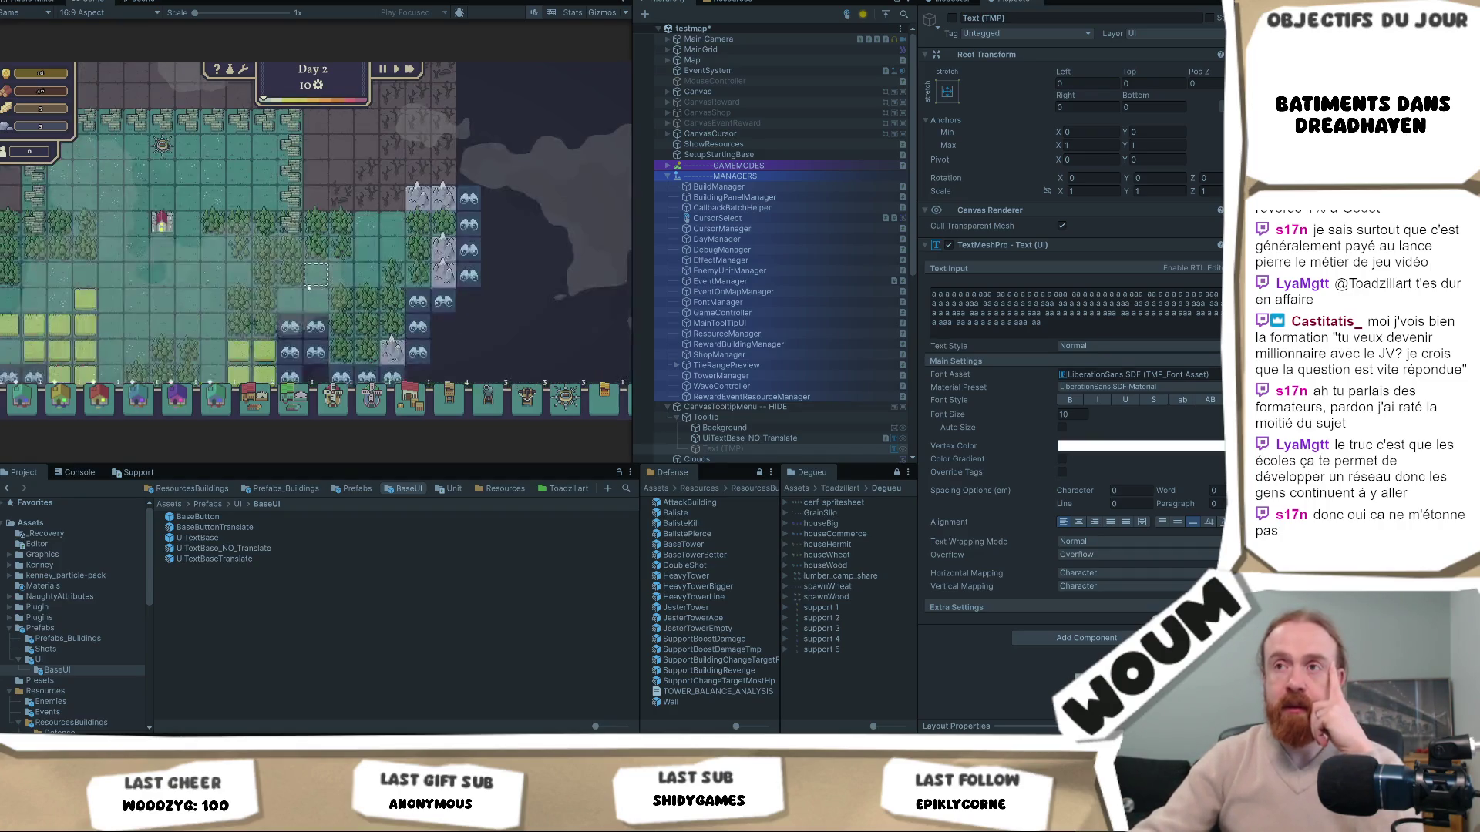
{"action": "key", "text": "a"}
{"action": "key", "text": "w"}
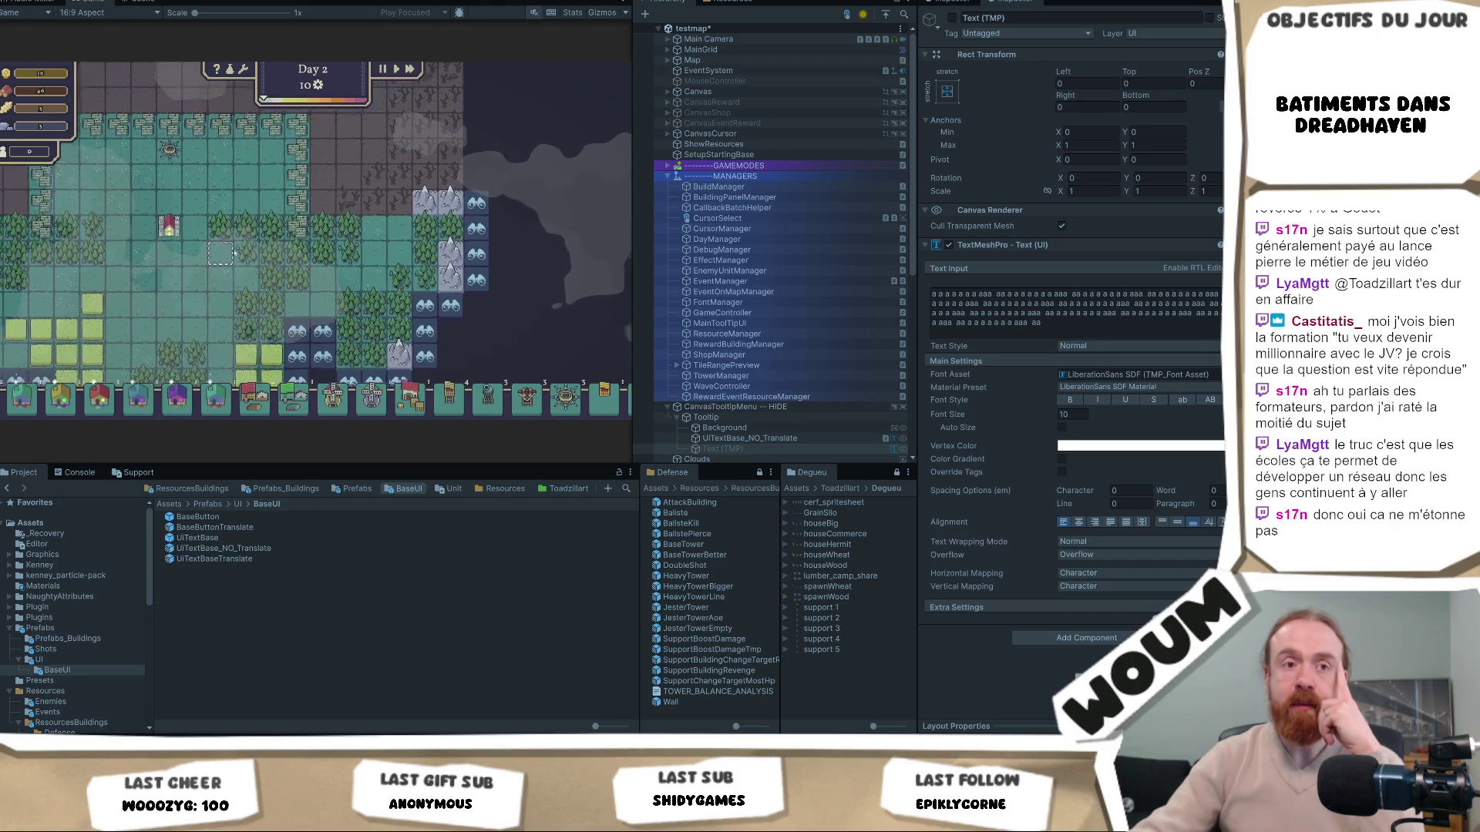
{"action": "key", "text": "a"}
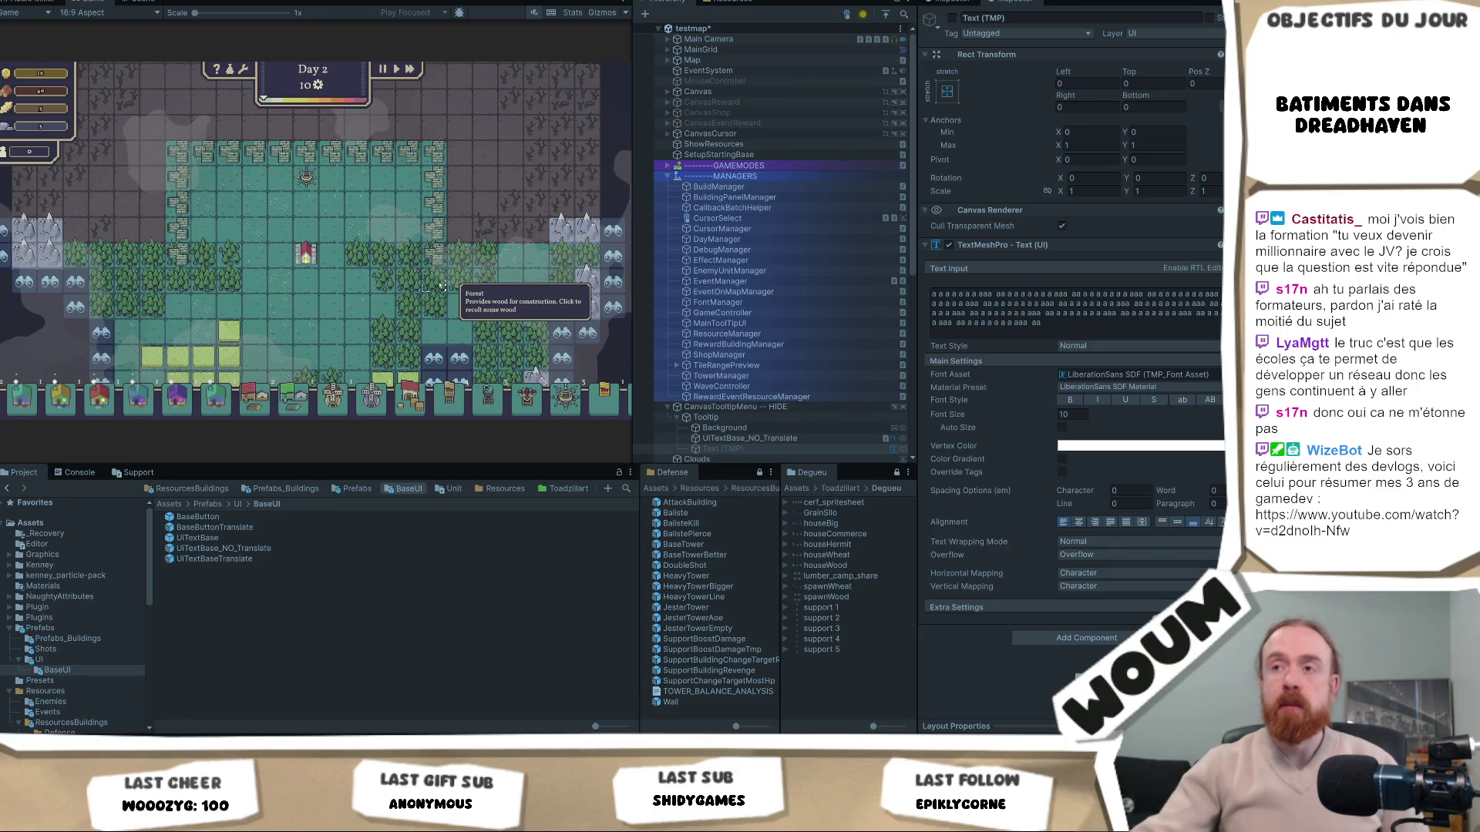
{"action": "key", "text": "s"}
Reveal the forest tiles, the hidden areas beside the walled base, and the fog-edge tile
{"action": "left_click", "coordinate": [430, 203]}
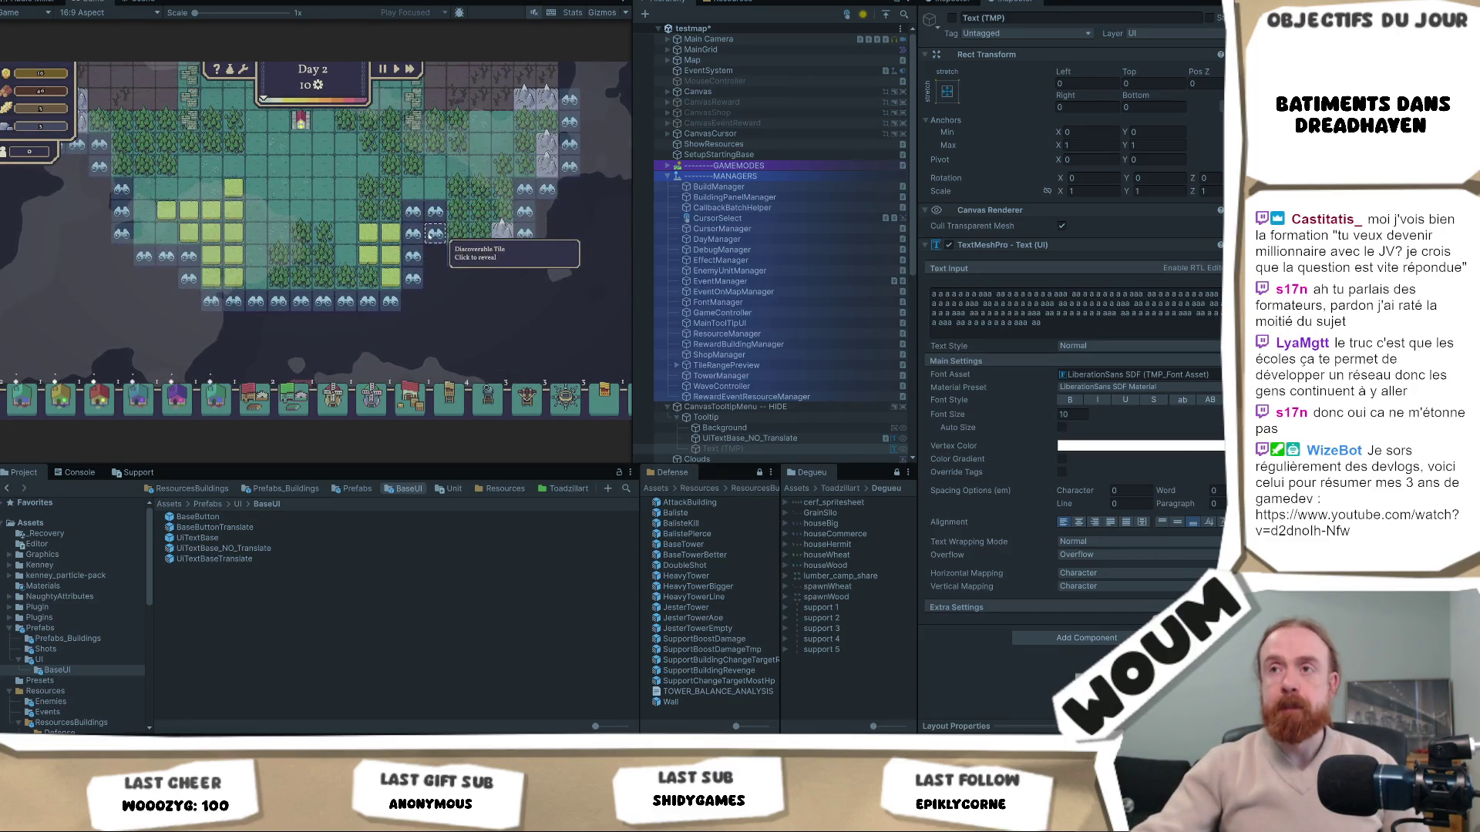
{"action": "key", "text": "w"}
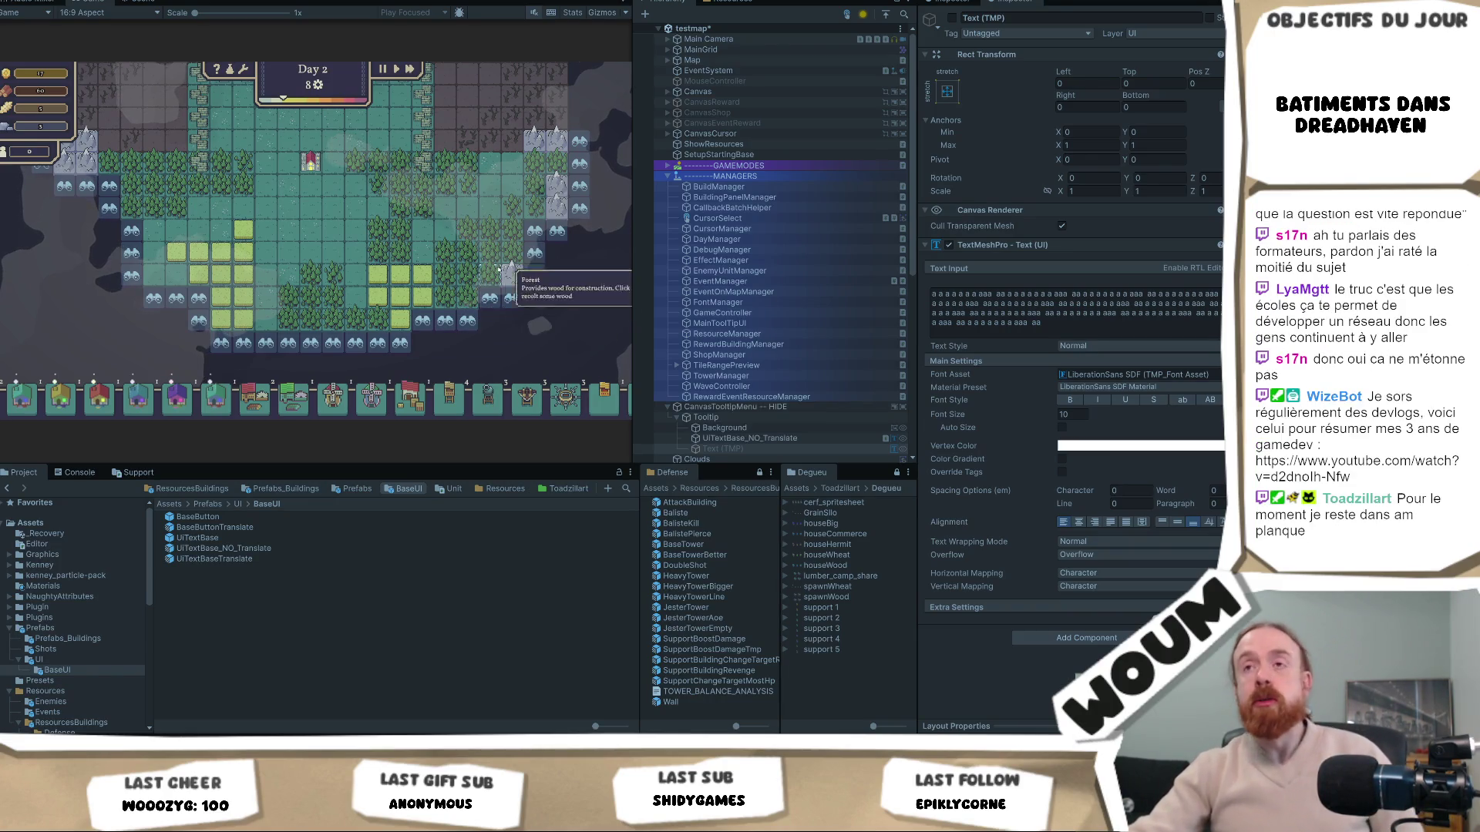
{"action": "left_click_drag", "start_coordinate": [482, 108], "coordinate": [420, 283]}
{"action": "left_click", "coordinate": [420, 283]}
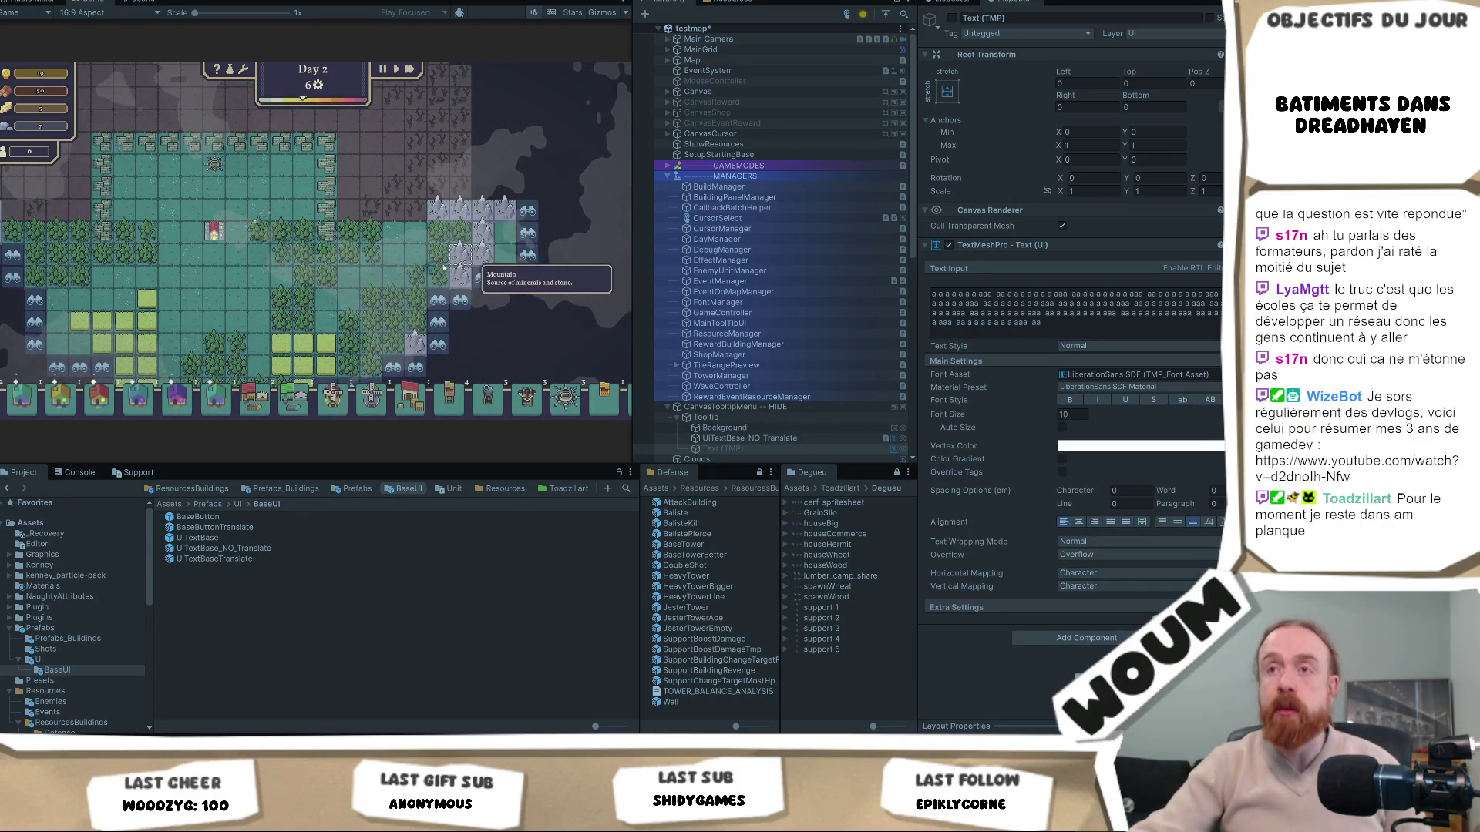
{"action": "left_click", "coordinate": [483, 233]}
{"action": "left_click", "coordinate": [422, 326]}
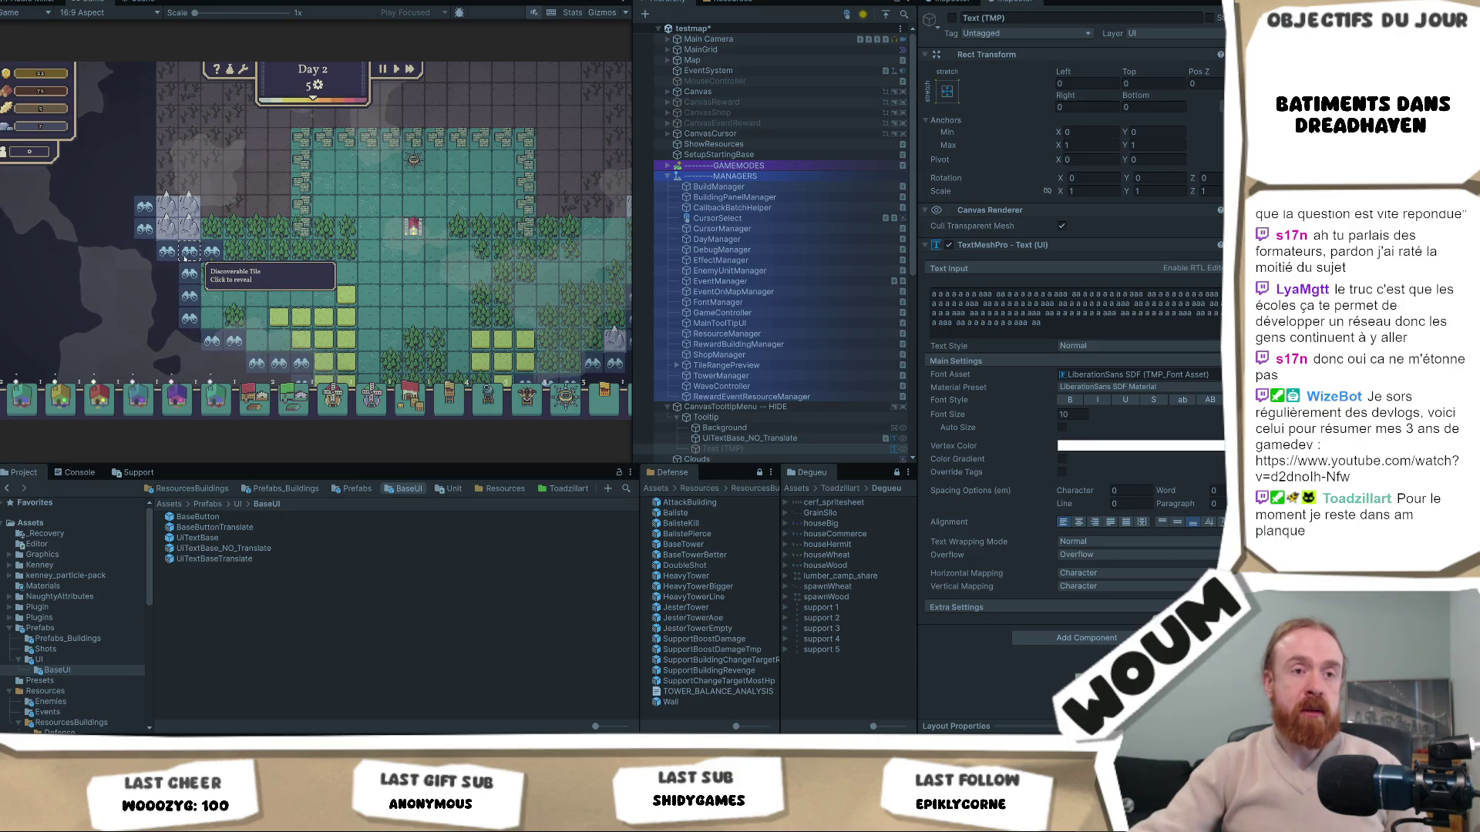
{"action": "left_click", "coordinate": [186, 258]}
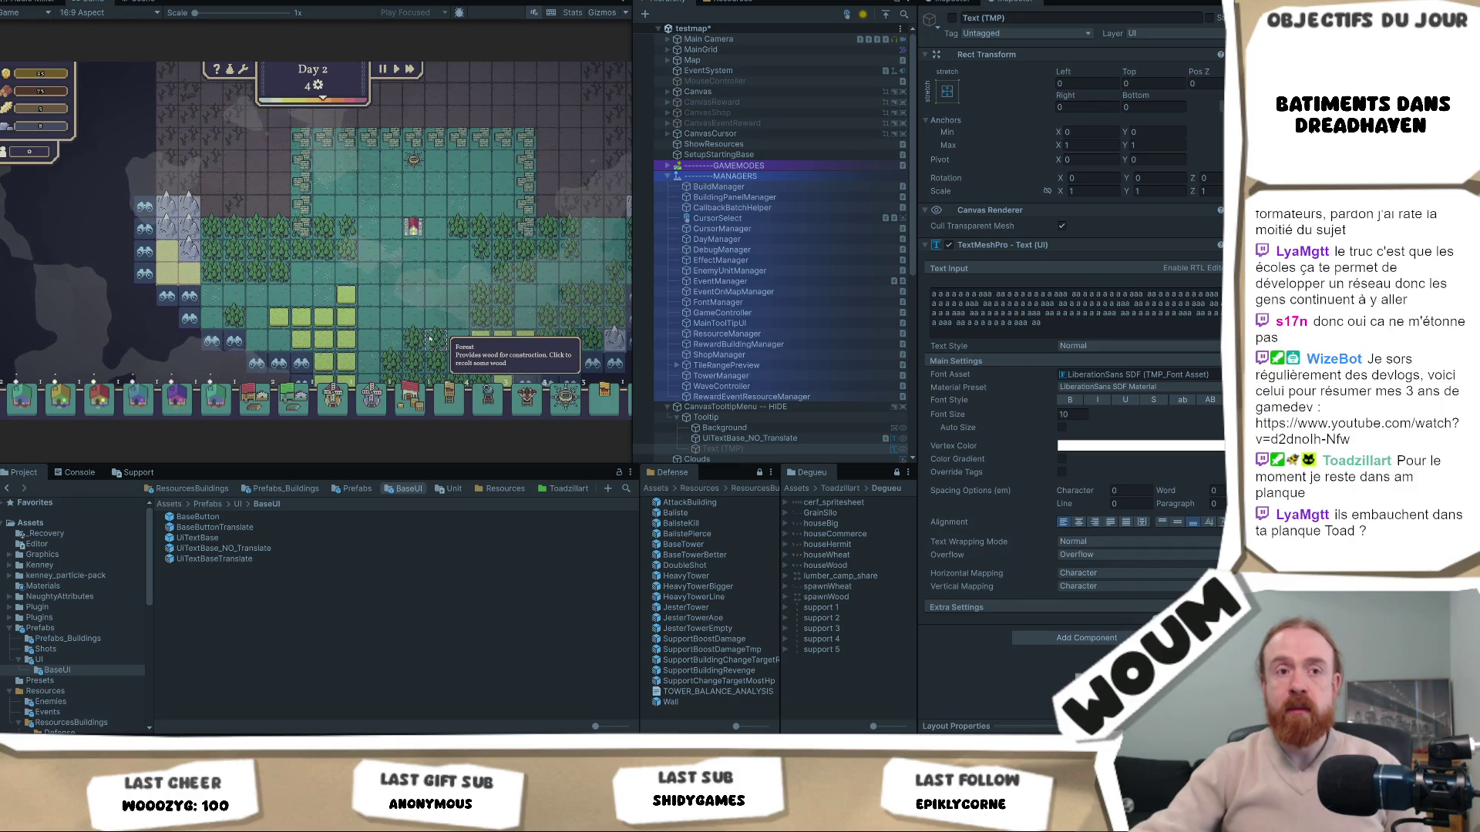
Reveal more discoverable tiles near the base, then end Day 2
{"action": "left_click_drag", "start_coordinate": [430, 339], "coordinate": [370, 245]}
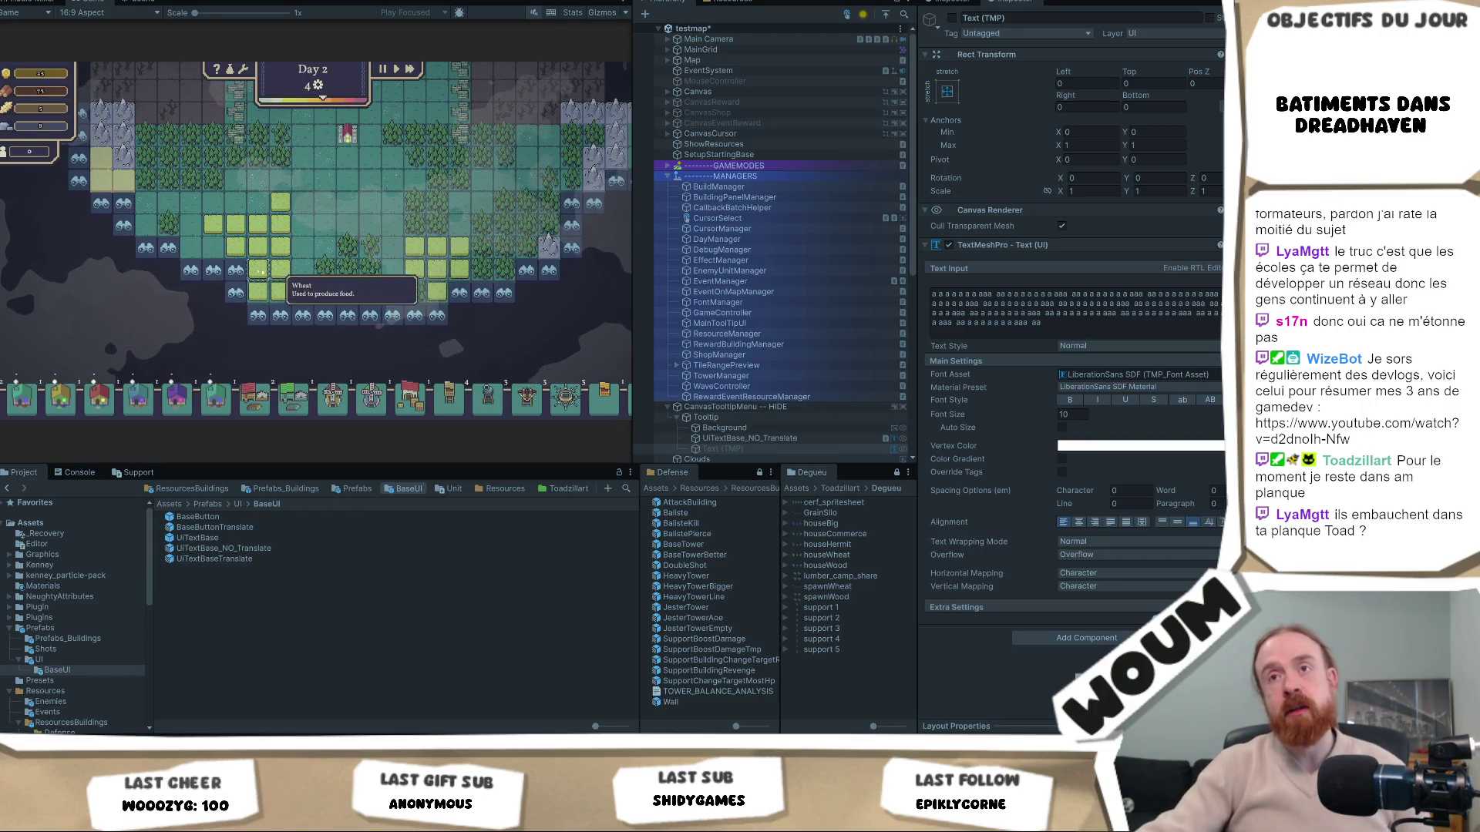
{"action": "left_click", "coordinate": [236, 270]}
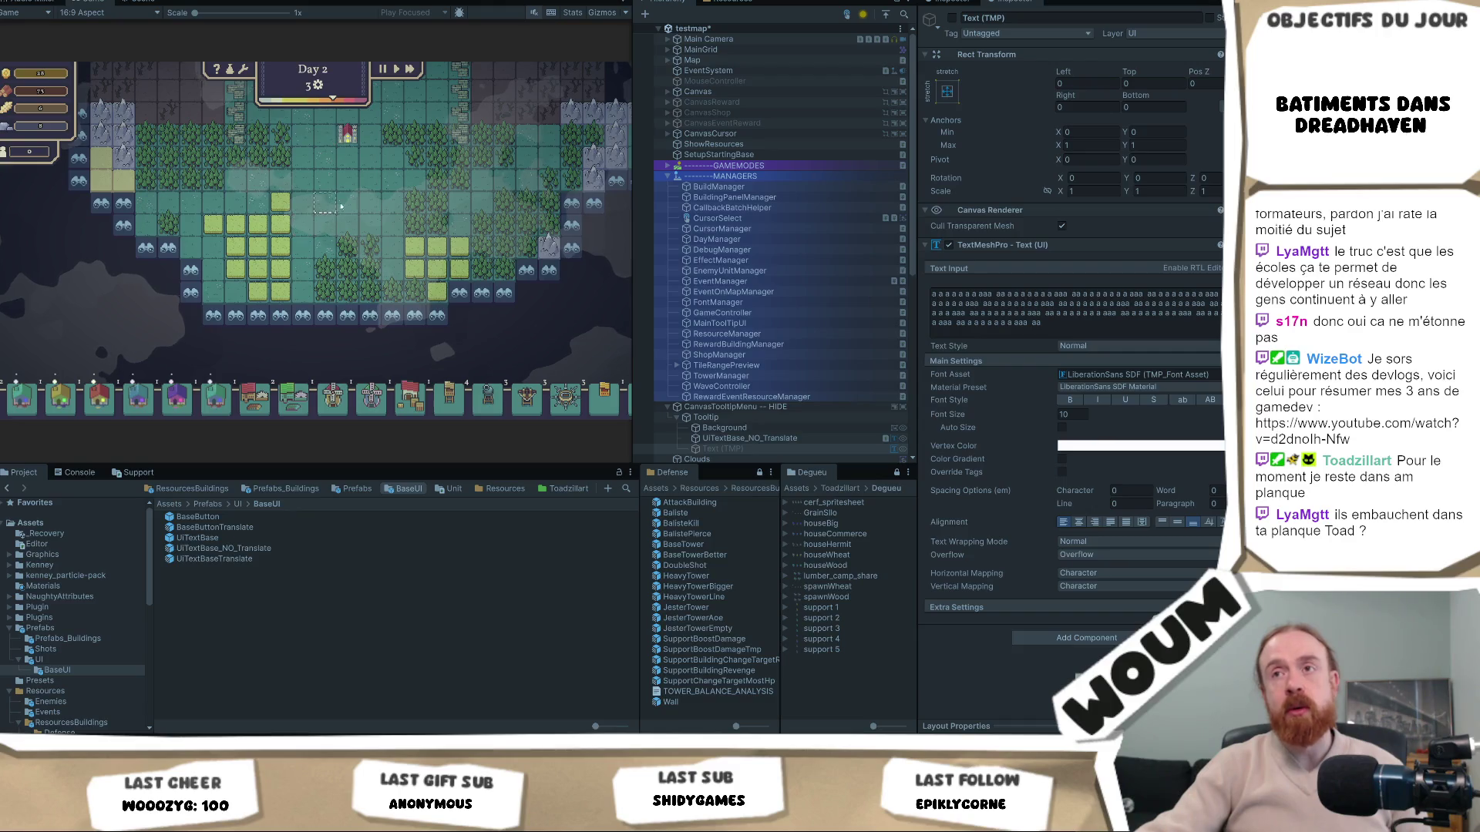
{"action": "left_click_drag", "start_coordinate": [390, 182], "coordinate": [375, 277]}
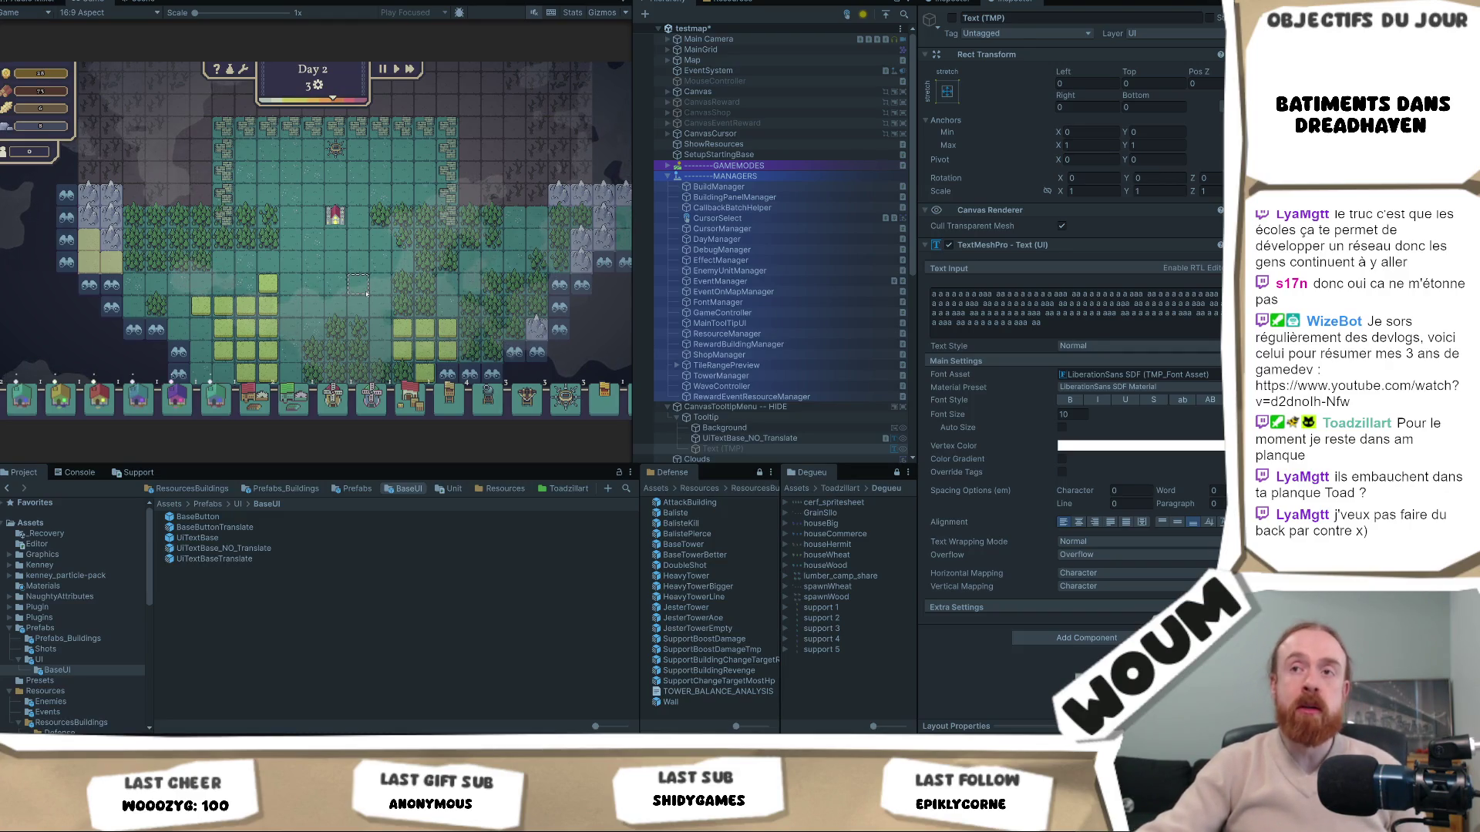
{"action": "mouse_move", "coordinate": [364, 335]}
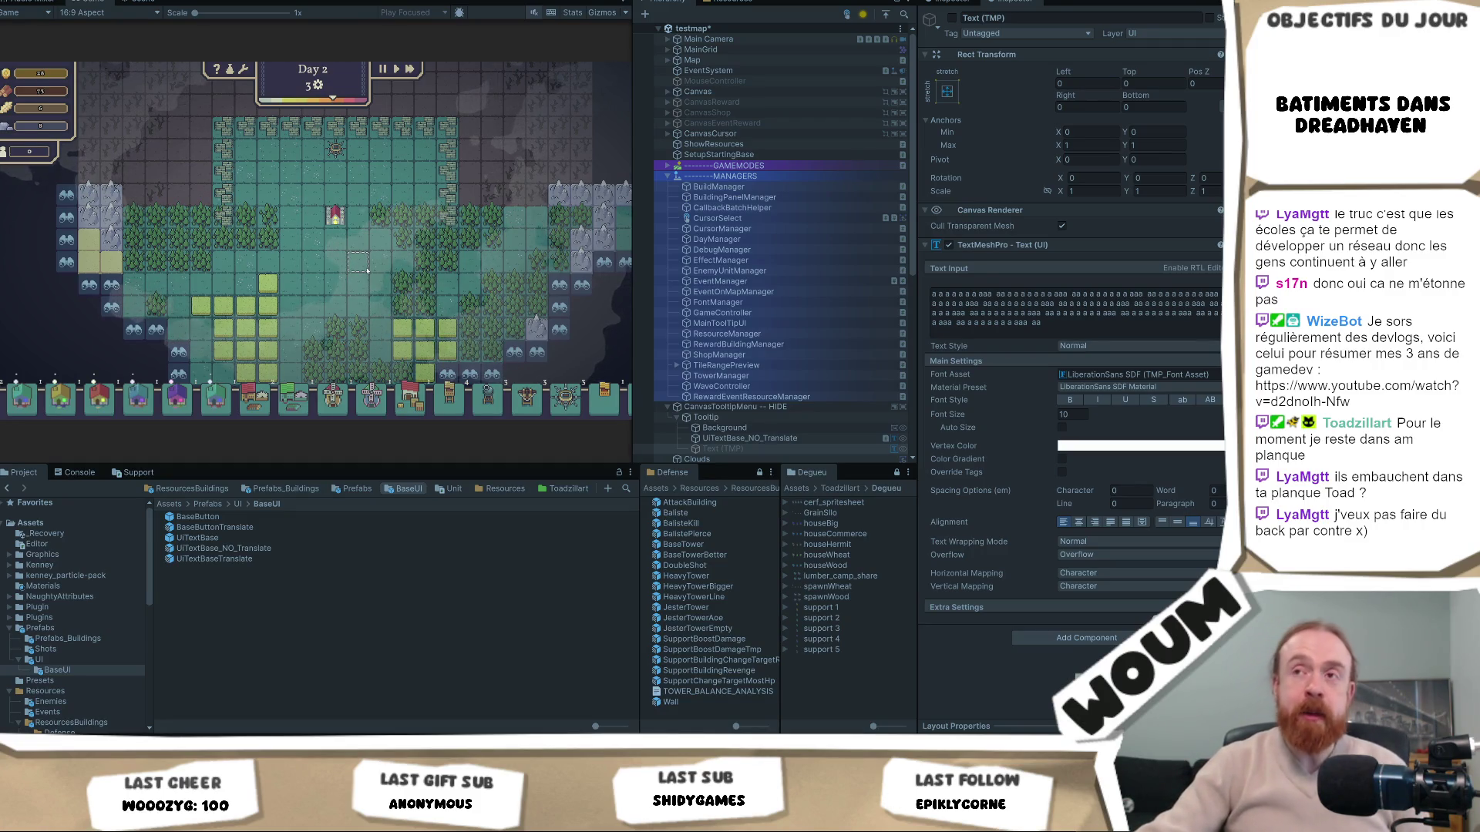
{"action": "key", "text": "d"}
{"action": "key", "text": "s"}
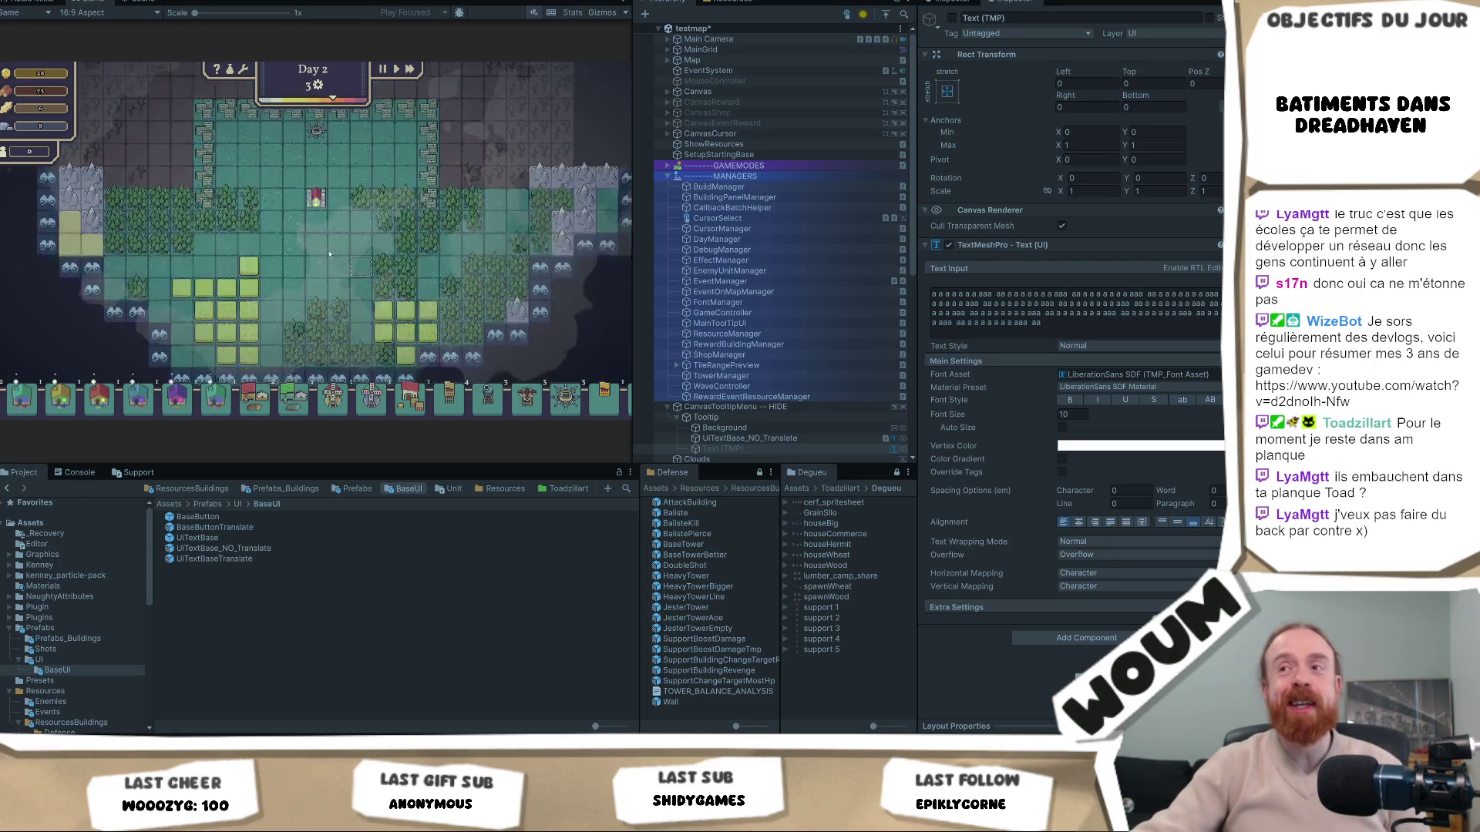
{"action": "left_click", "coordinate": [452, 176]}
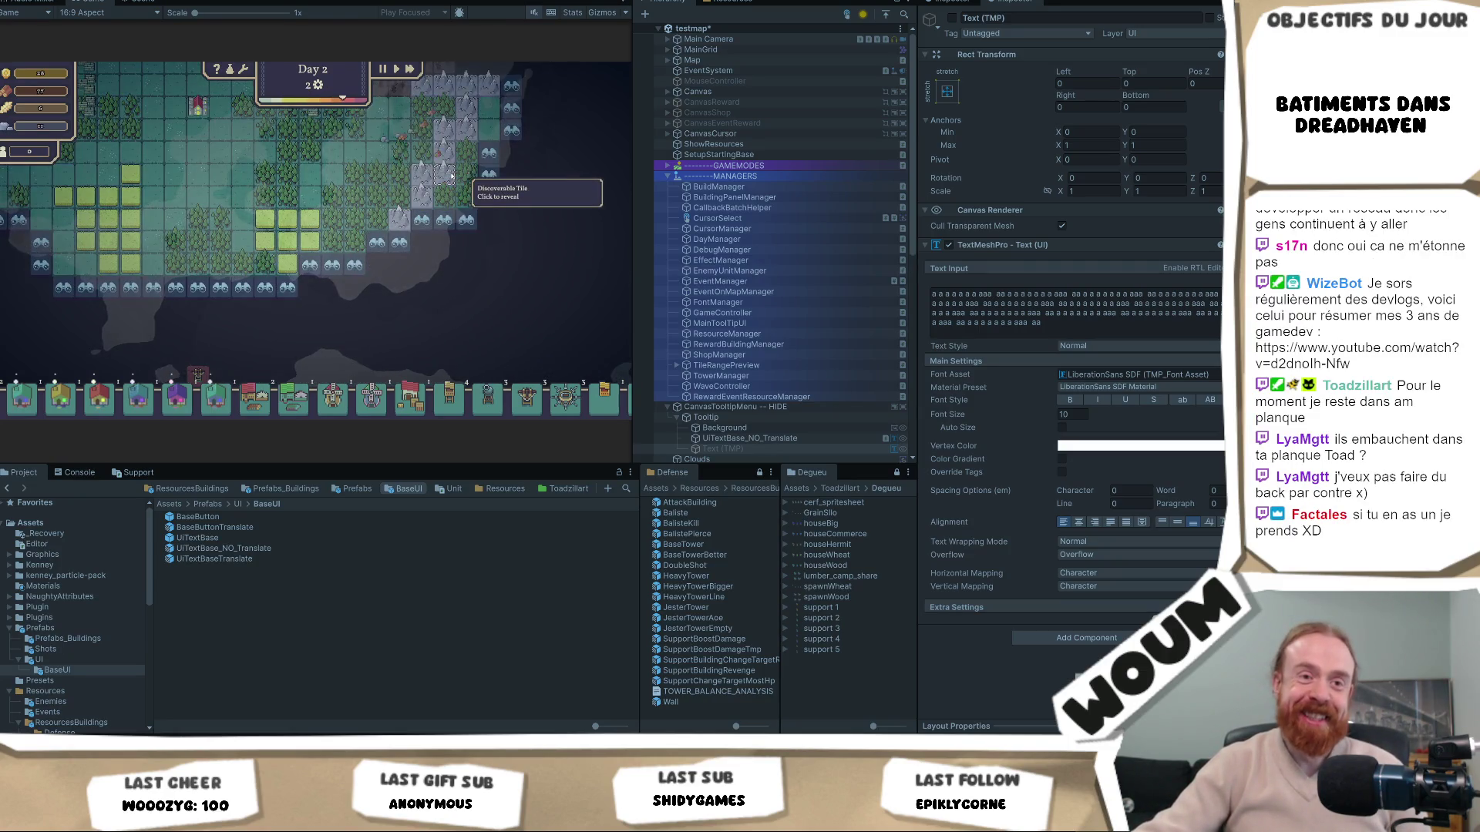
{"action": "left_click", "coordinate": [420, 225]}
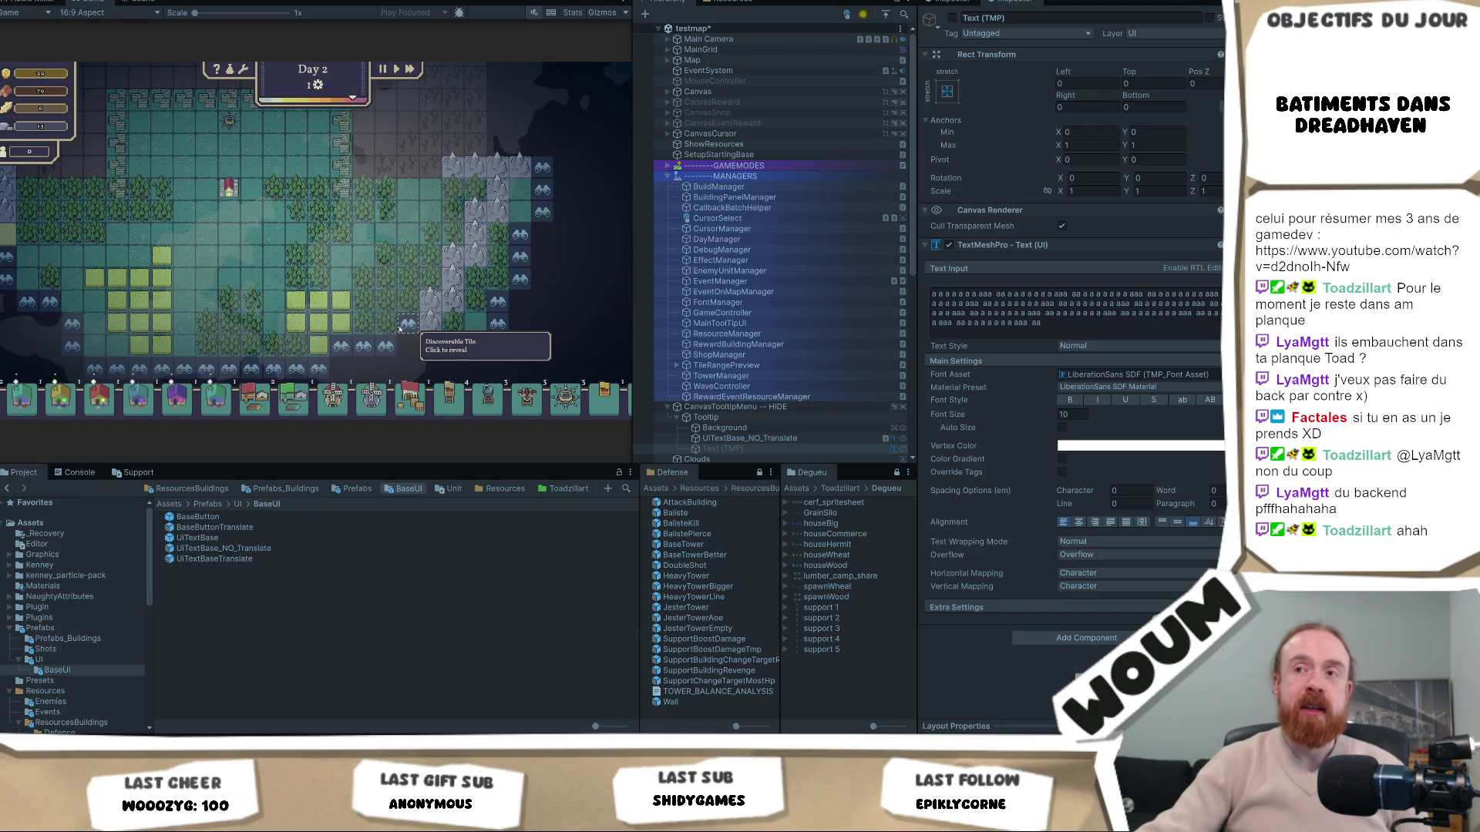
{"action": "left_click", "coordinate": [400, 328]}
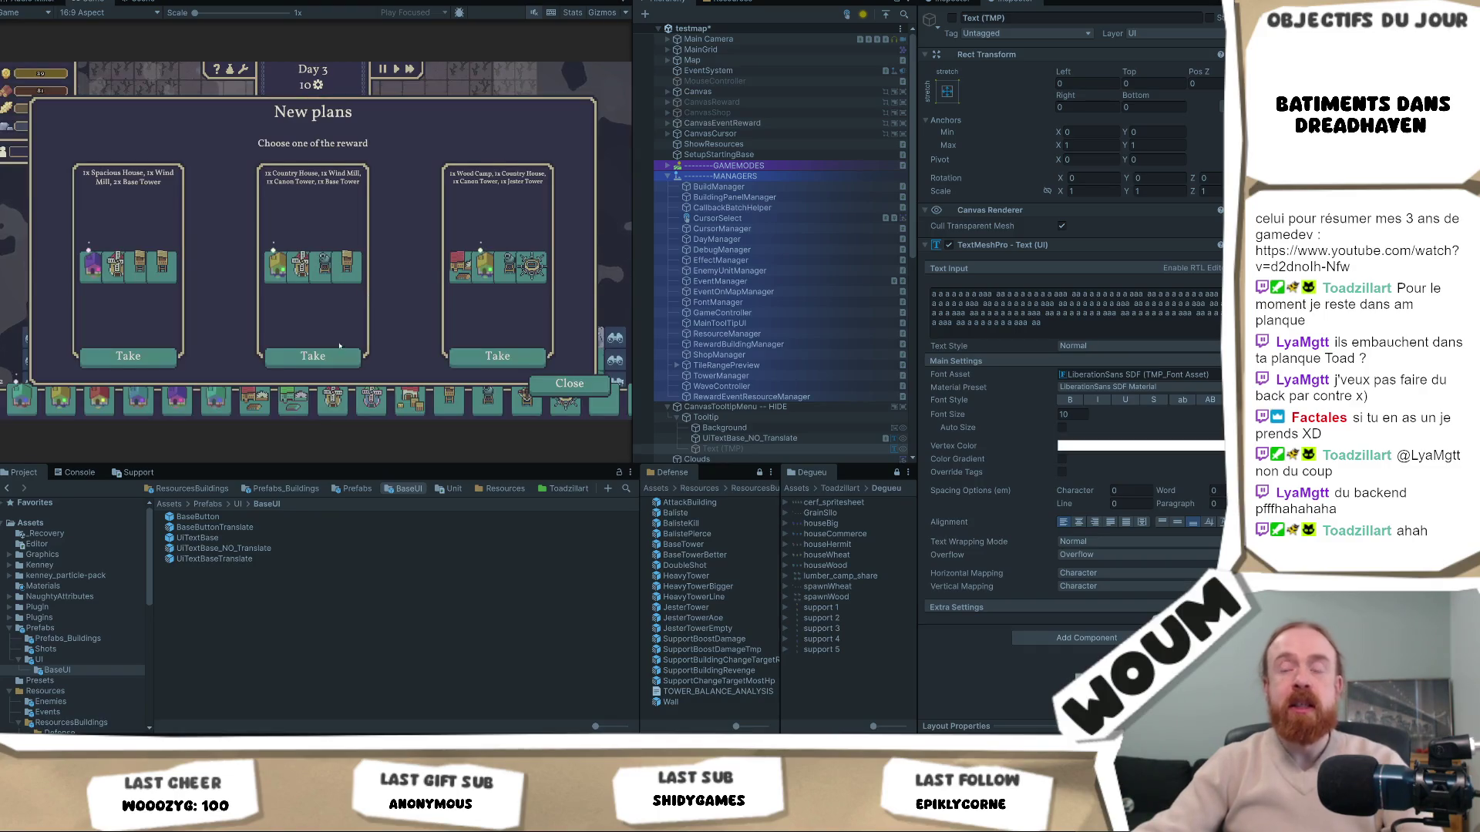
Take the middle reward plan and pan around the map to explore
{"action": "left_click", "coordinate": [337, 354]}
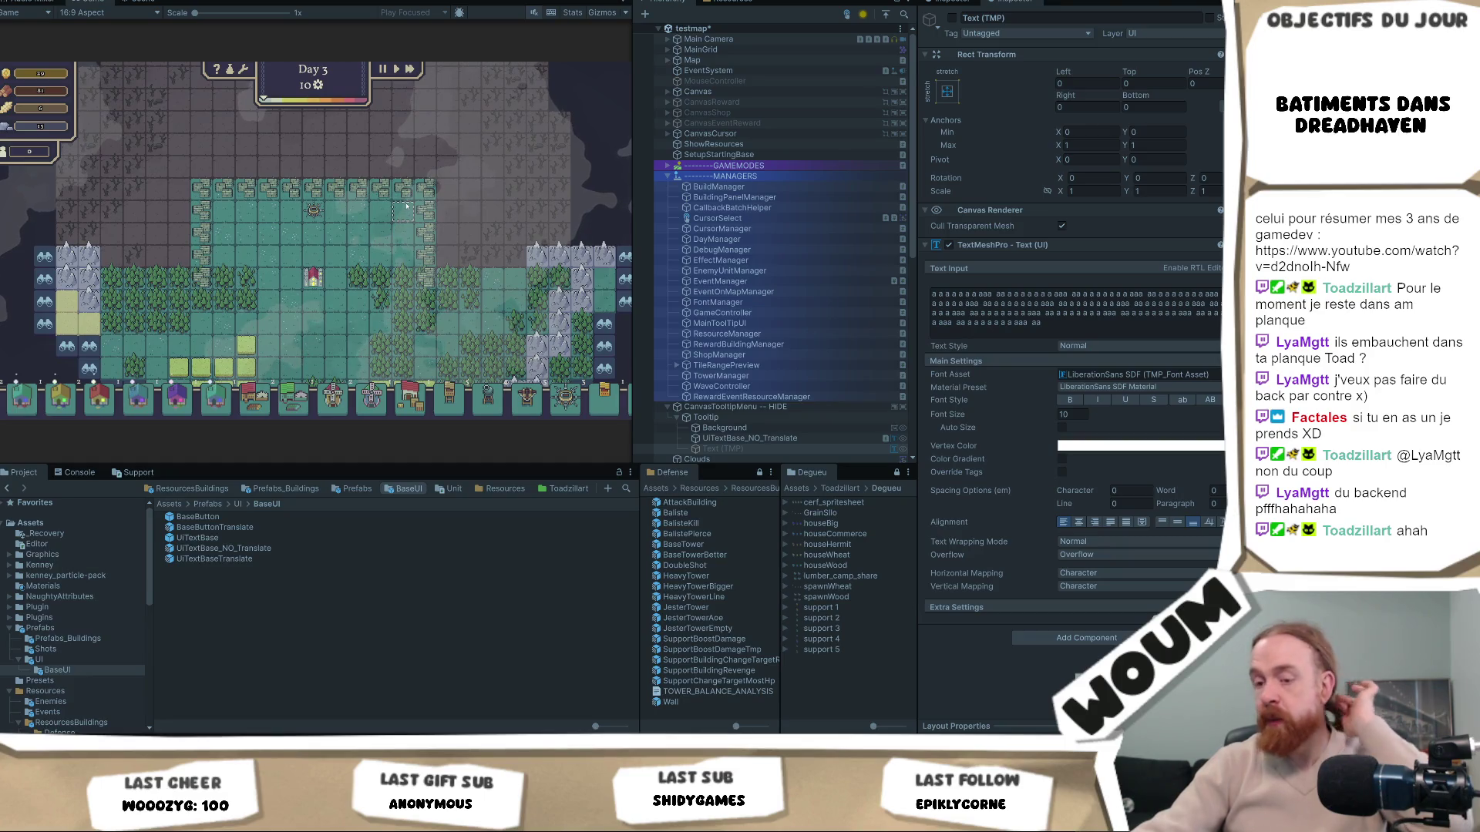
{"action": "mouse_move", "coordinate": [403, 273]}
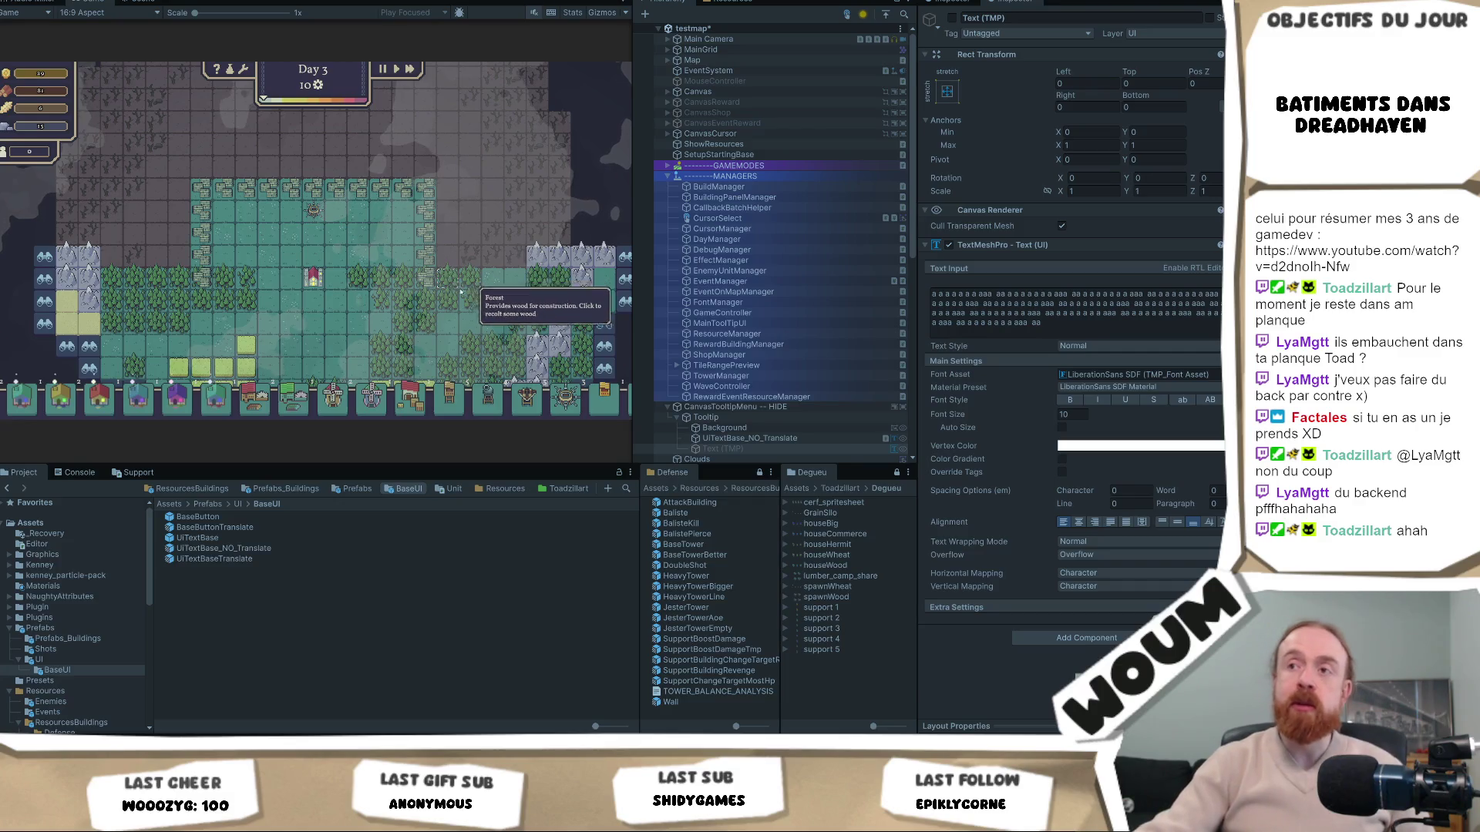
{"action": "key", "text": "s"}
{"action": "key", "text": "d"}
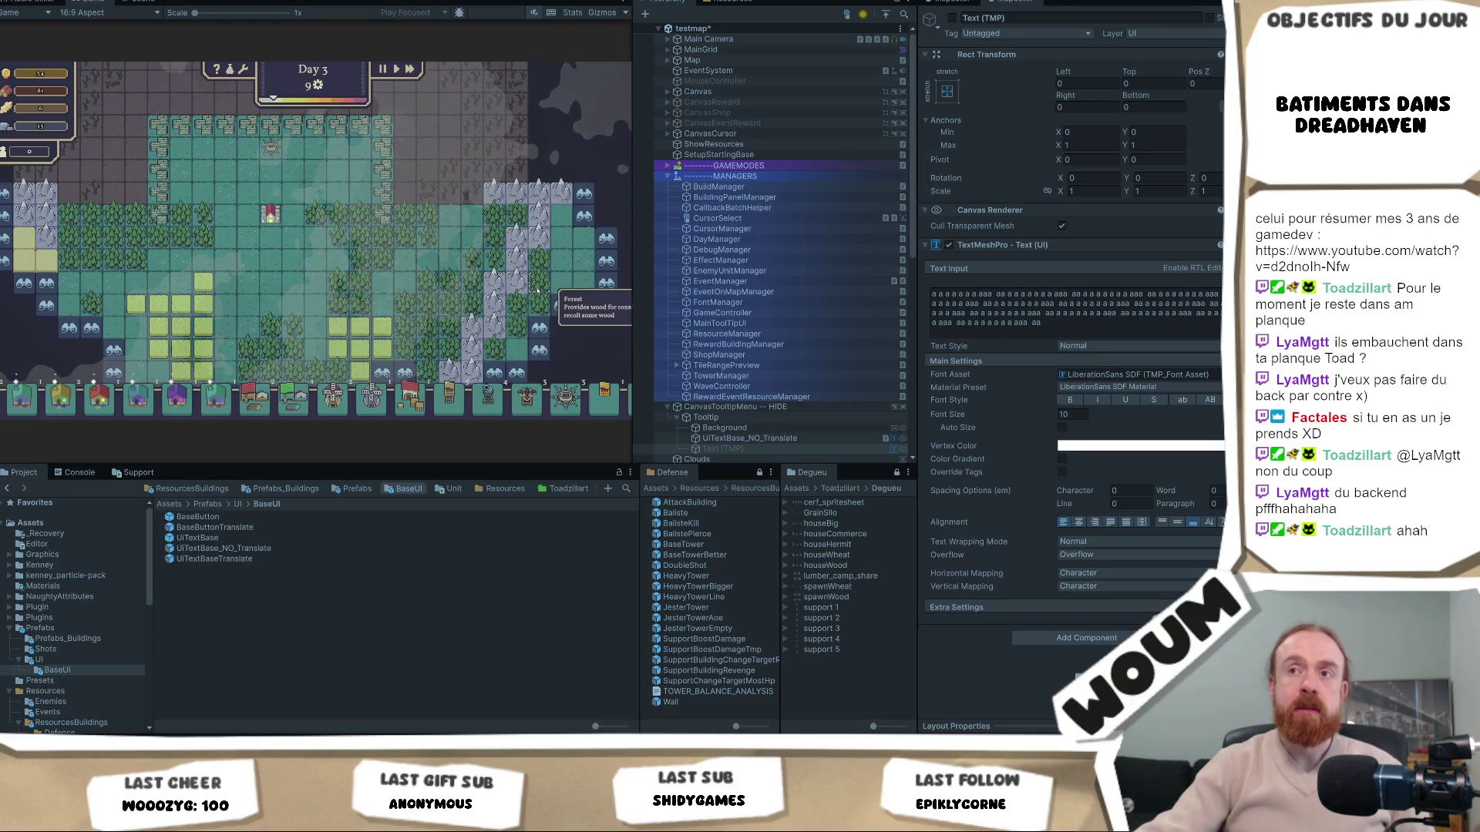
{"action": "key", "text": "s"}
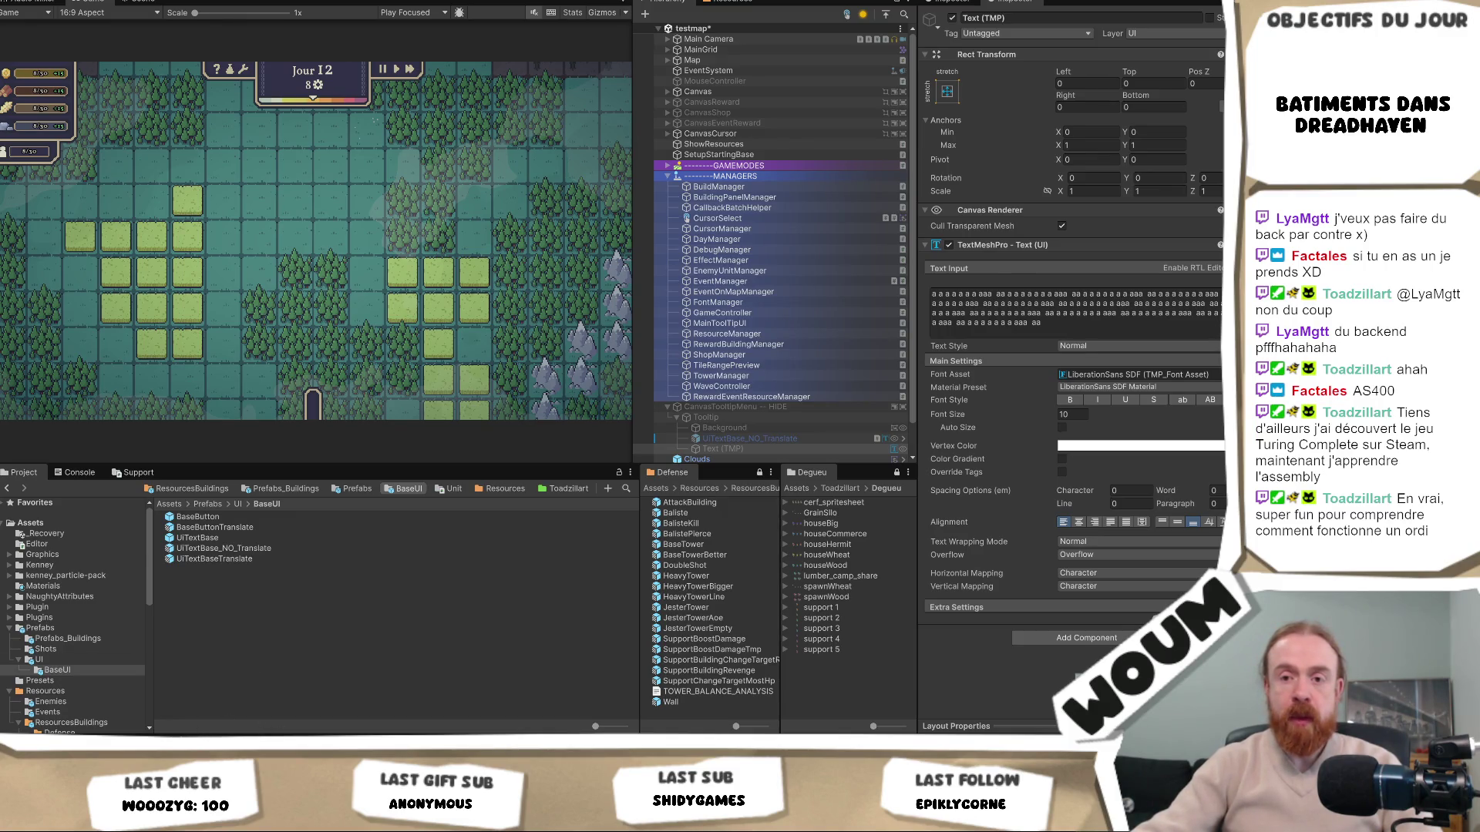
Leave Unity and load the Turing Complete Steam store page in a new browser tab
{"action": "key", "text": "alt+Tab"}
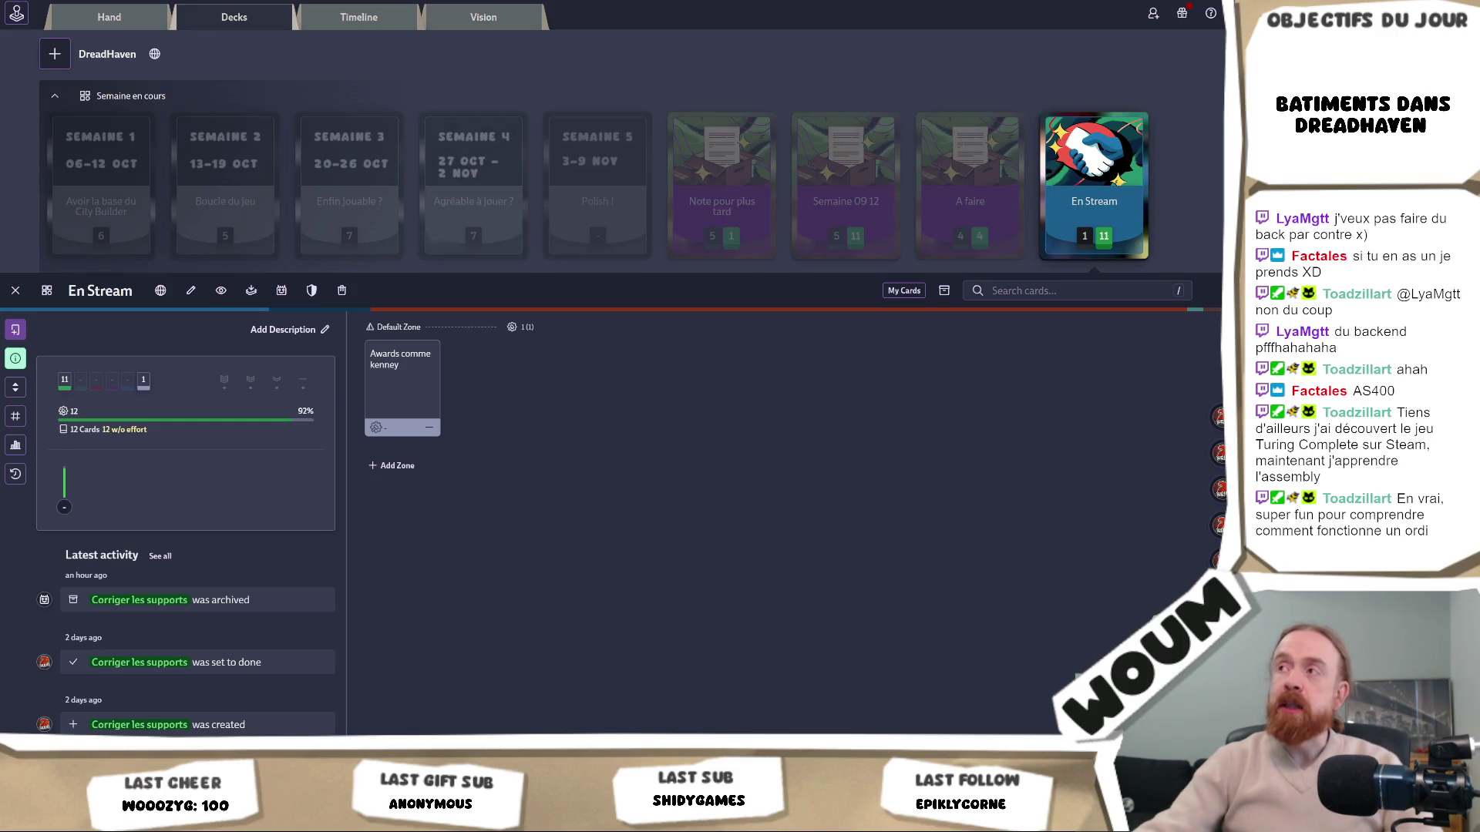
{"action": "key", "text": "ctrl+t"}
{"action": "type", "text": "https://store.steampowered.com/app/1444480/Turing_Complete/"}
{"action": "key", "text": "Return"}
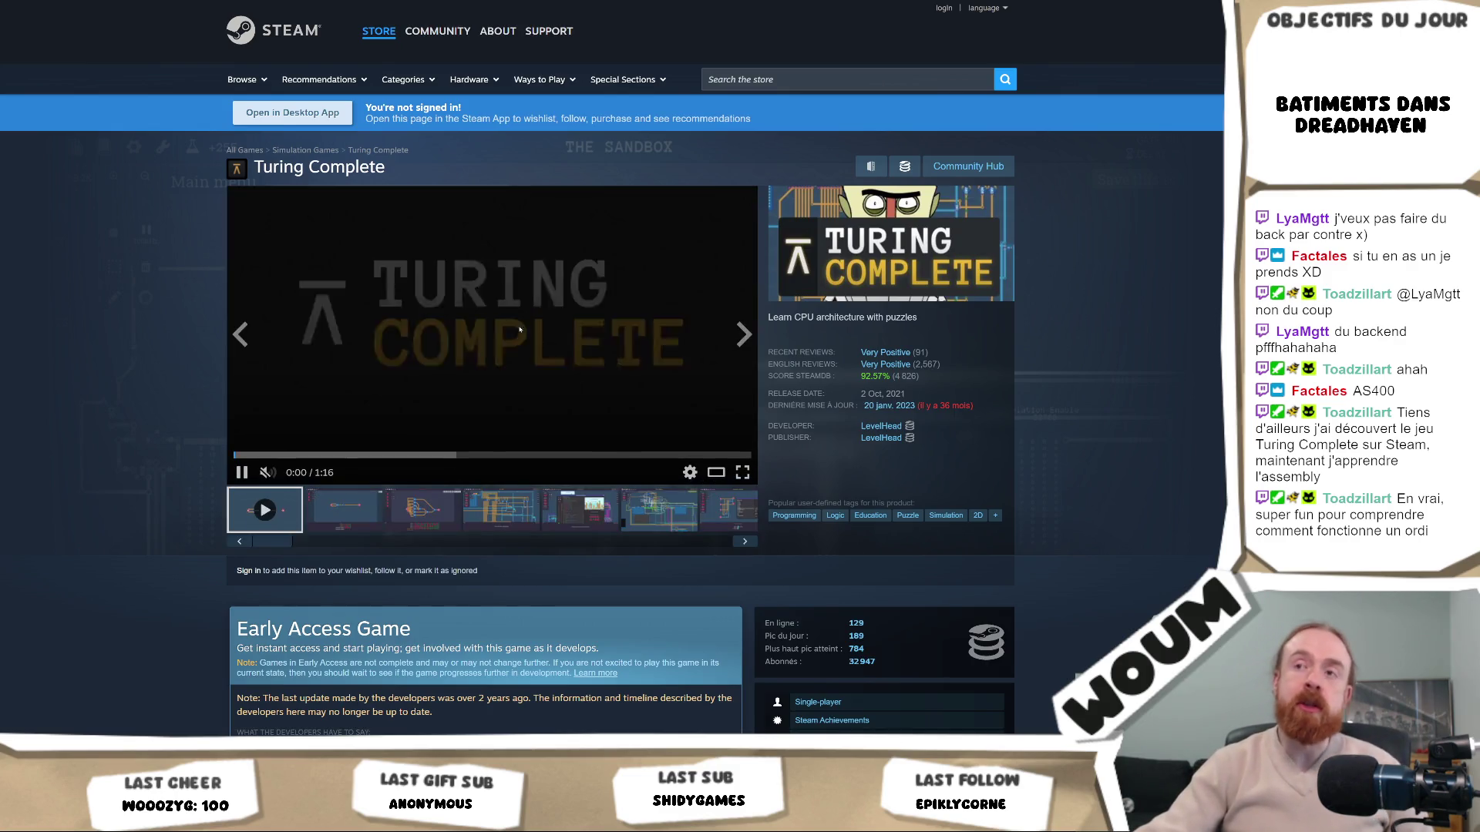
Show the second screenshot, then the Double Trouble screenshot, and enlarge it to full size
{"action": "left_click", "coordinate": [367, 501]}
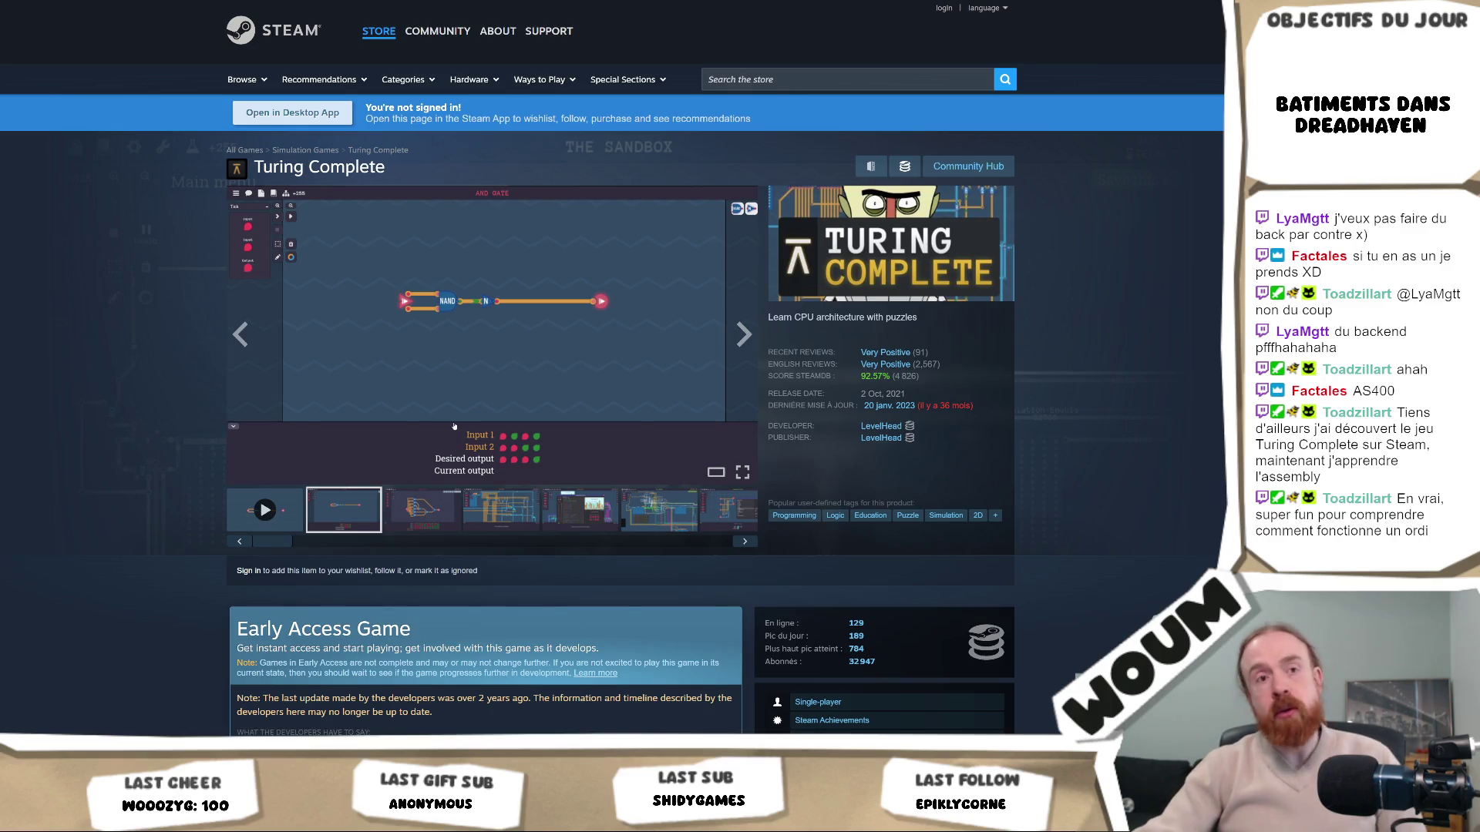
{"action": "left_click", "coordinate": [417, 513]}
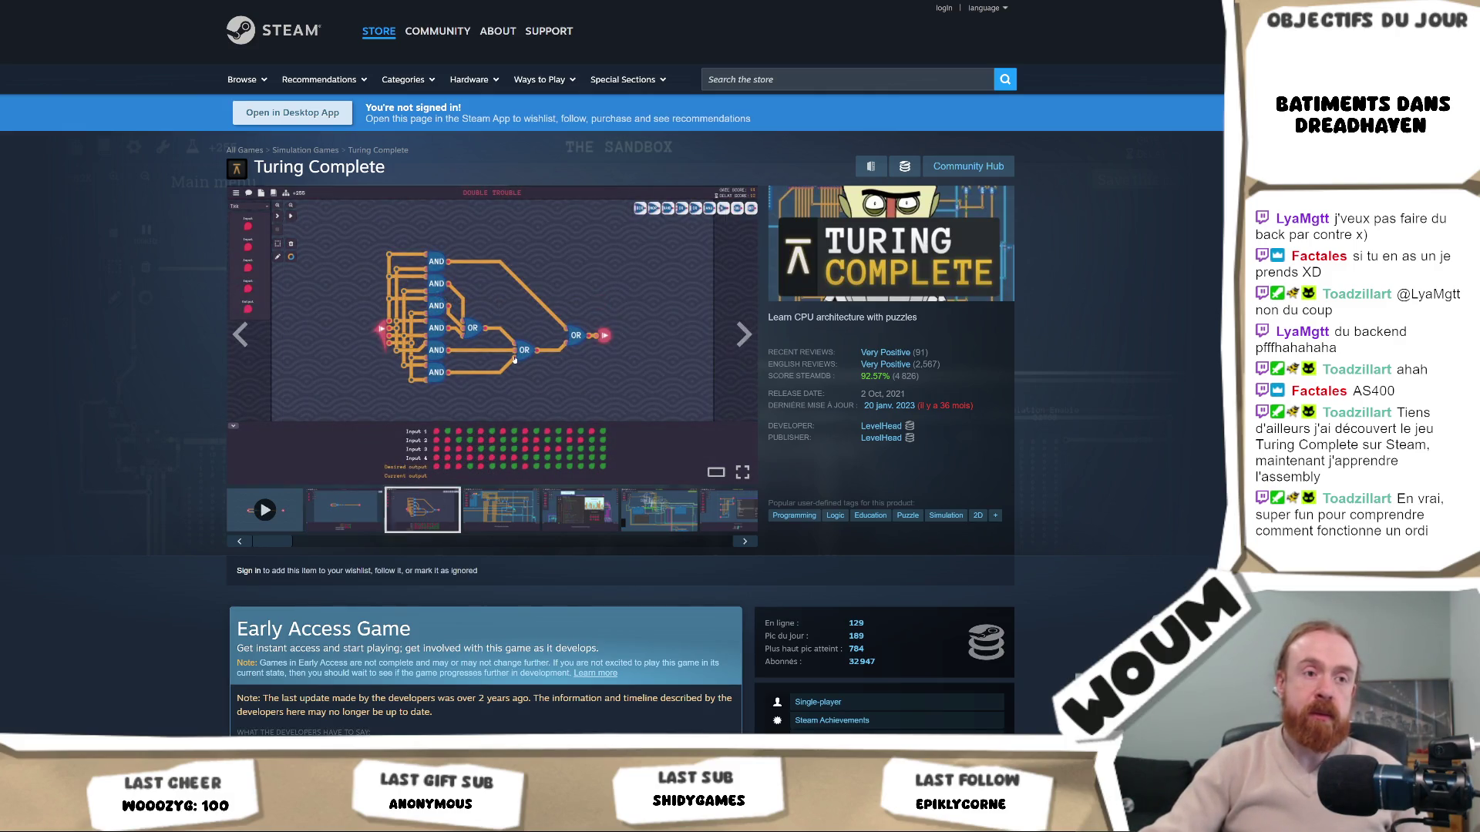
{"action": "mouse_move", "coordinate": [515, 358]}
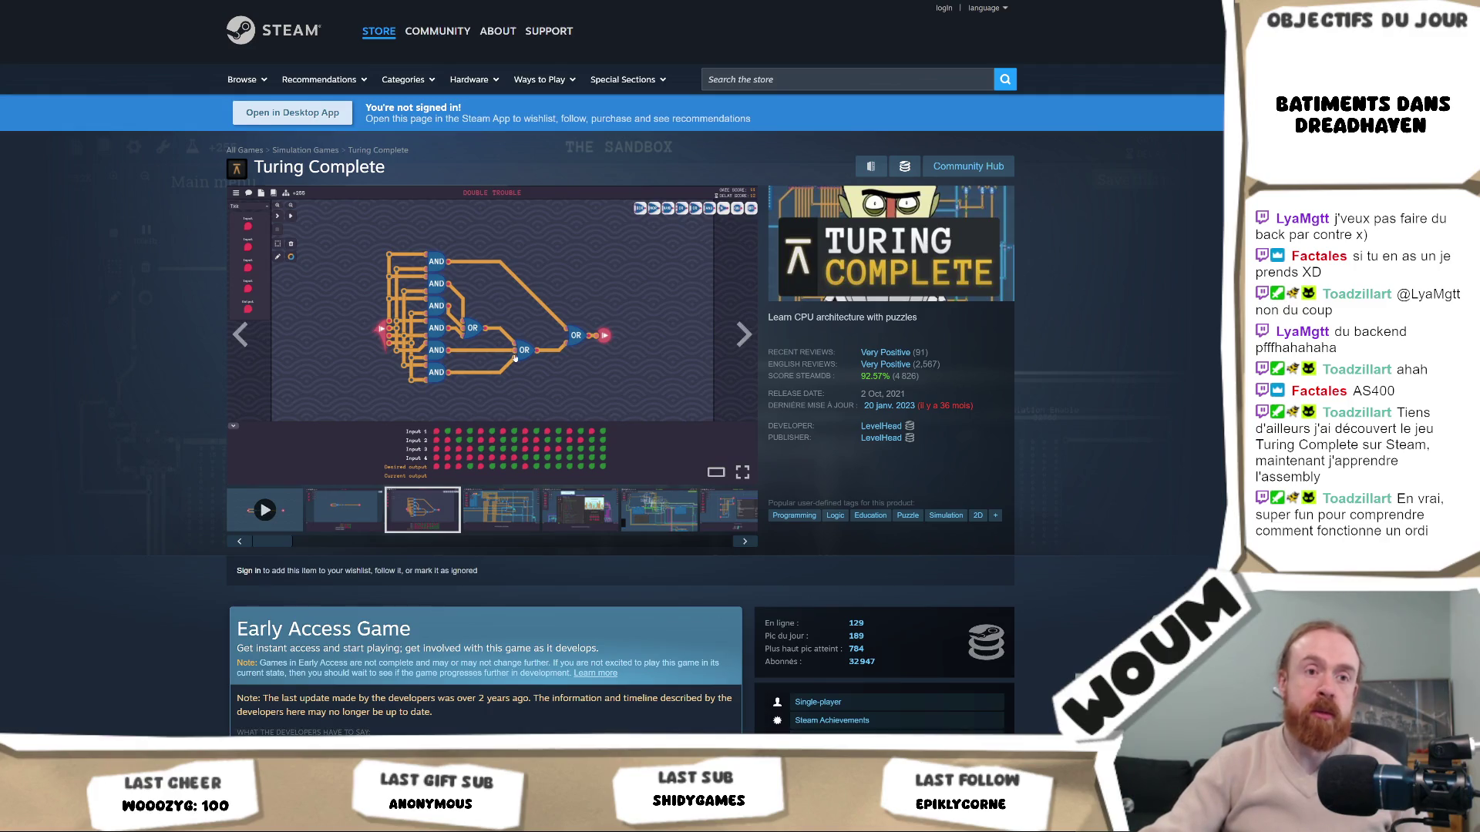
{"action": "left_click", "coordinate": [514, 358]}
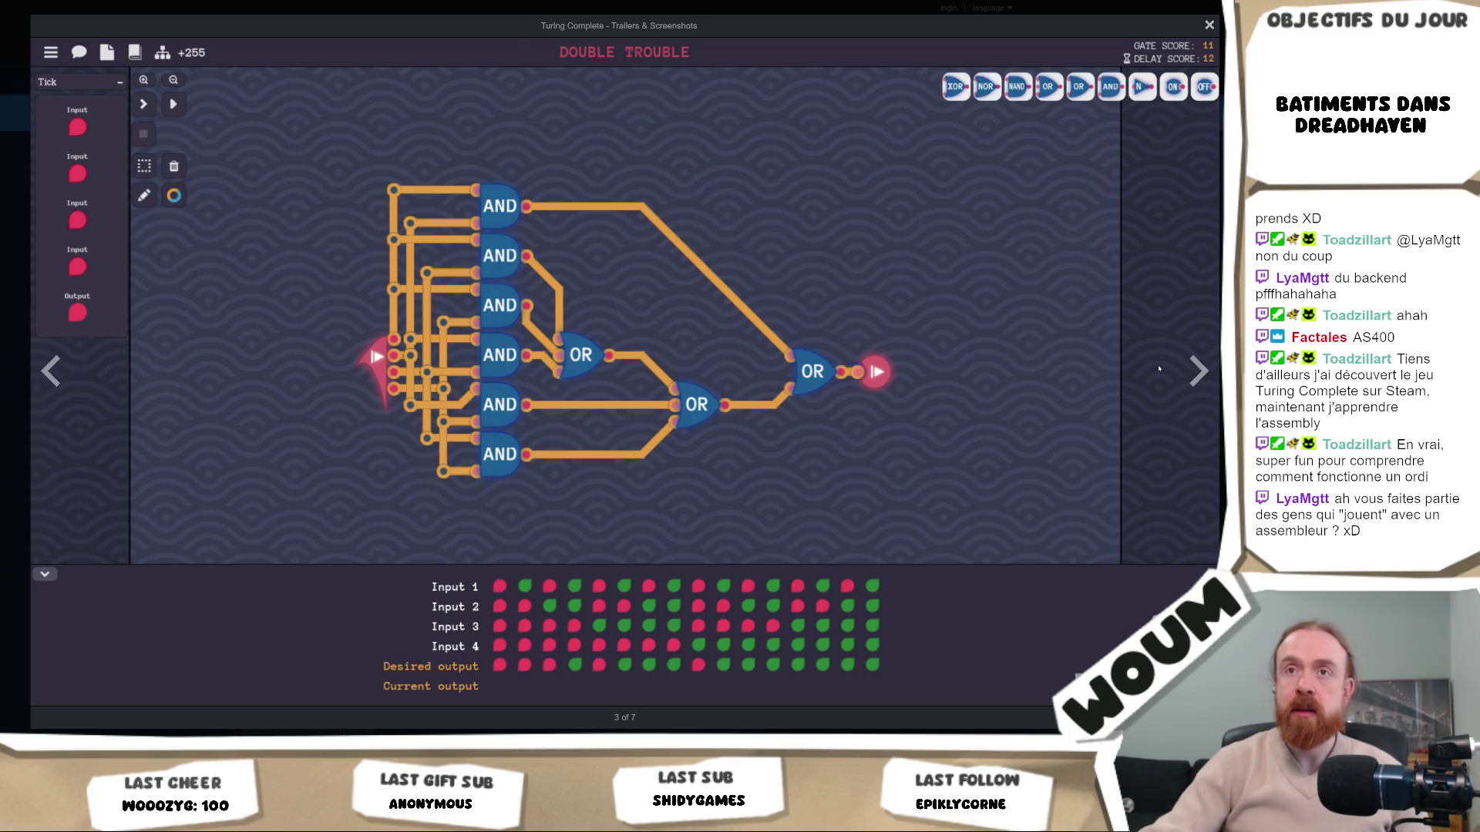
Advance the lightbox past The Maze to the Water World screenshot, 5 of 7
{"action": "left_click", "coordinate": [1196, 372]}
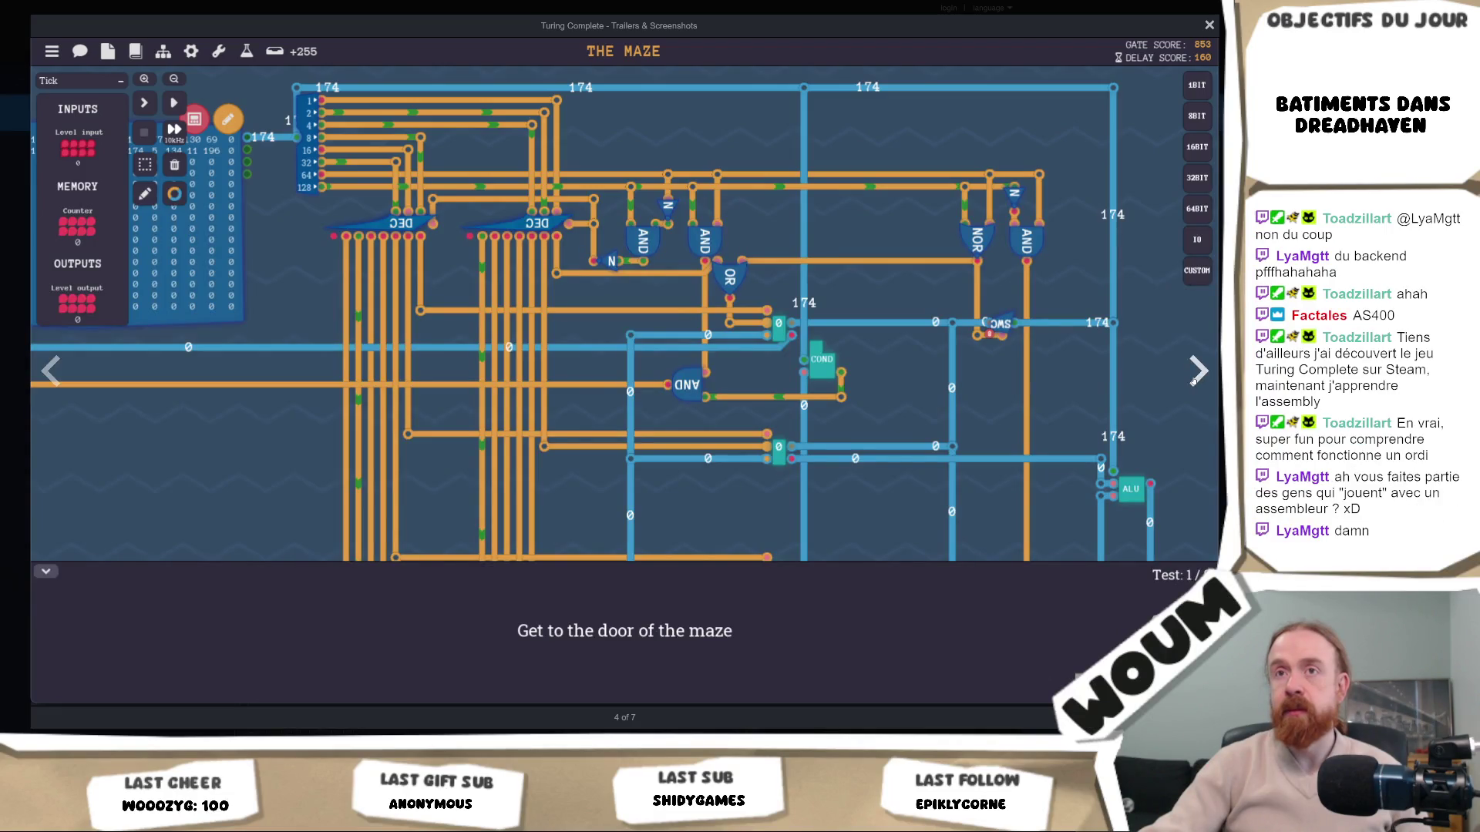
{"action": "left_click", "coordinate": [1194, 380]}
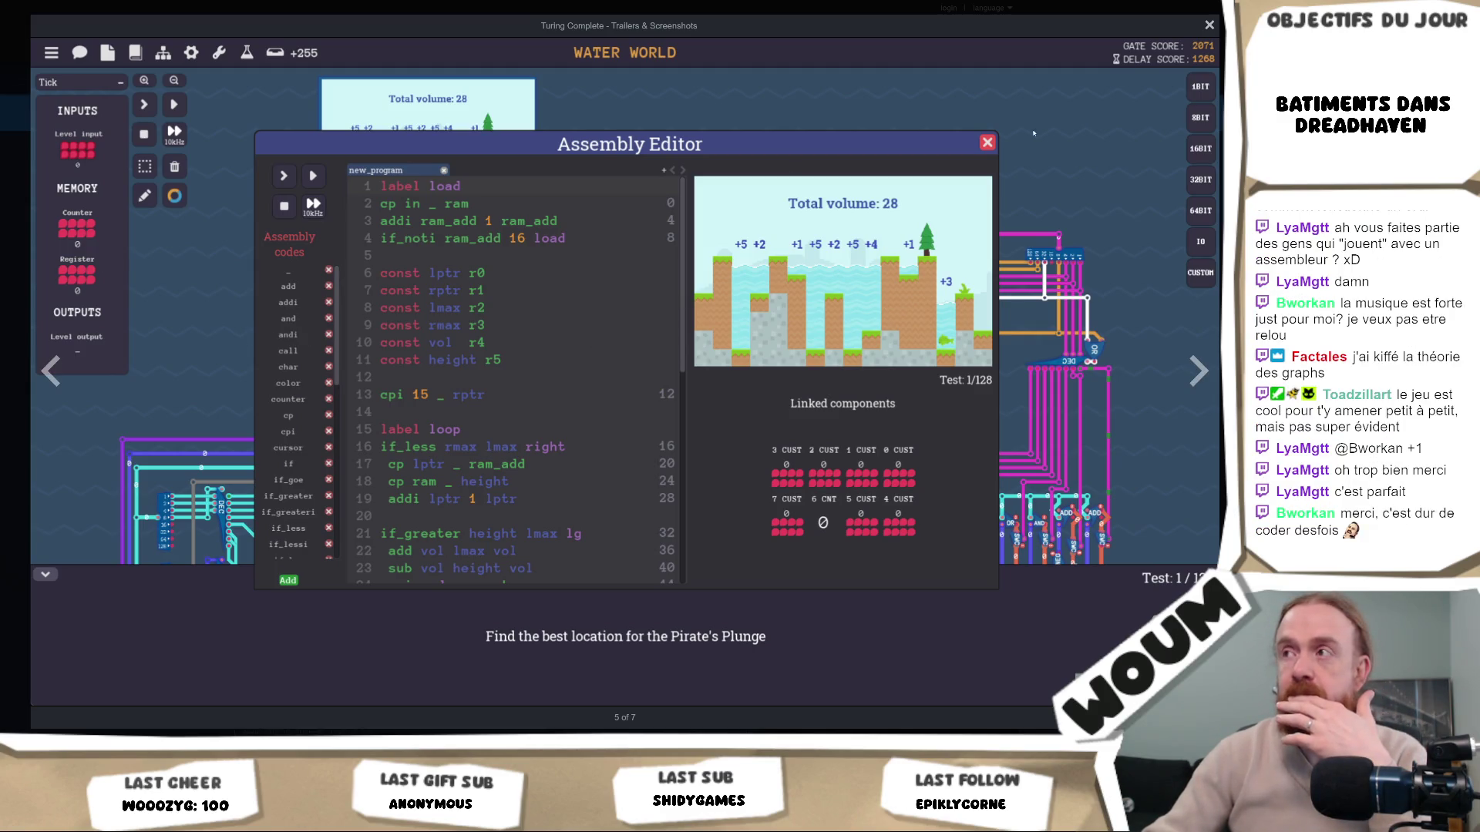
View the Sandbox screenshot, step back to AND Gate (2 of 7), and close the viewer
{"action": "left_click", "coordinate": [1197, 372]}
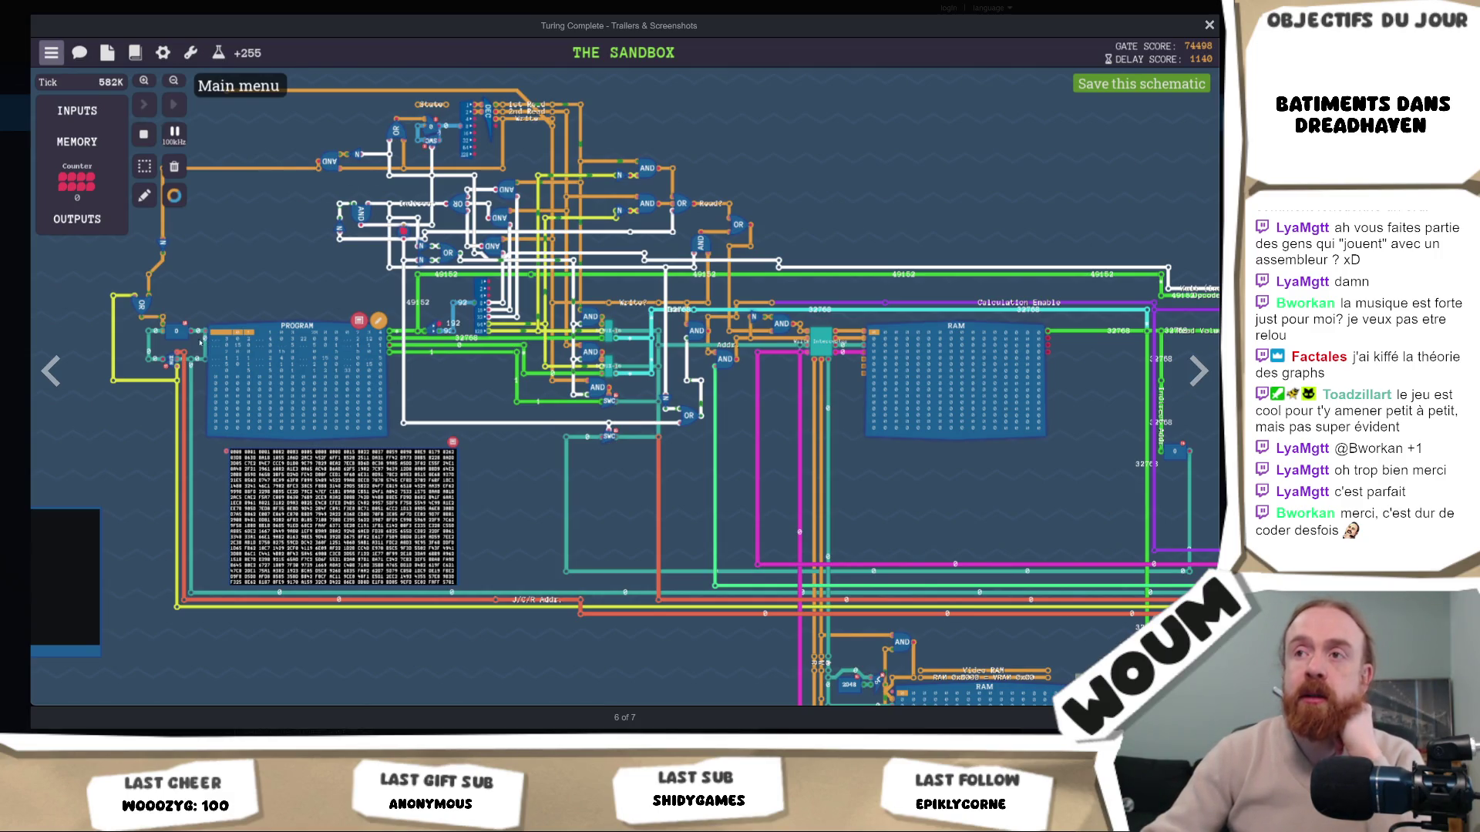
{"action": "left_click", "coordinate": [51, 372]}
{"action": "left_click", "coordinate": [49, 373]}
{"action": "left_click", "coordinate": [50, 373]}
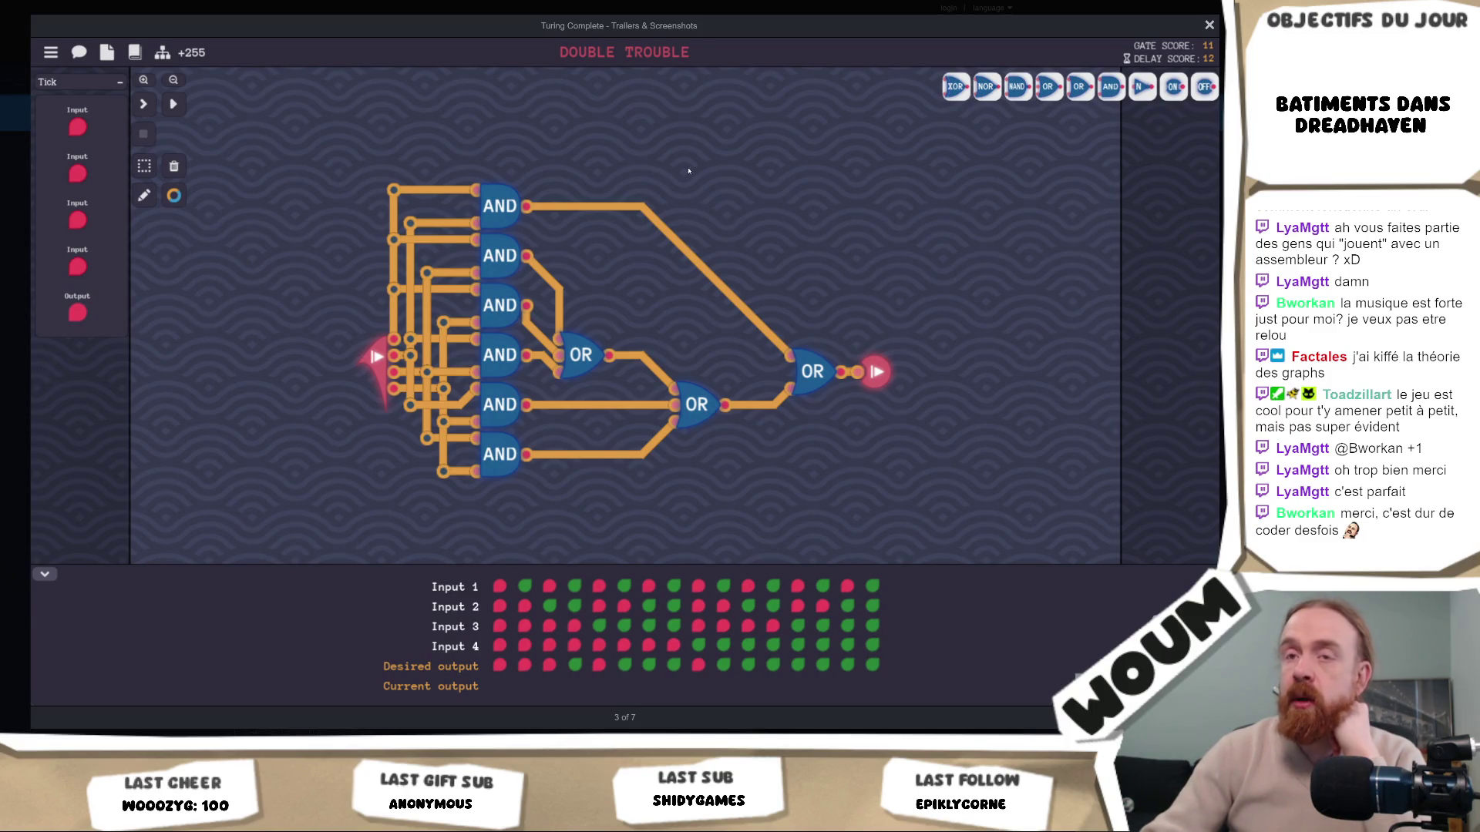
{"action": "left_click", "coordinate": [44, 370]}
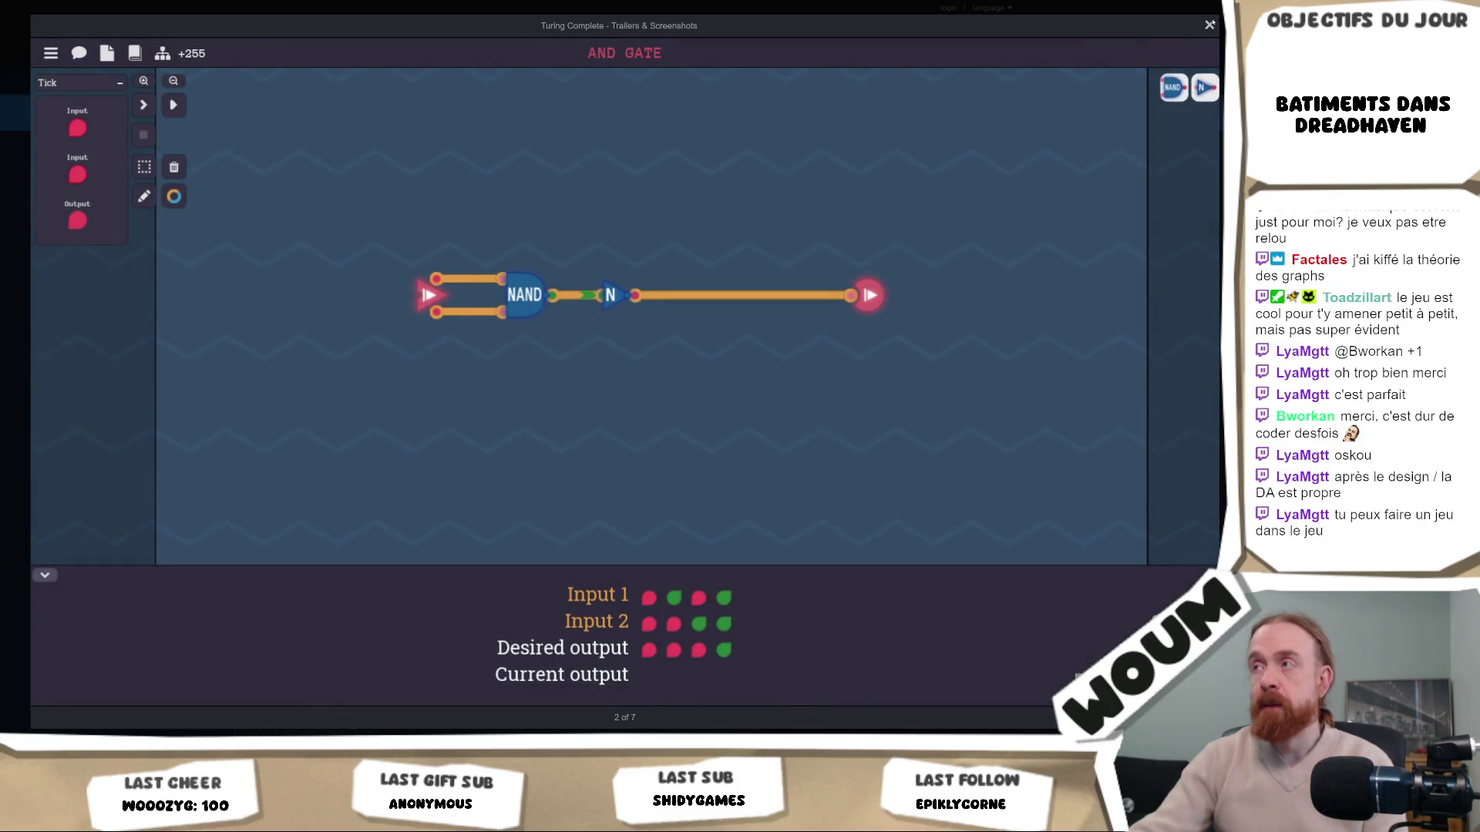
{"action": "left_click", "coordinate": [1210, 24]}
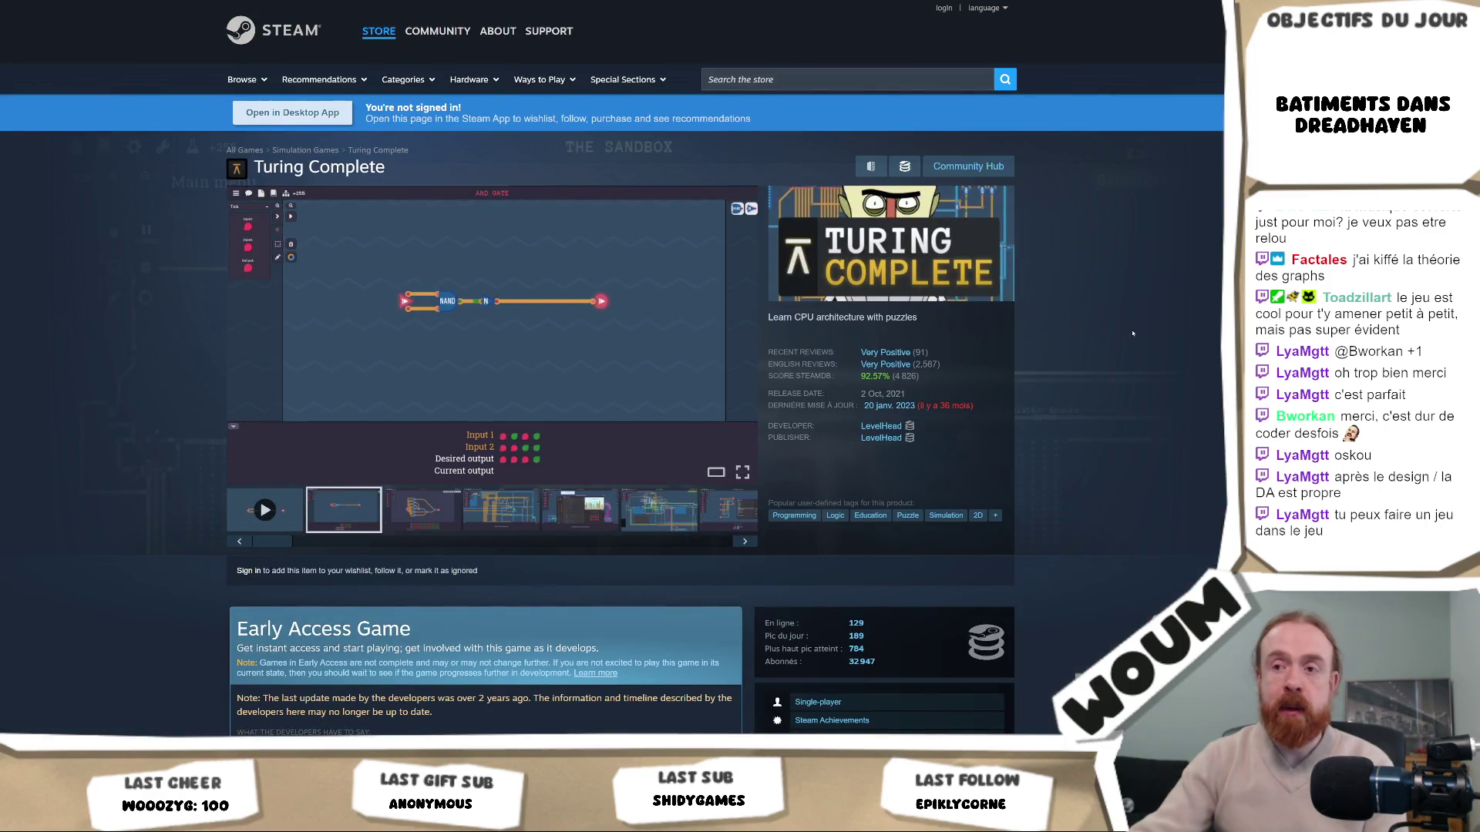
Scroll down the store page, expand the full description, and continue to the 4,684 customer reviews
{"action": "scroll", "coordinate": [1143, 304], "scroll_direction": "down", "scroll_amount": 4}
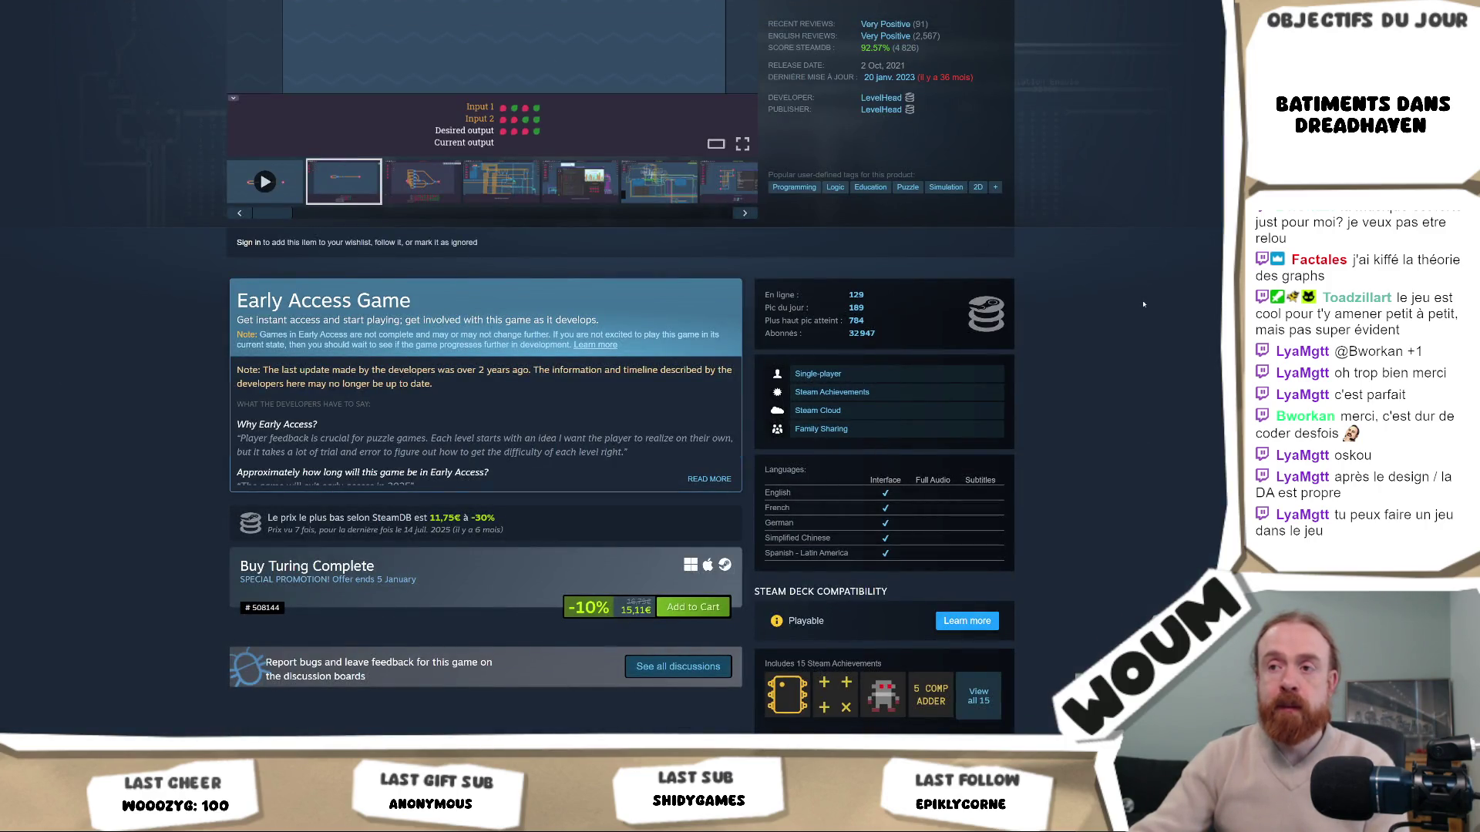
{"action": "scroll", "coordinate": [1144, 305], "scroll_direction": "down", "scroll_amount": 1}
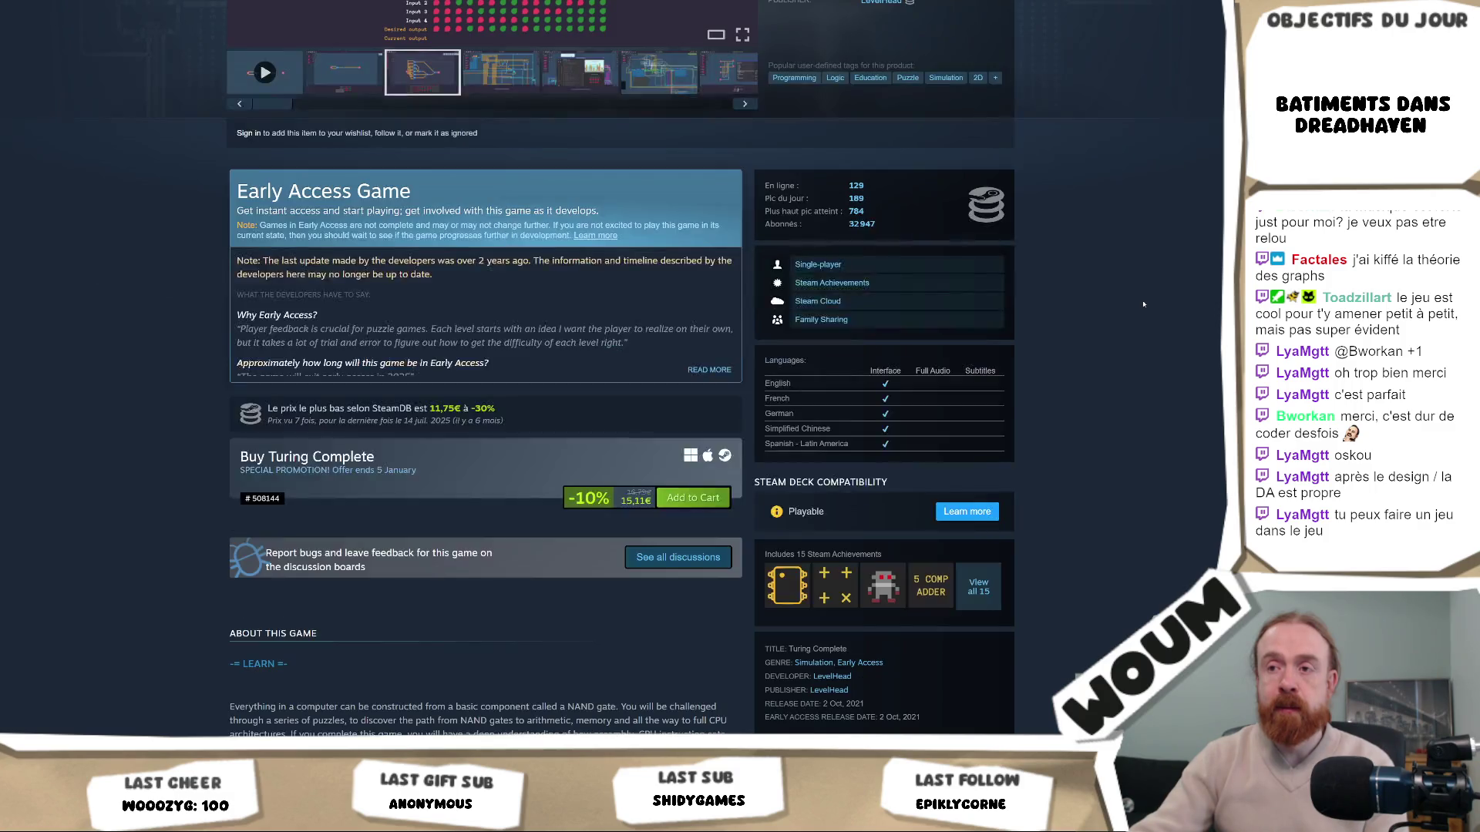
{"action": "scroll", "coordinate": [1143, 304], "scroll_direction": "down", "scroll_amount": 2}
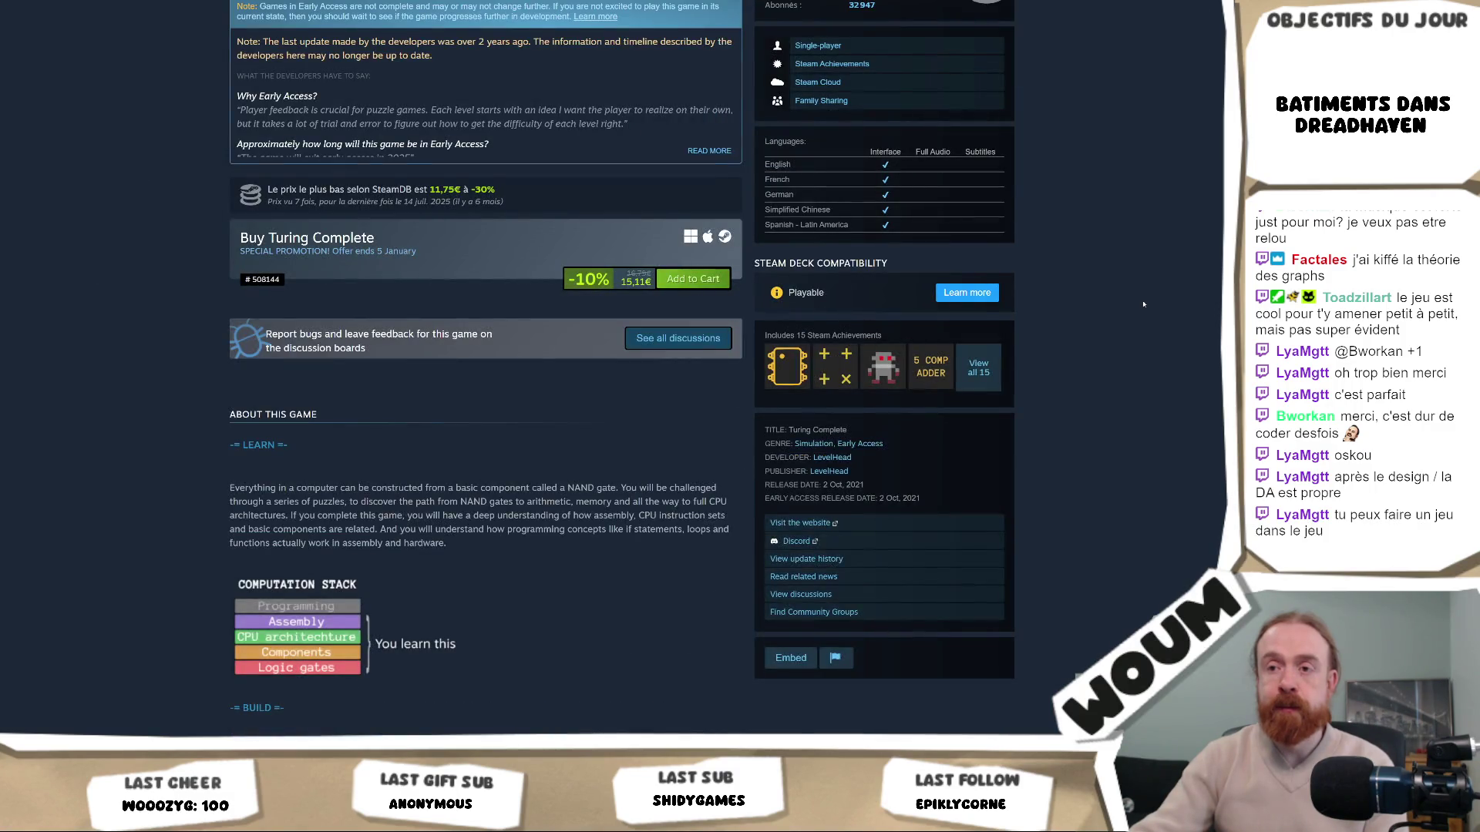
{"action": "scroll", "coordinate": [1143, 304], "scroll_direction": "down", "scroll_amount": 1}
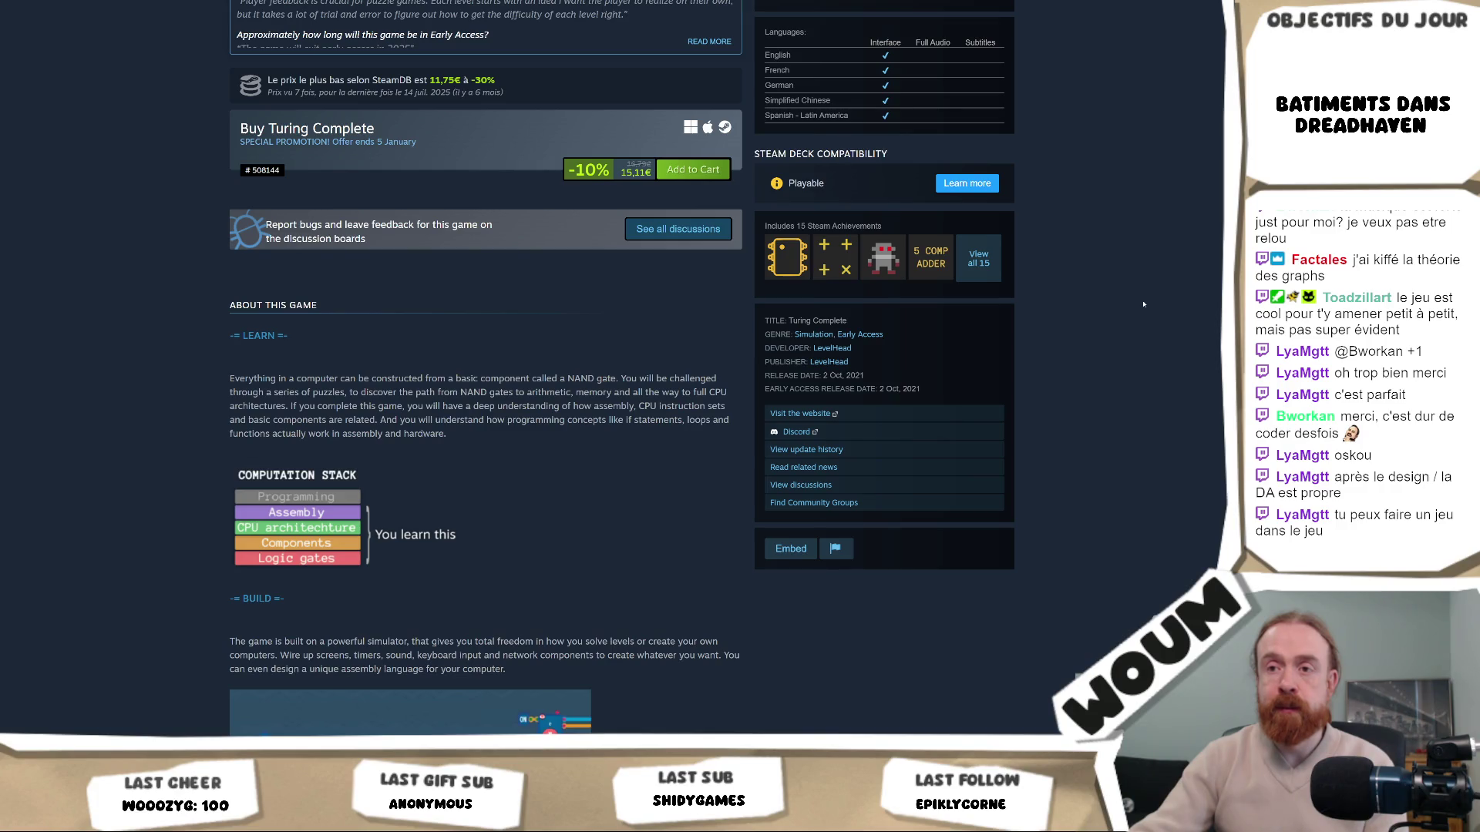
{"action": "scroll", "coordinate": [1143, 305], "scroll_direction": "down", "scroll_amount": 4}
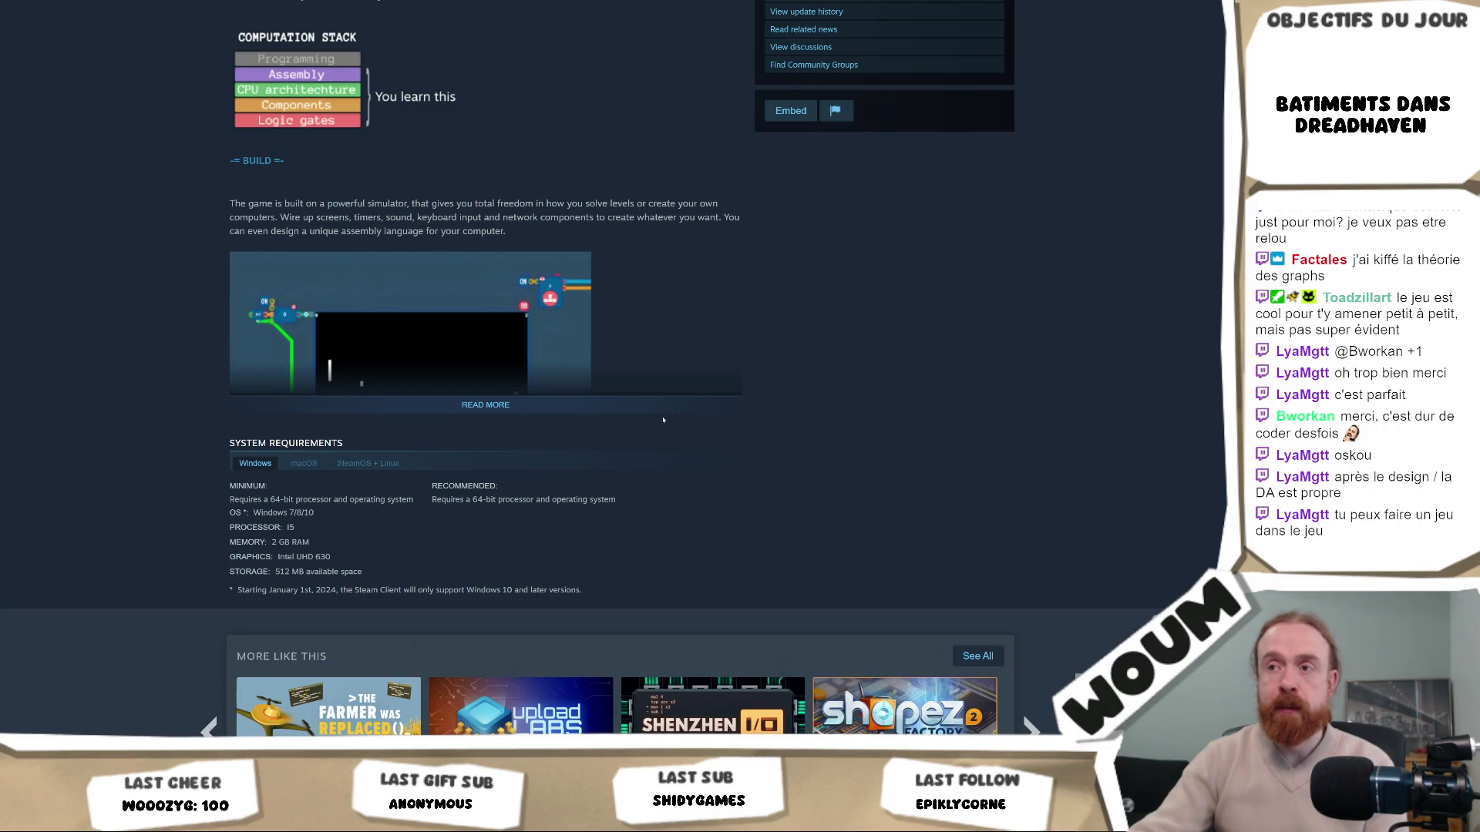
{"action": "left_click", "coordinate": [671, 404]}
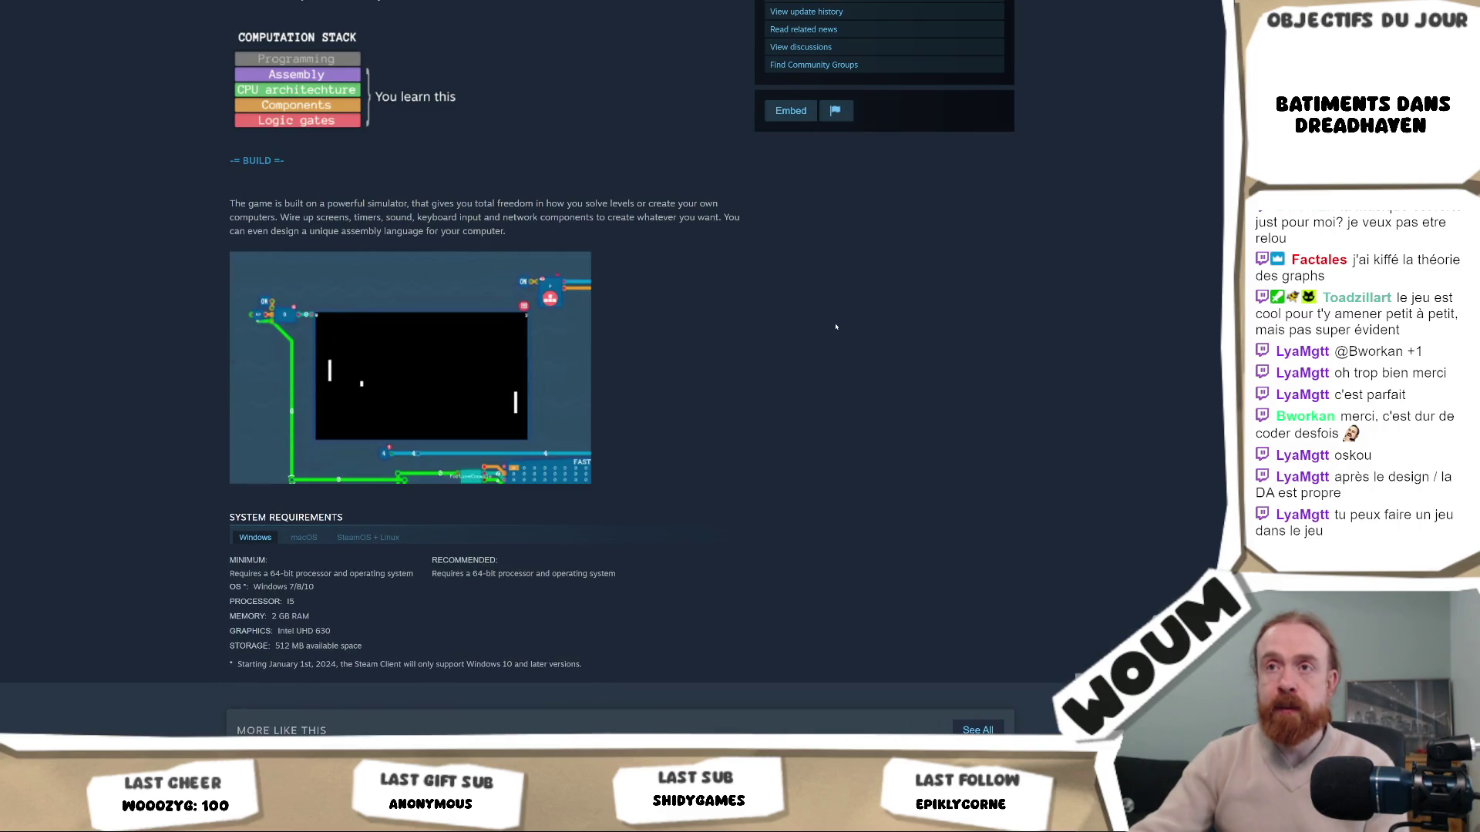
{"action": "scroll", "coordinate": [835, 327], "scroll_direction": "down", "scroll_amount": 8}
Filter to negative reviews only, then scroll to the Windows minimum system requirements
{"action": "mouse_move", "coordinate": [261, 310]}
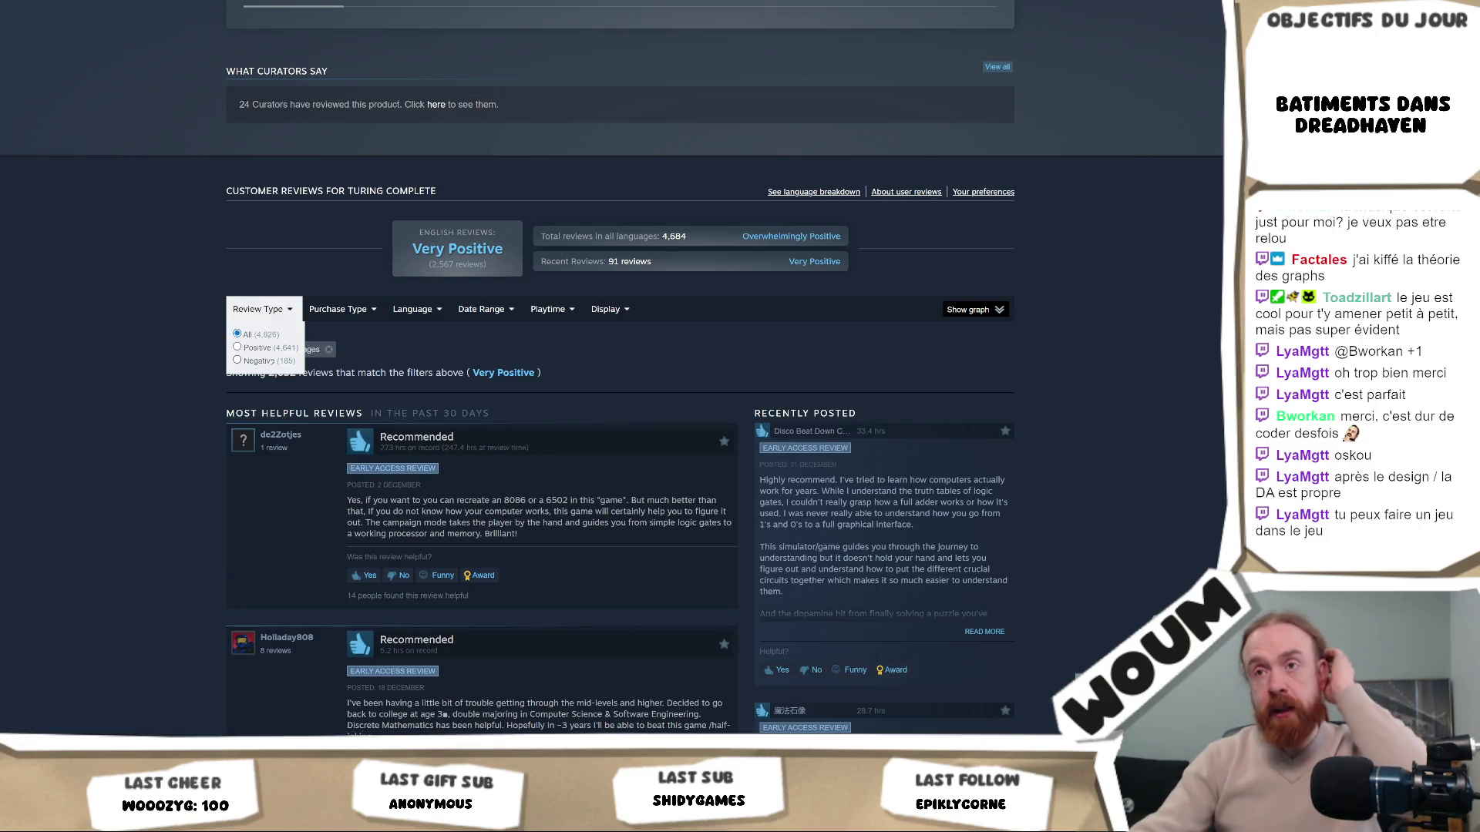
{"action": "left_click", "coordinate": [237, 360]}
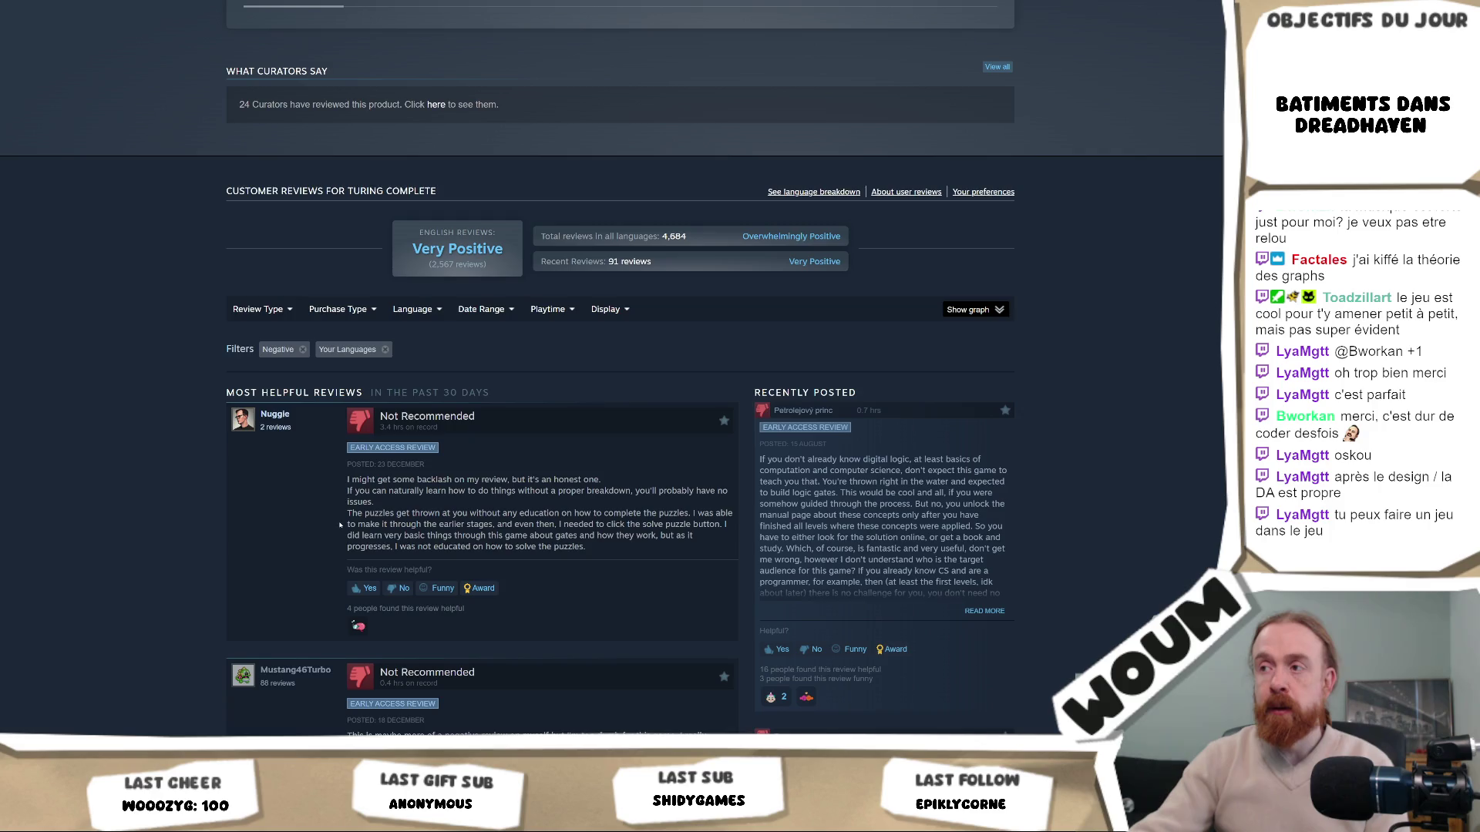
{"action": "scroll", "coordinate": [340, 523], "scroll_direction": "down", "scroll_amount": 1}
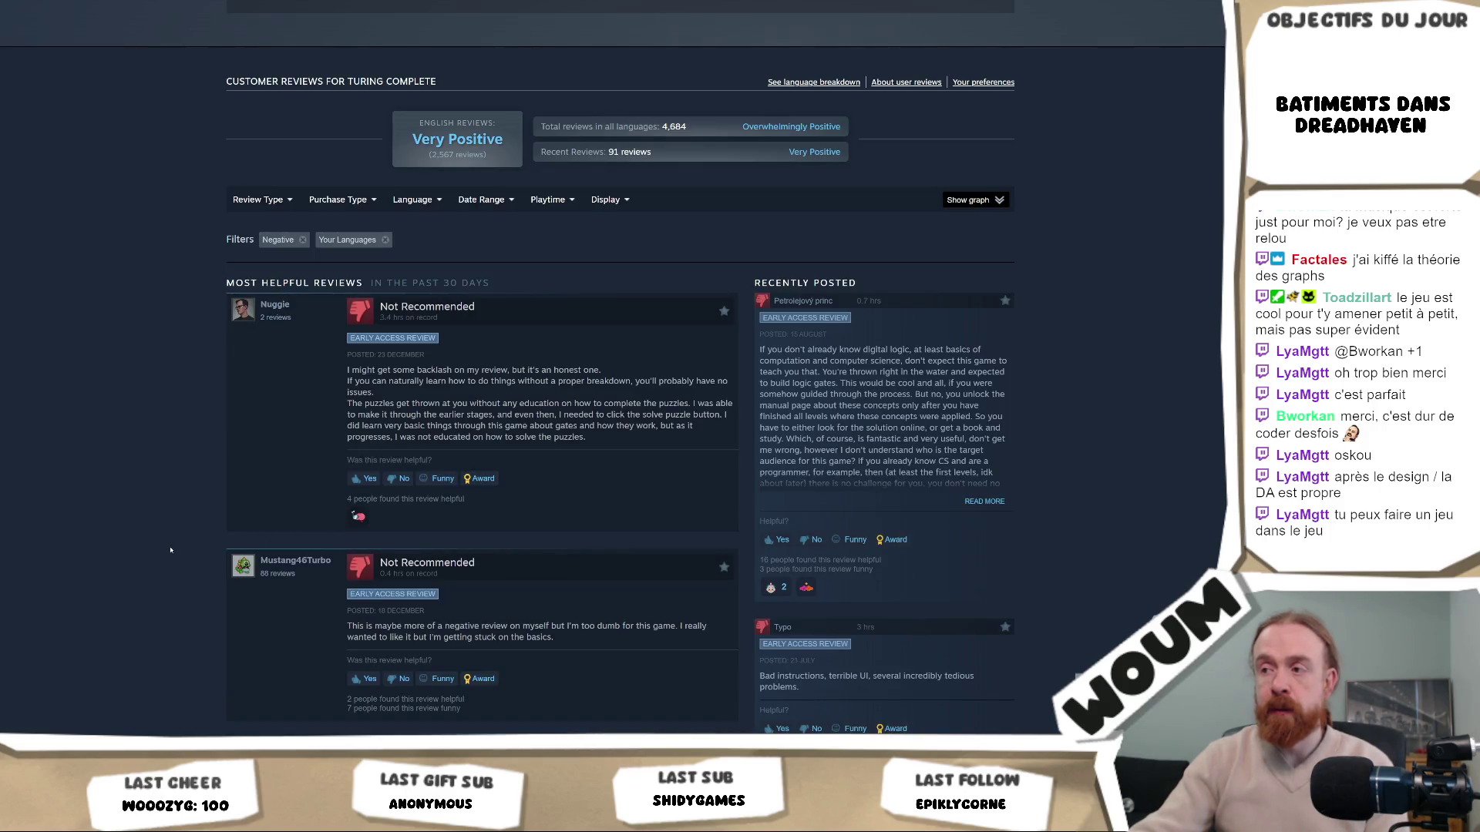
{"action": "scroll", "coordinate": [166, 552], "scroll_direction": "down", "scroll_amount": 7}
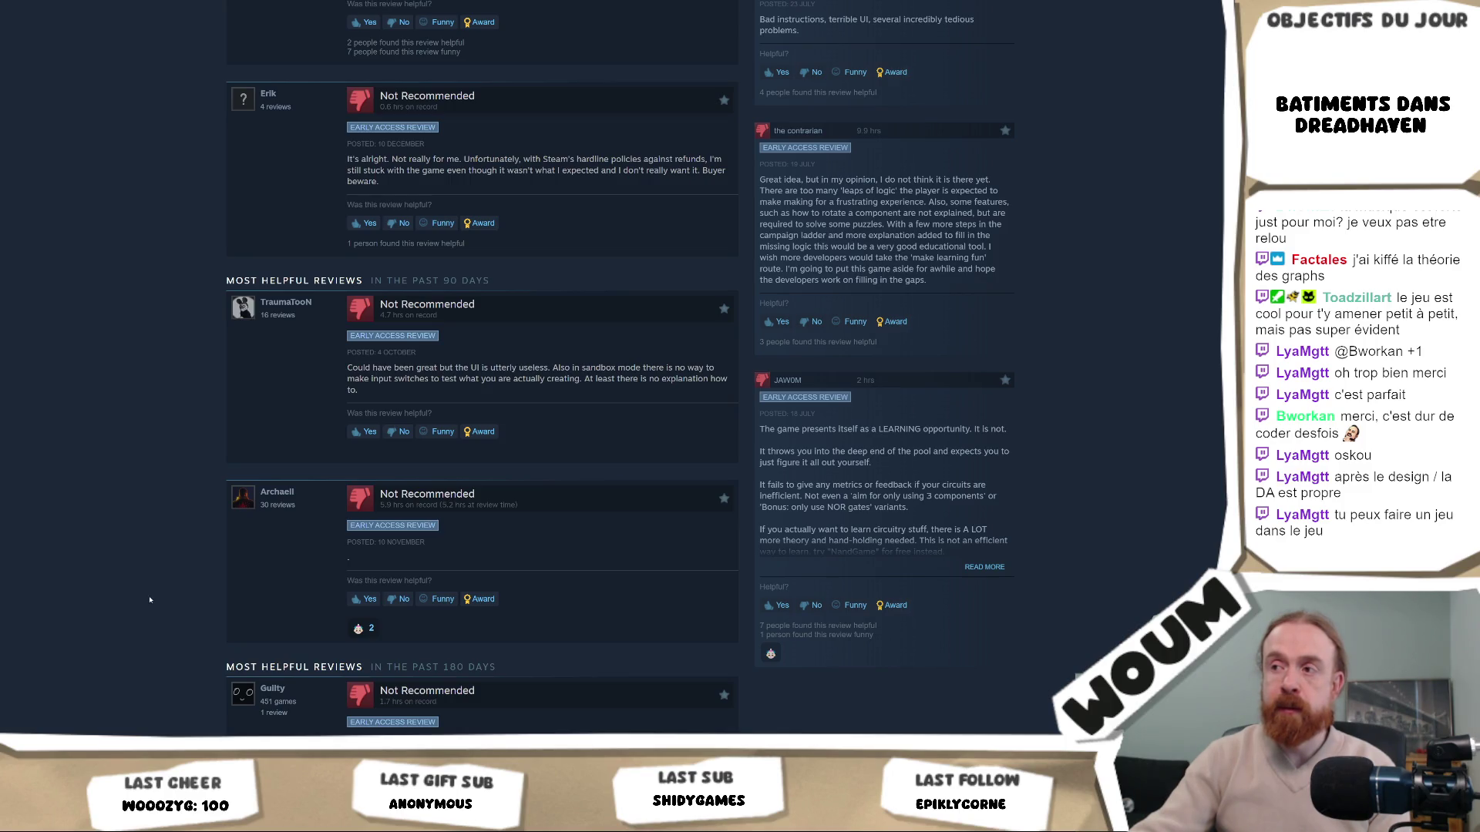
{"action": "scroll", "coordinate": [151, 607], "scroll_direction": "up", "scroll_amount": 15}
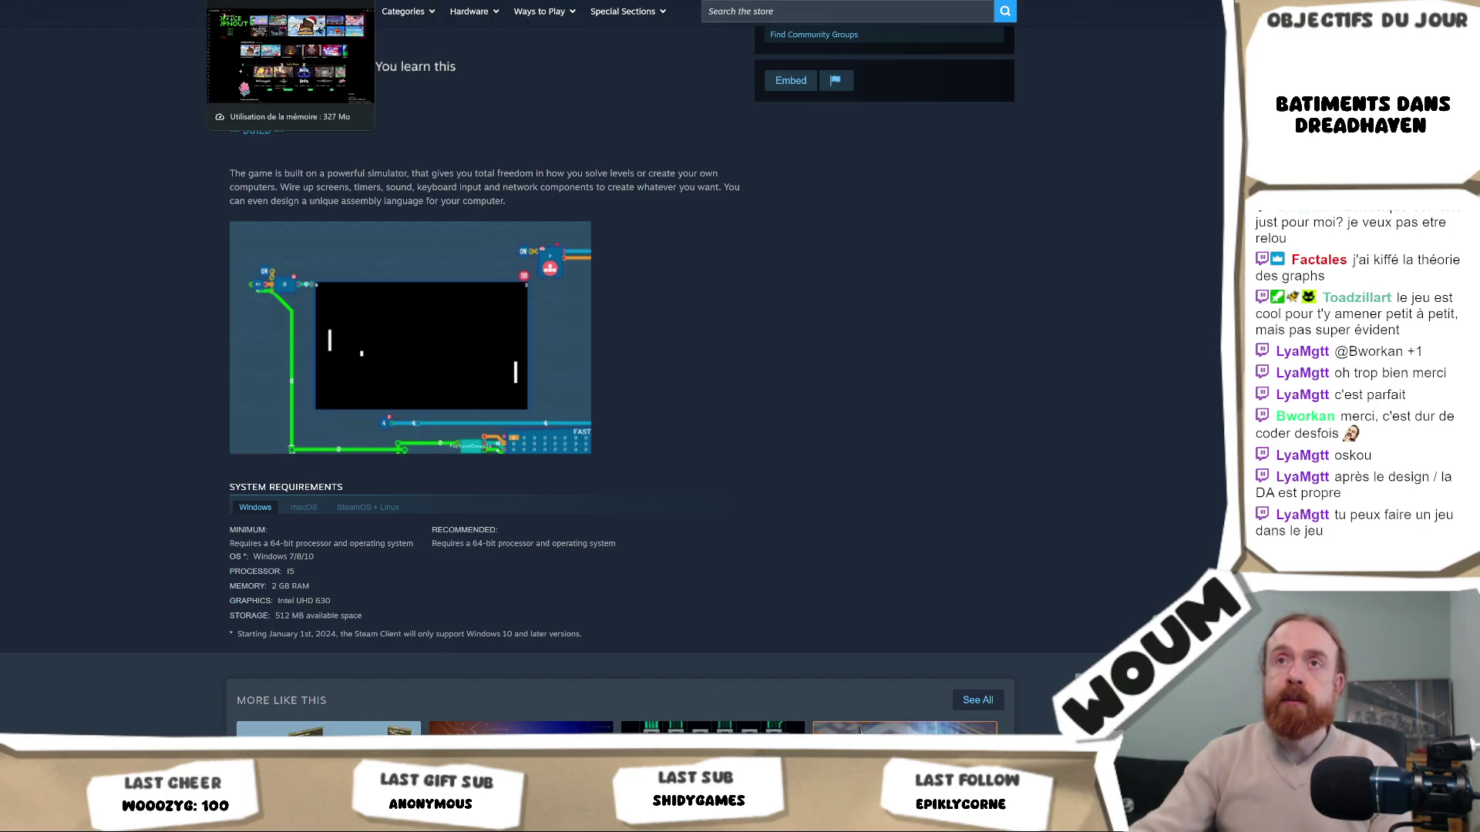
Check the DreadHaven board's En Stream deck in Codecks, switching back and forth with Unity
{"action": "left_click", "coordinate": [92, 2]}
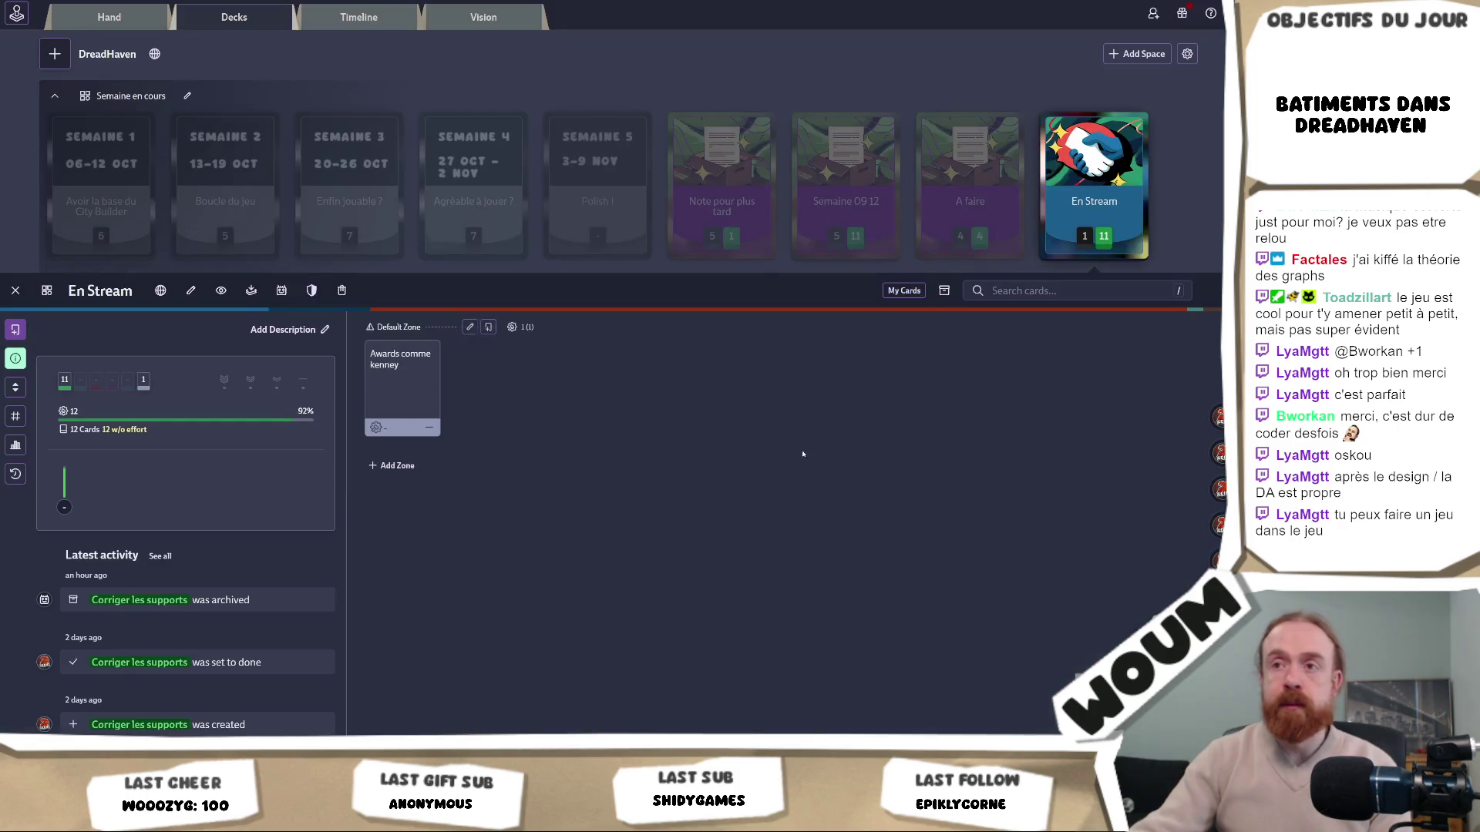
{"action": "key", "text": "alt+Tab"}
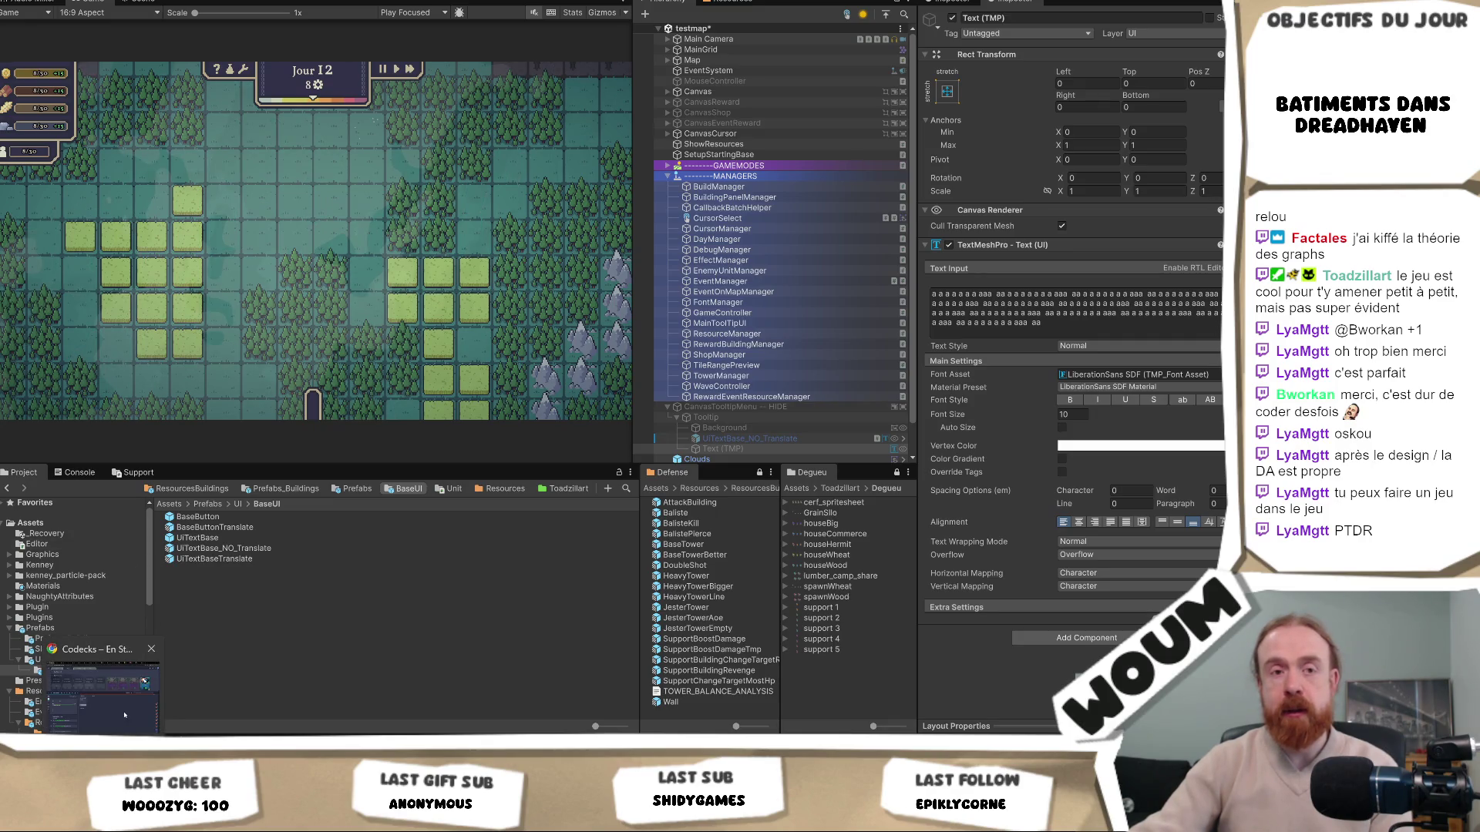
{"action": "left_click", "coordinate": [124, 715]}
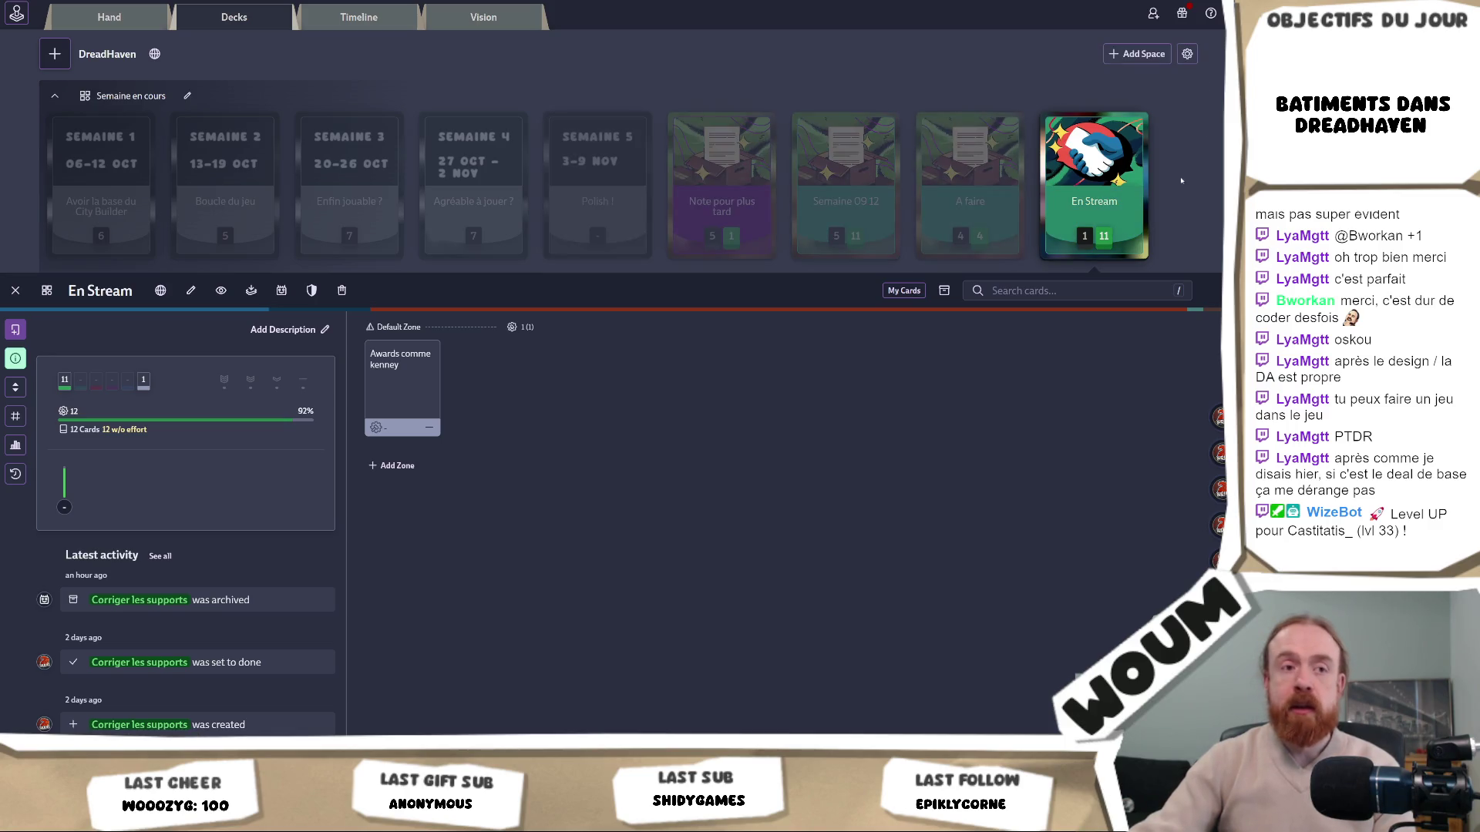
{"action": "key", "text": "alt+Tab"}
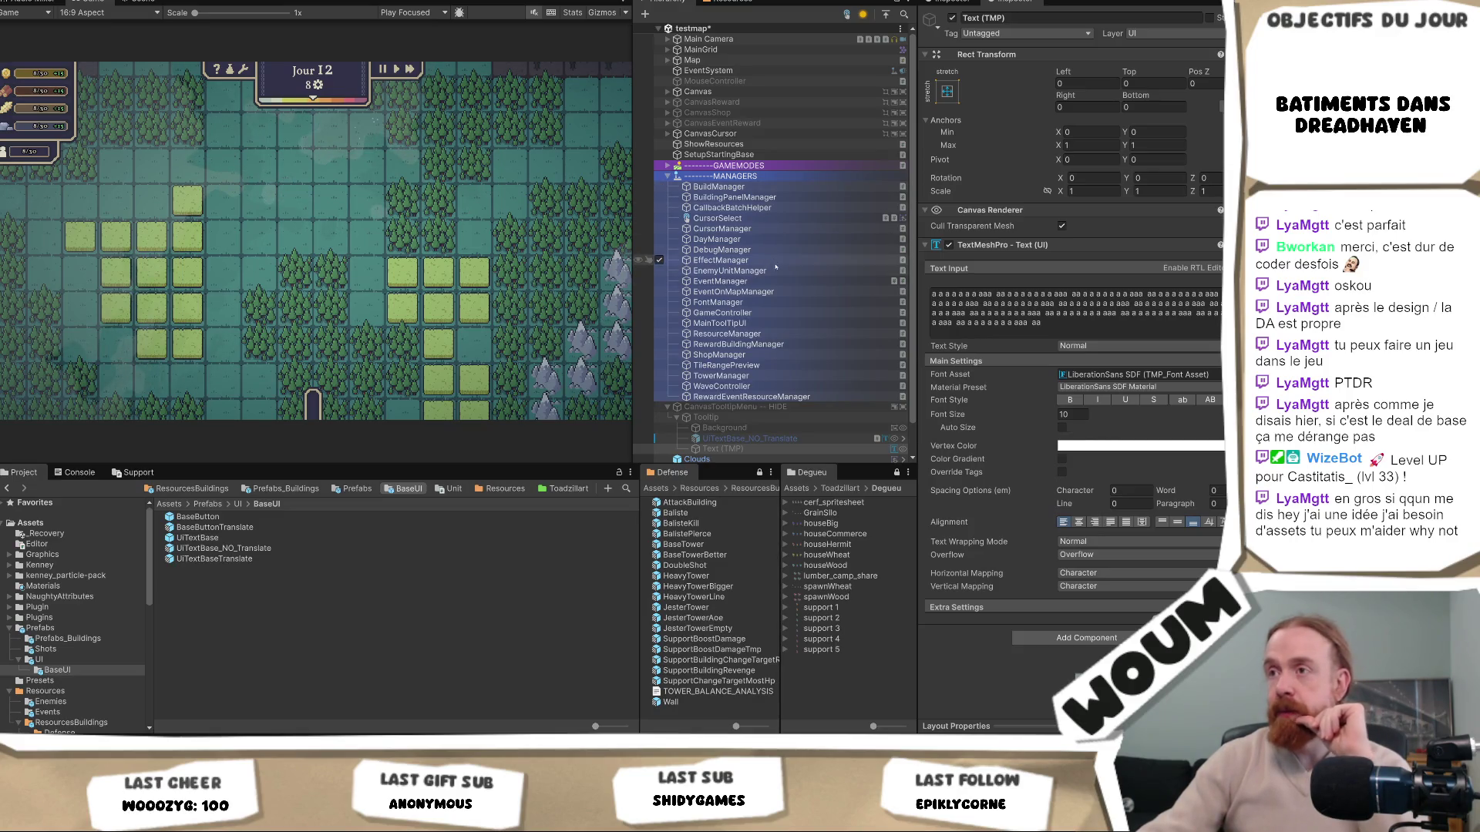
Rename the UiTextBase_NO_Translate object under Tooltip to TextTooltip
{"action": "left_click", "coordinate": [775, 441]}
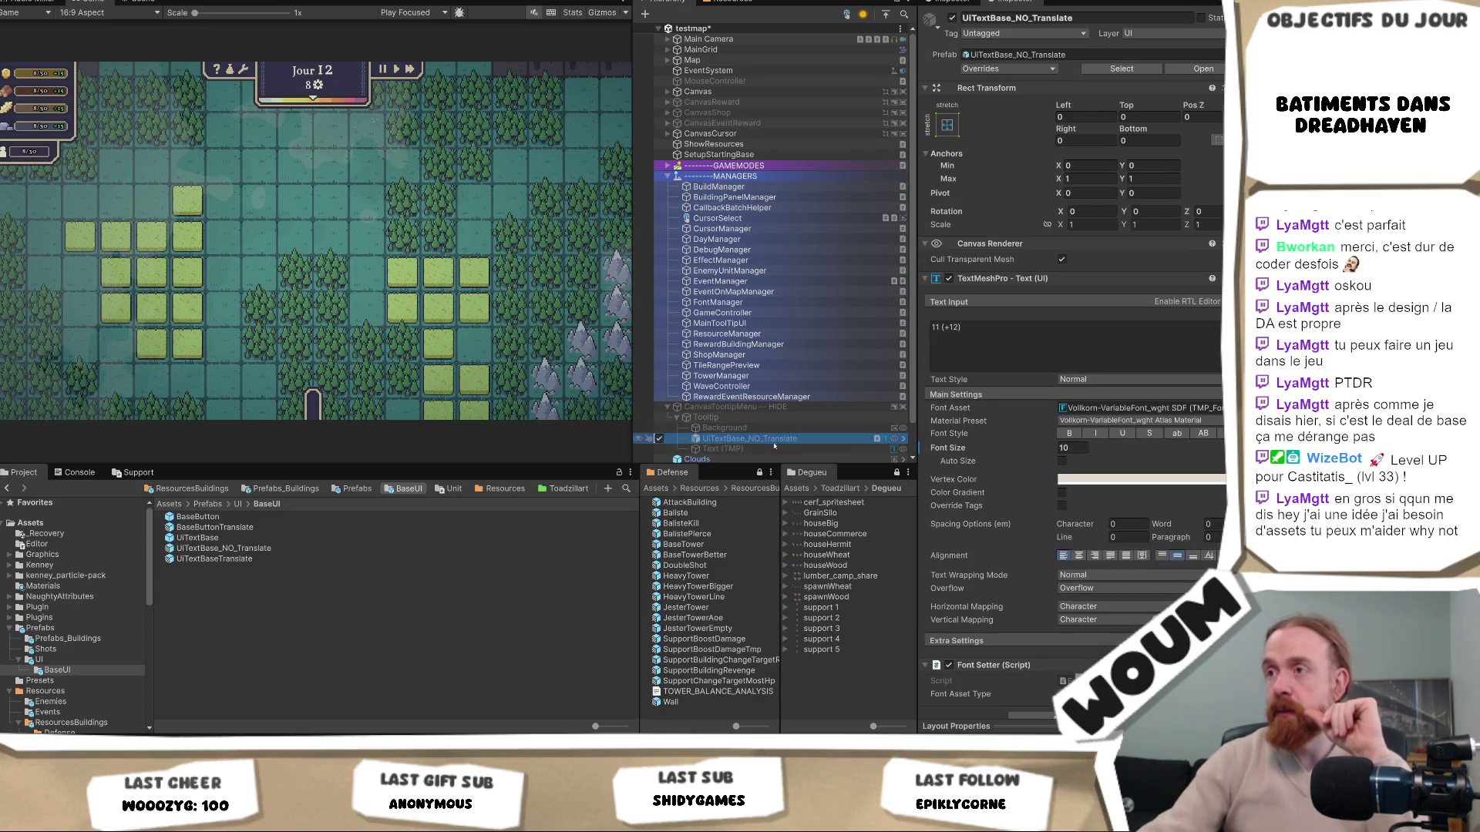
{"action": "left_click", "coordinate": [771, 450]}
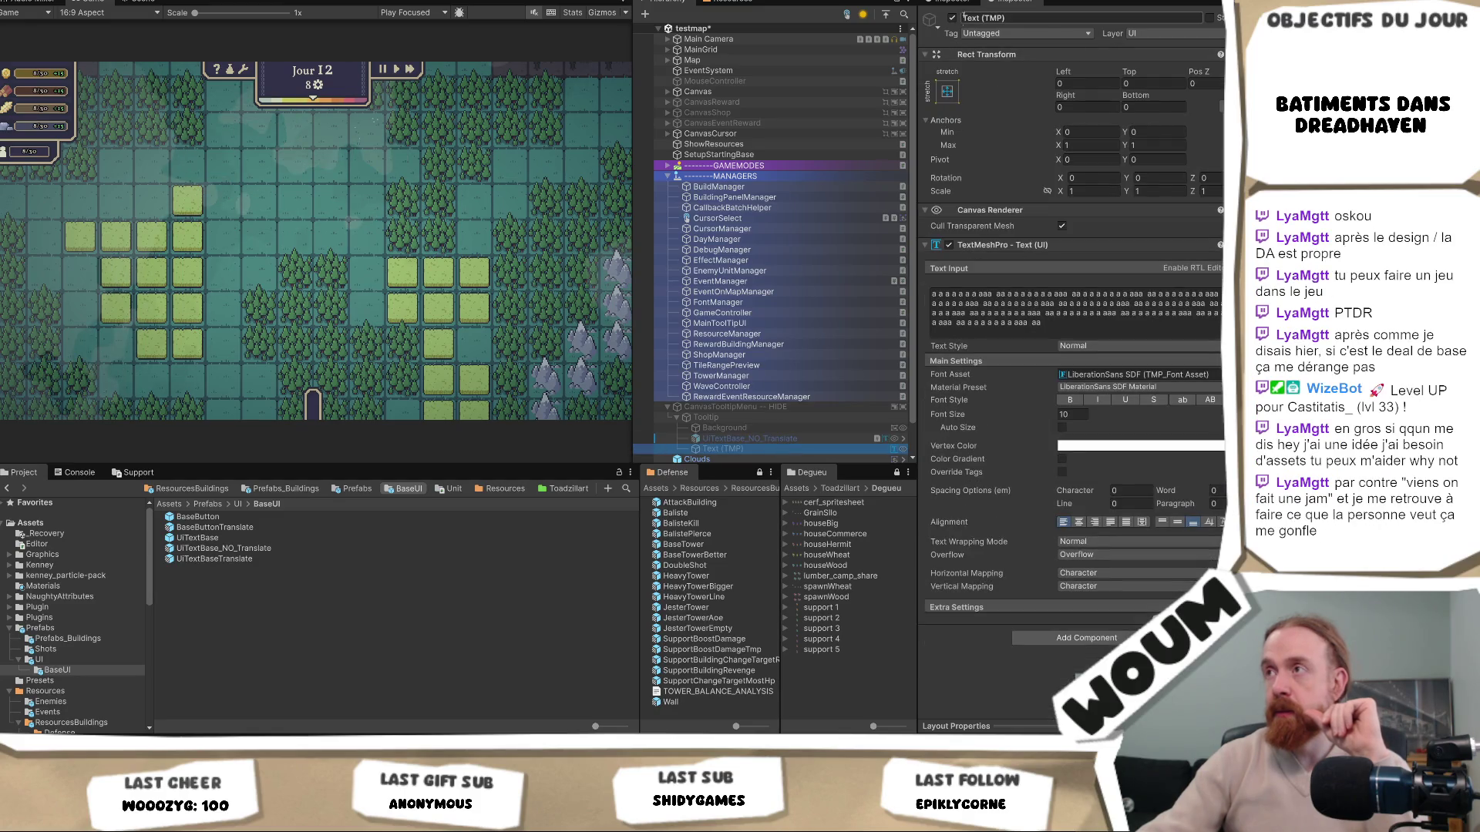
{"action": "left_click", "coordinate": [778, 437]}
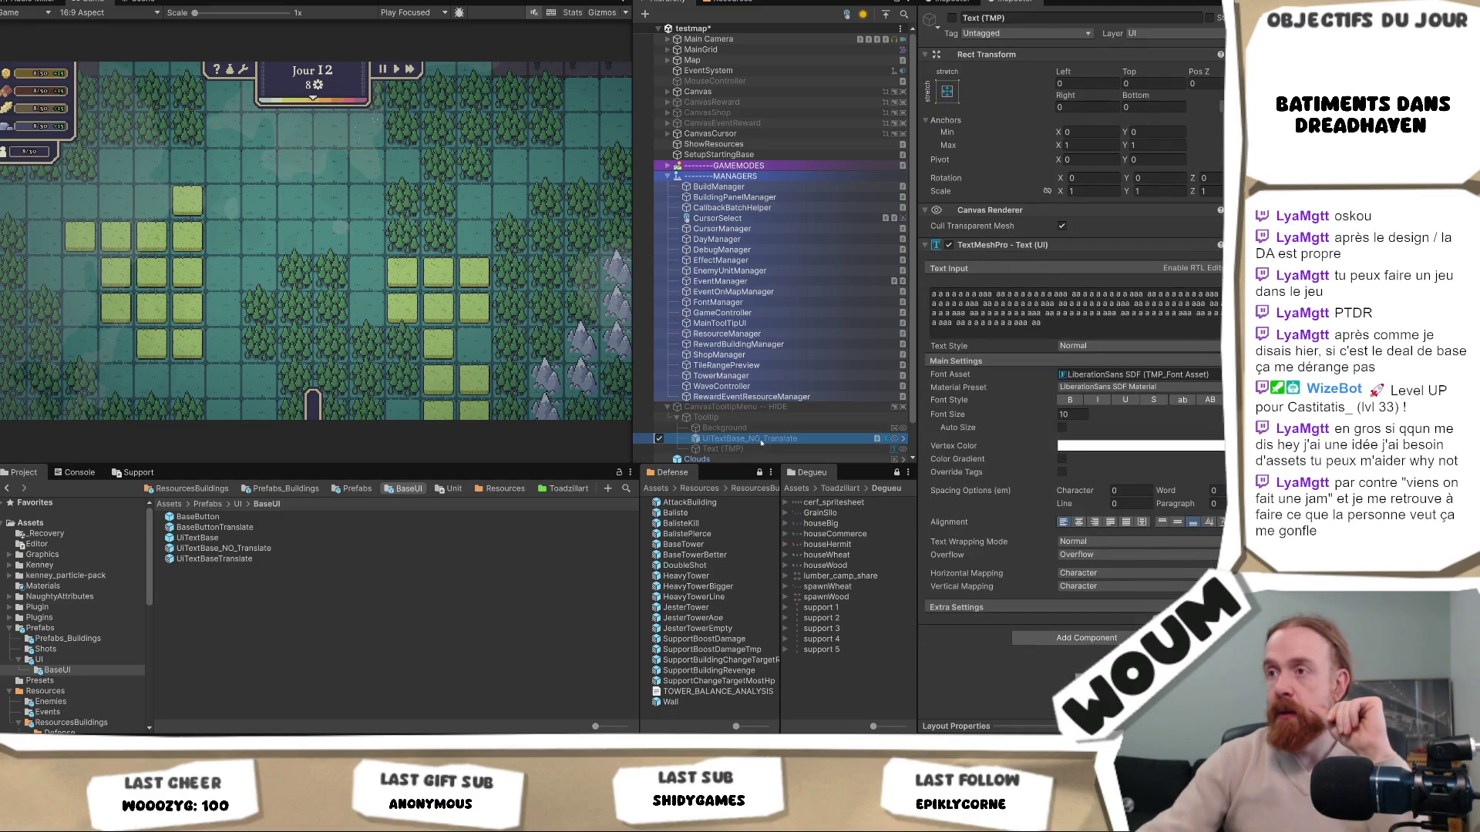
{"action": "type", "text": "Text"}
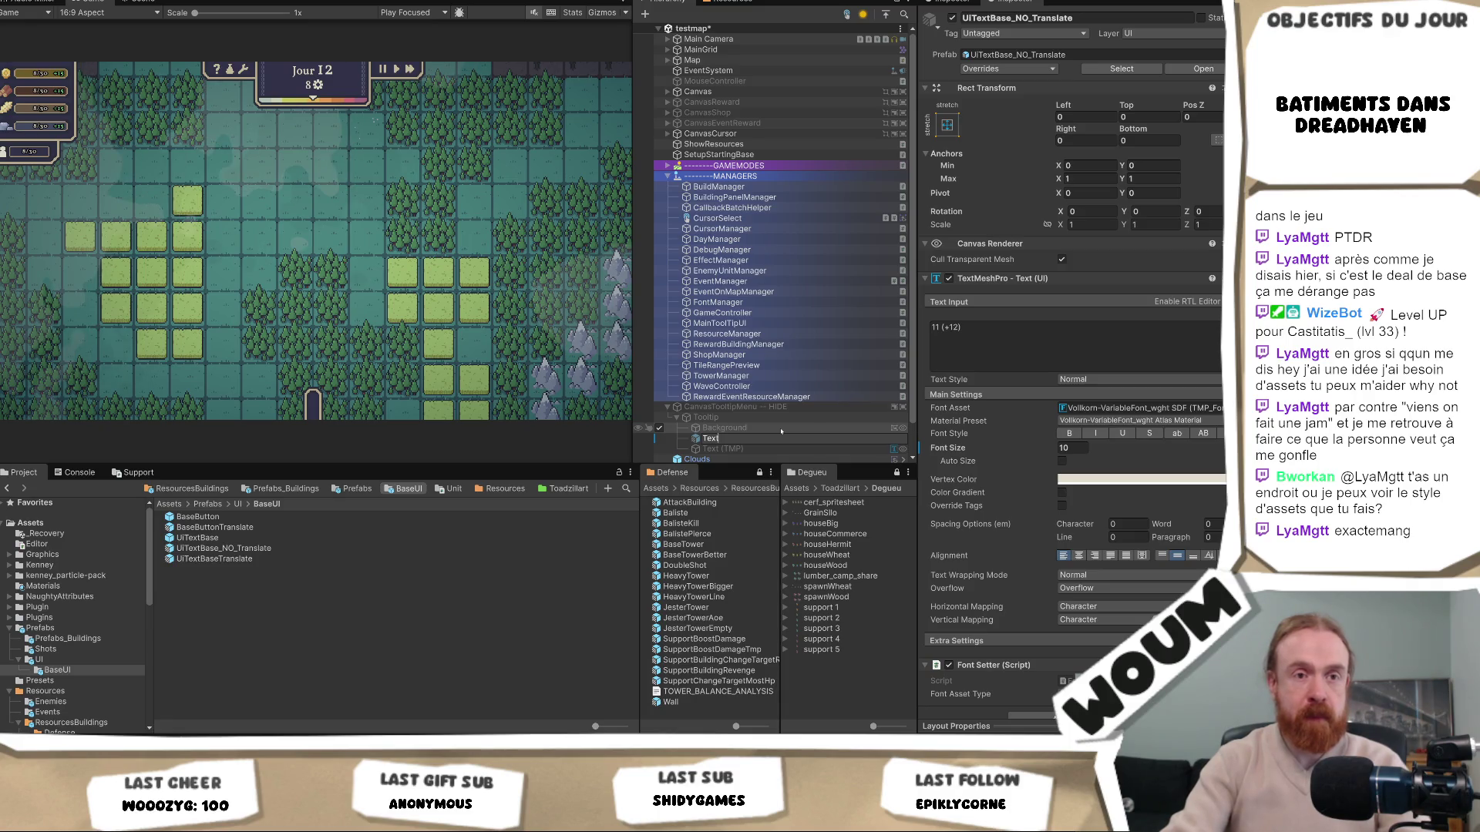
{"action": "type", "text": "Tool"}
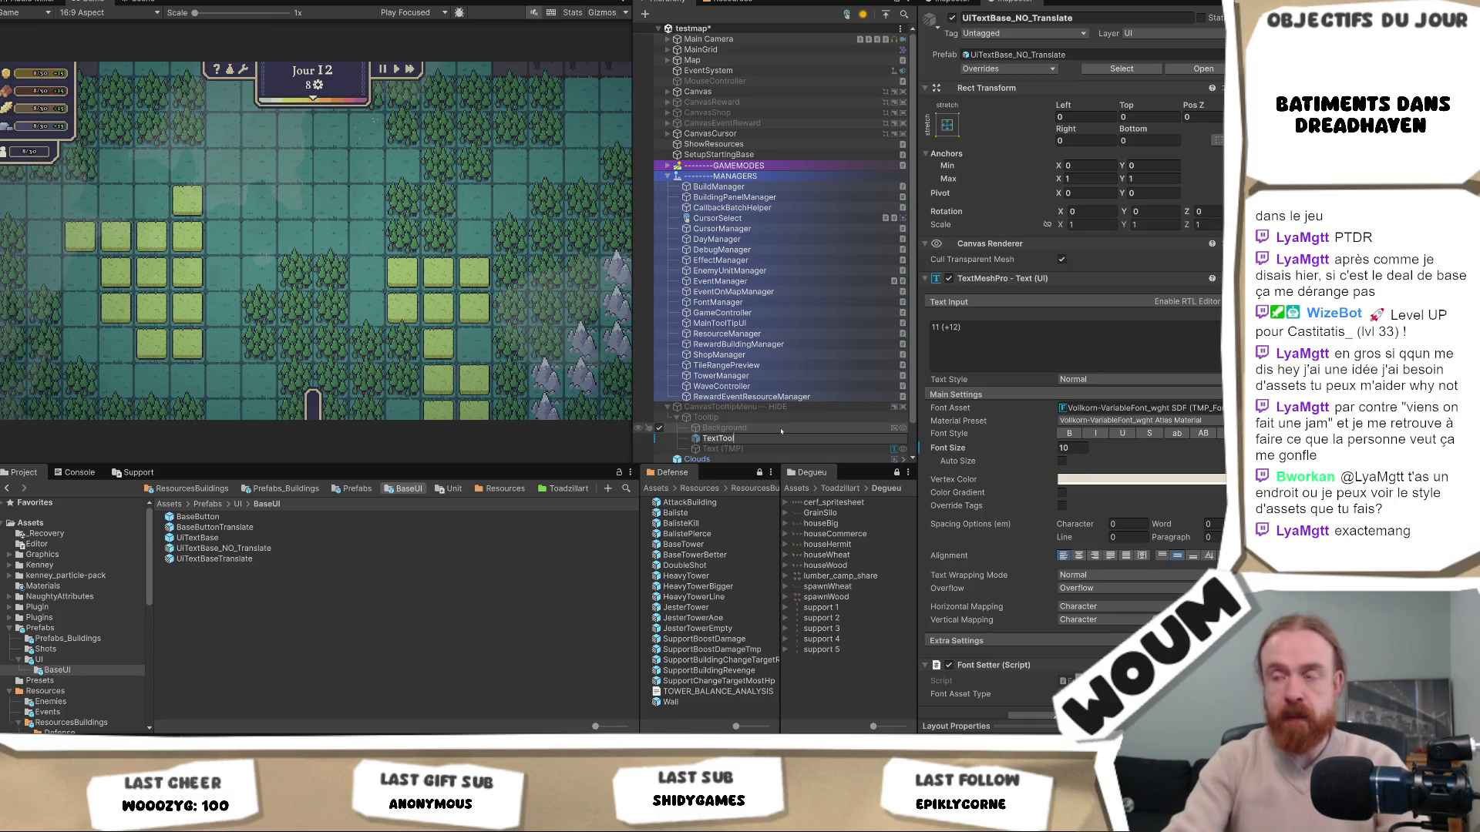
{"action": "type", "text": "tip"}
{"action": "key", "text": "Return"}
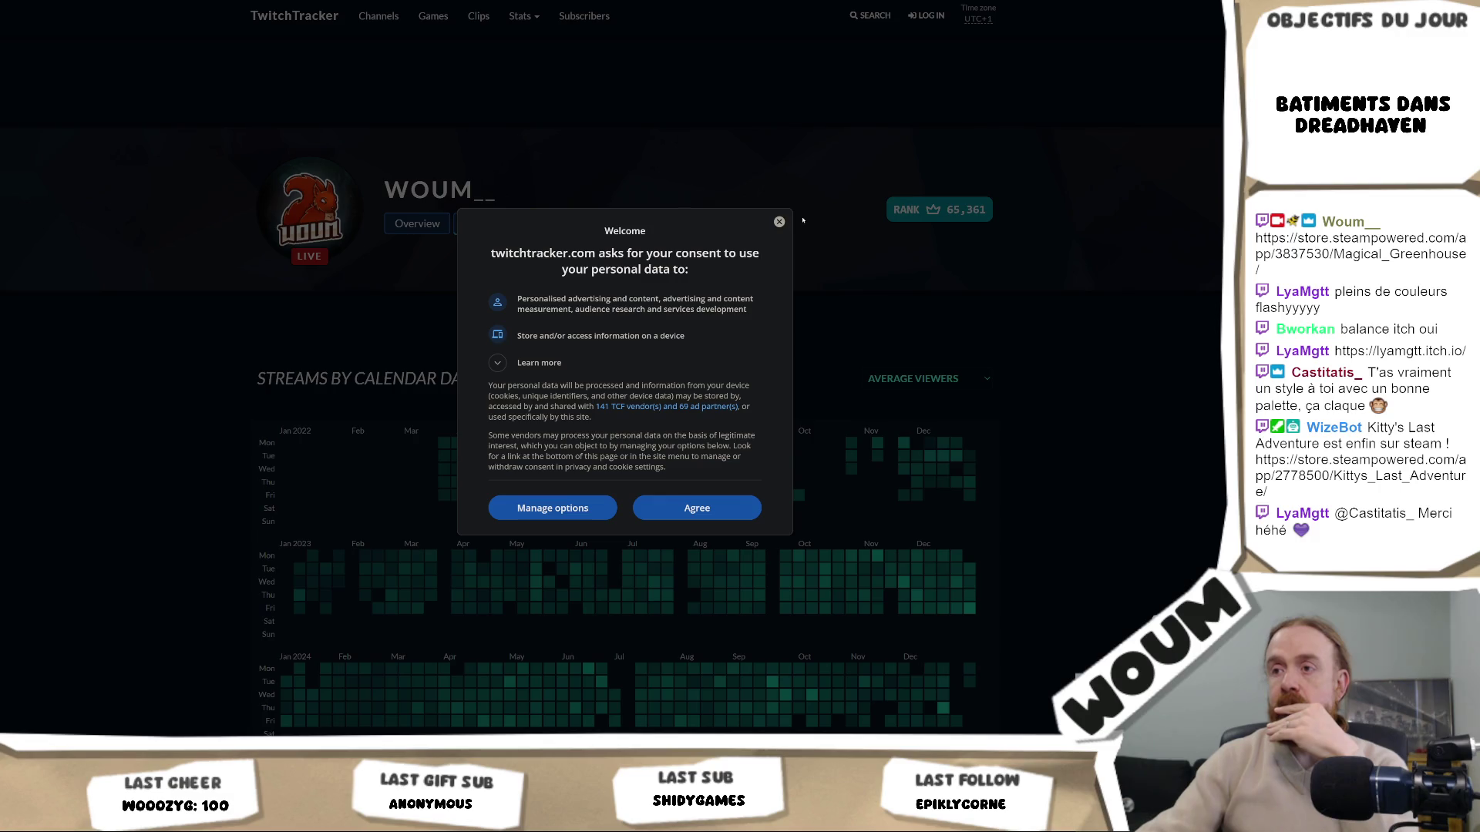
Dismiss the consent notice and scroll through the 2022–2025 streams calendar heatmap
{"action": "left_click", "coordinate": [779, 222]}
{"action": "scroll", "coordinate": [998, 442], "scroll_direction": "down", "scroll_amount": 6}
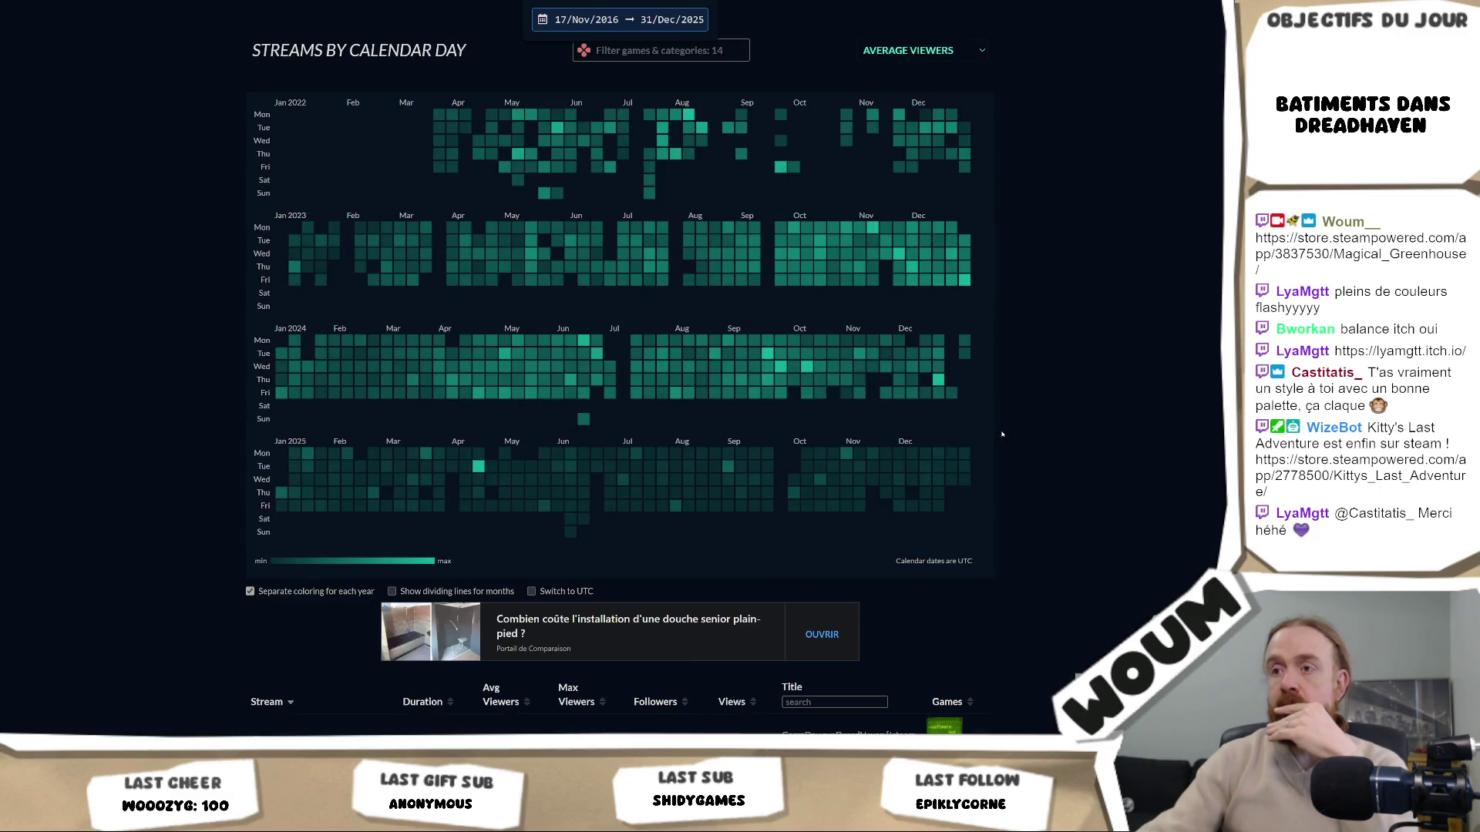
{"action": "scroll", "coordinate": [1093, 418], "scroll_direction": "up", "scroll_amount": 5}
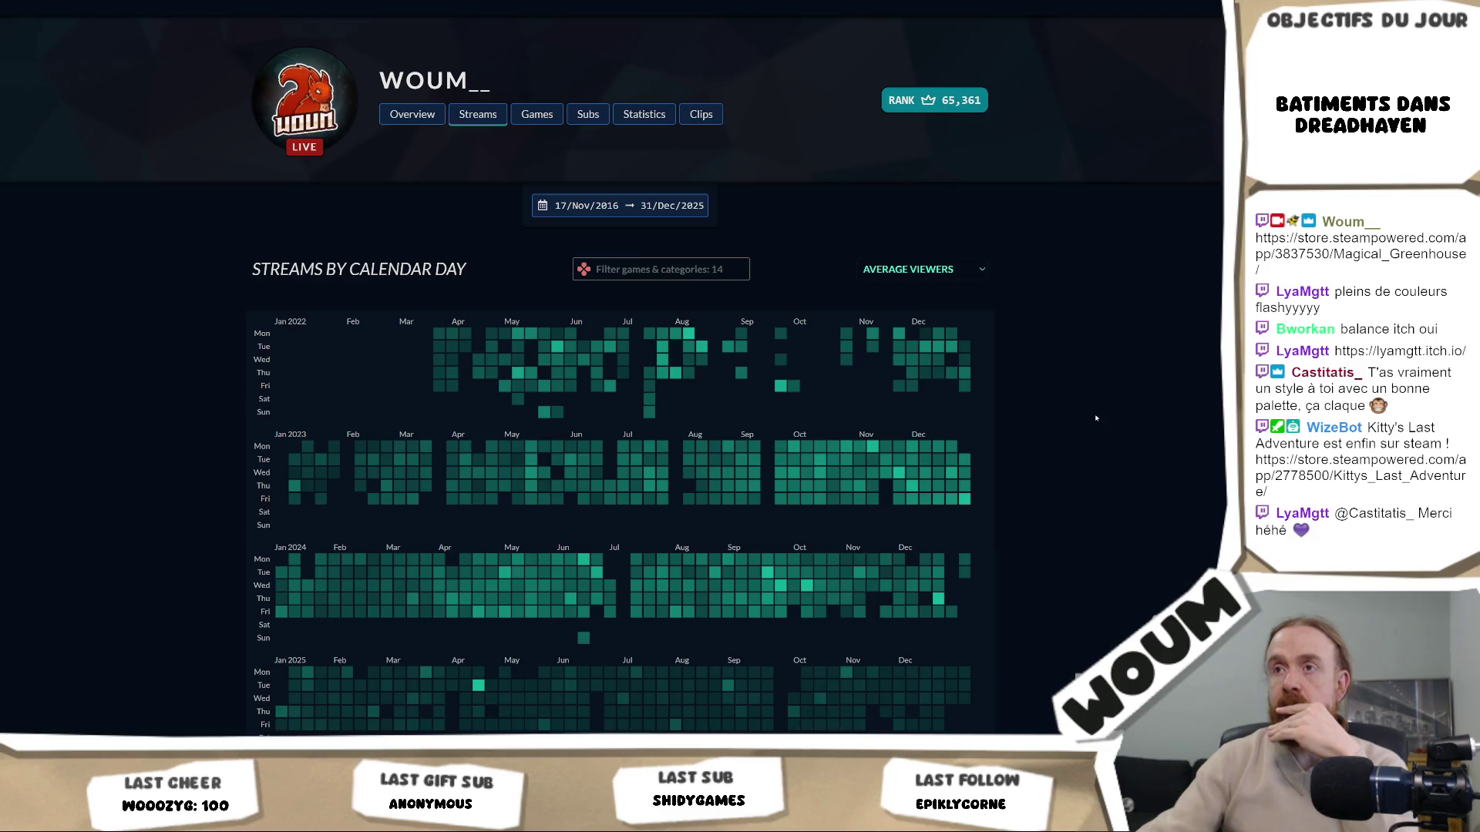
{"action": "scroll", "coordinate": [1093, 419], "scroll_direction": "down", "scroll_amount": 3}
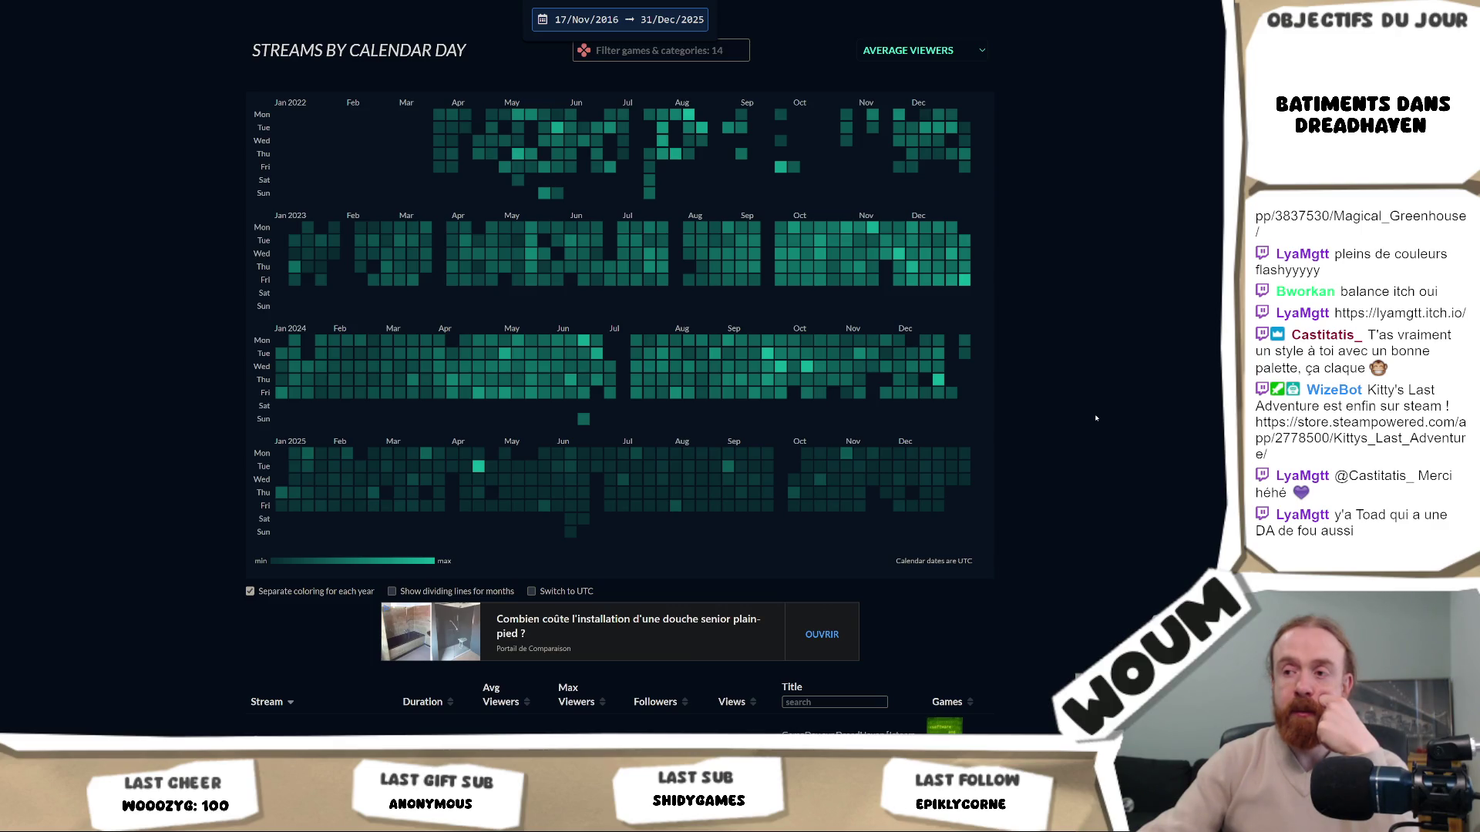
{"action": "scroll", "coordinate": [1095, 417], "scroll_direction": "down", "scroll_amount": 2}
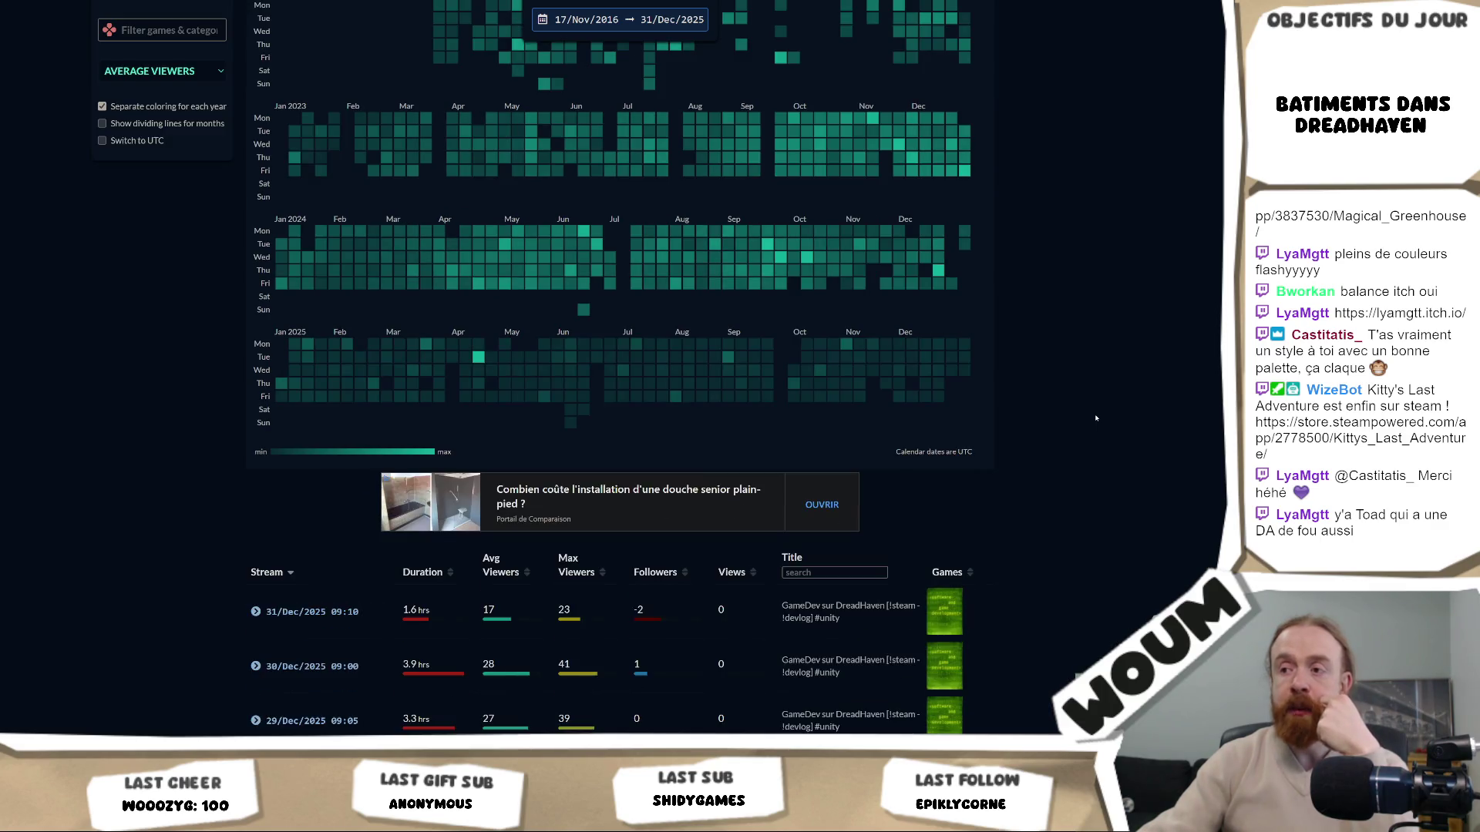
{"action": "scroll", "coordinate": [1095, 418], "scroll_direction": "up", "scroll_amount": 2}
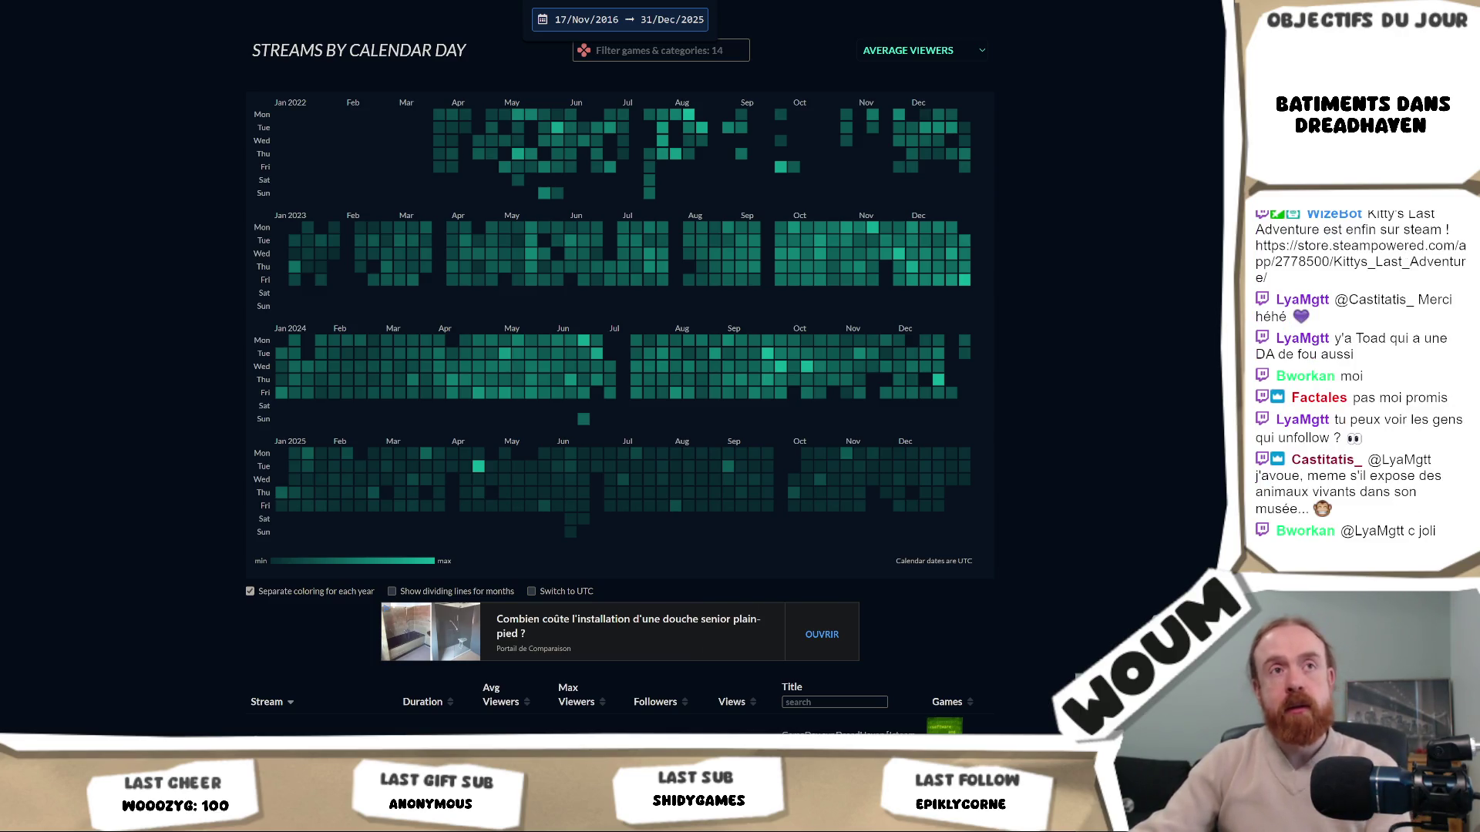
{"action": "mouse_move", "coordinate": [742, 377]}
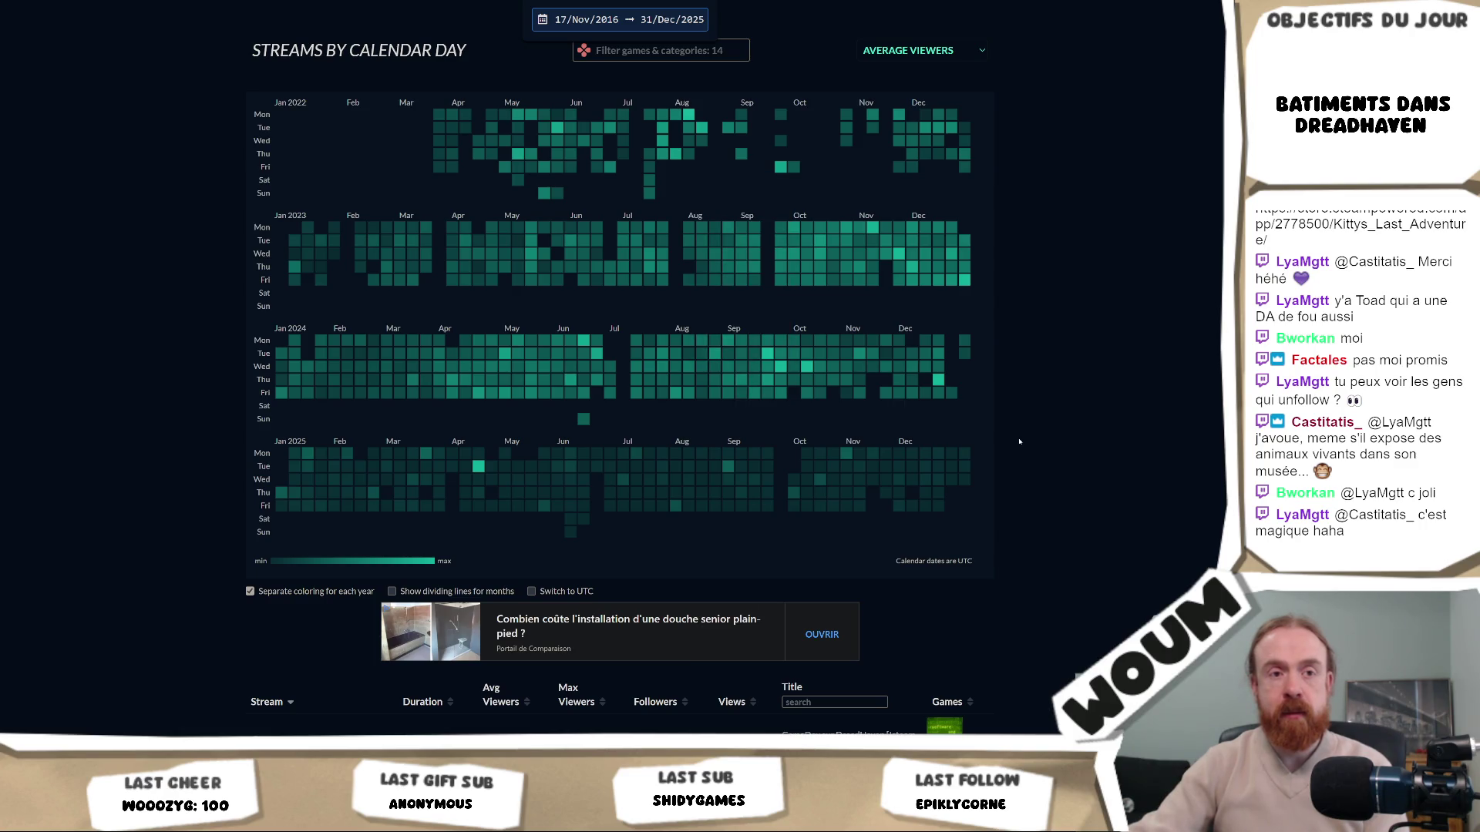
{"action": "scroll", "coordinate": [1019, 440], "scroll_direction": "up", "scroll_amount": 4}
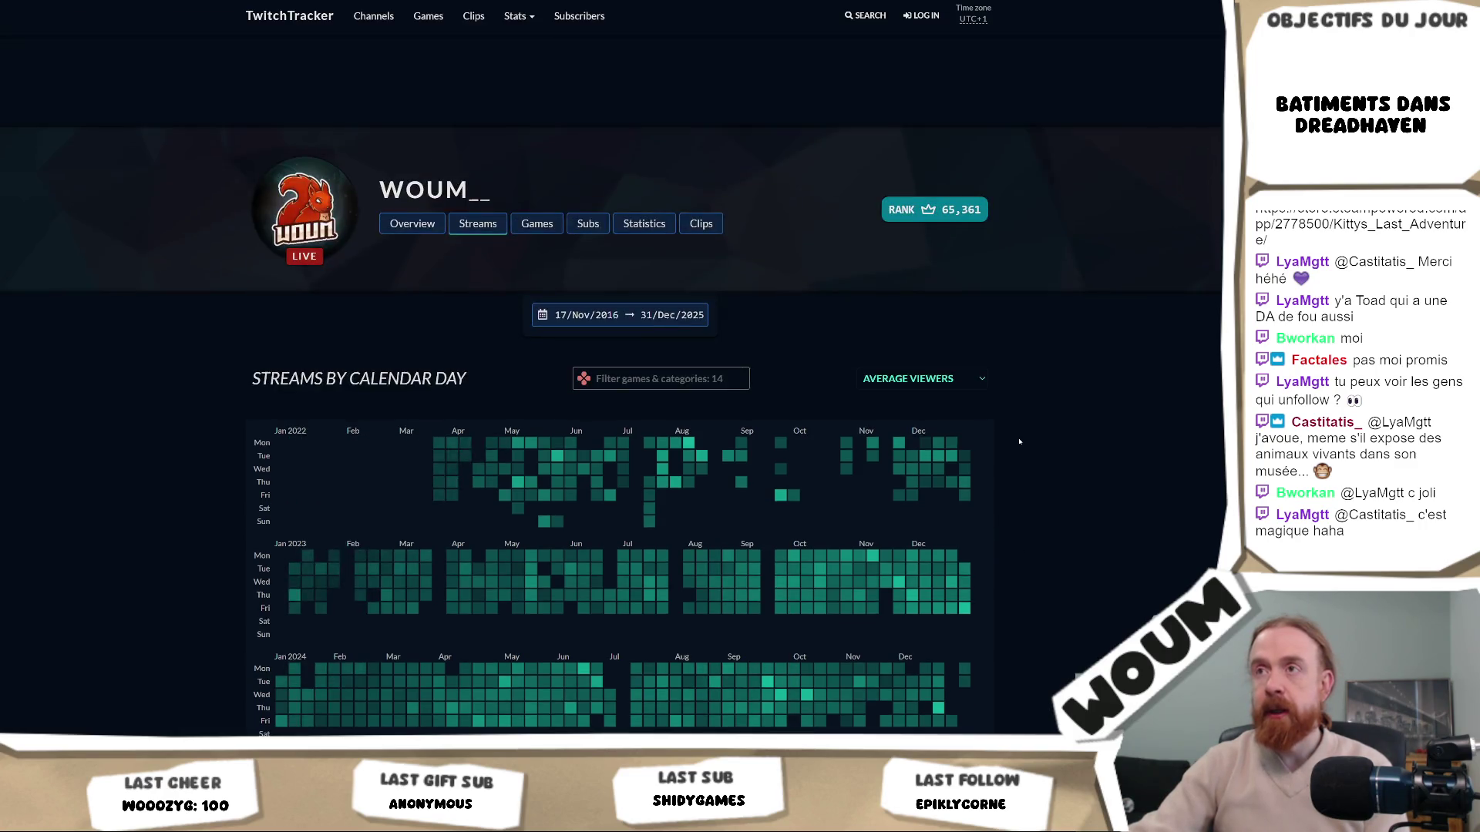
Show the Overview page and highlight the 2,821 Total hours streamed figure
{"action": "left_click", "coordinate": [413, 223]}
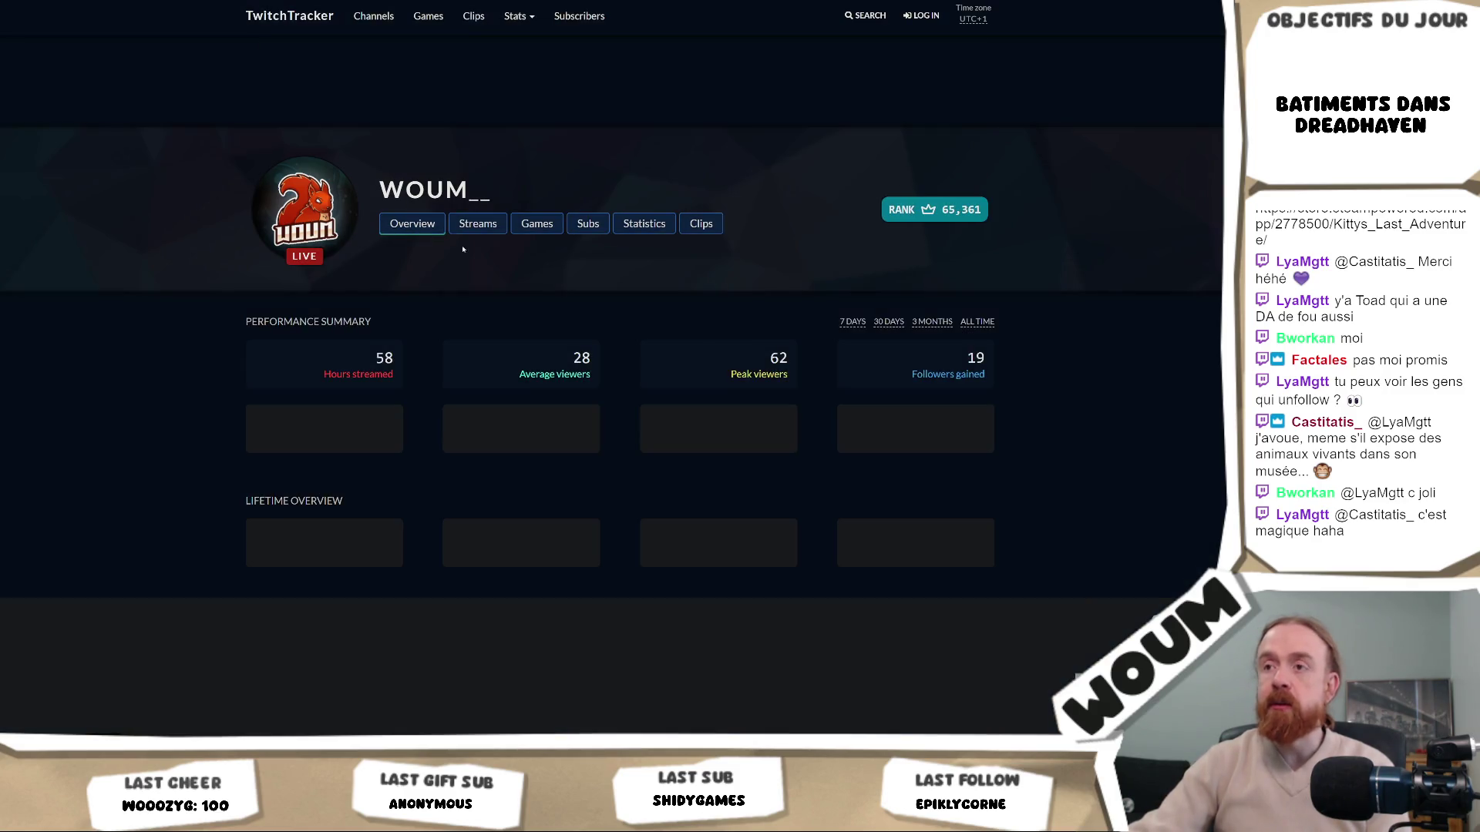
{"action": "scroll", "coordinate": [1015, 351], "scroll_direction": "down", "scroll_amount": 4}
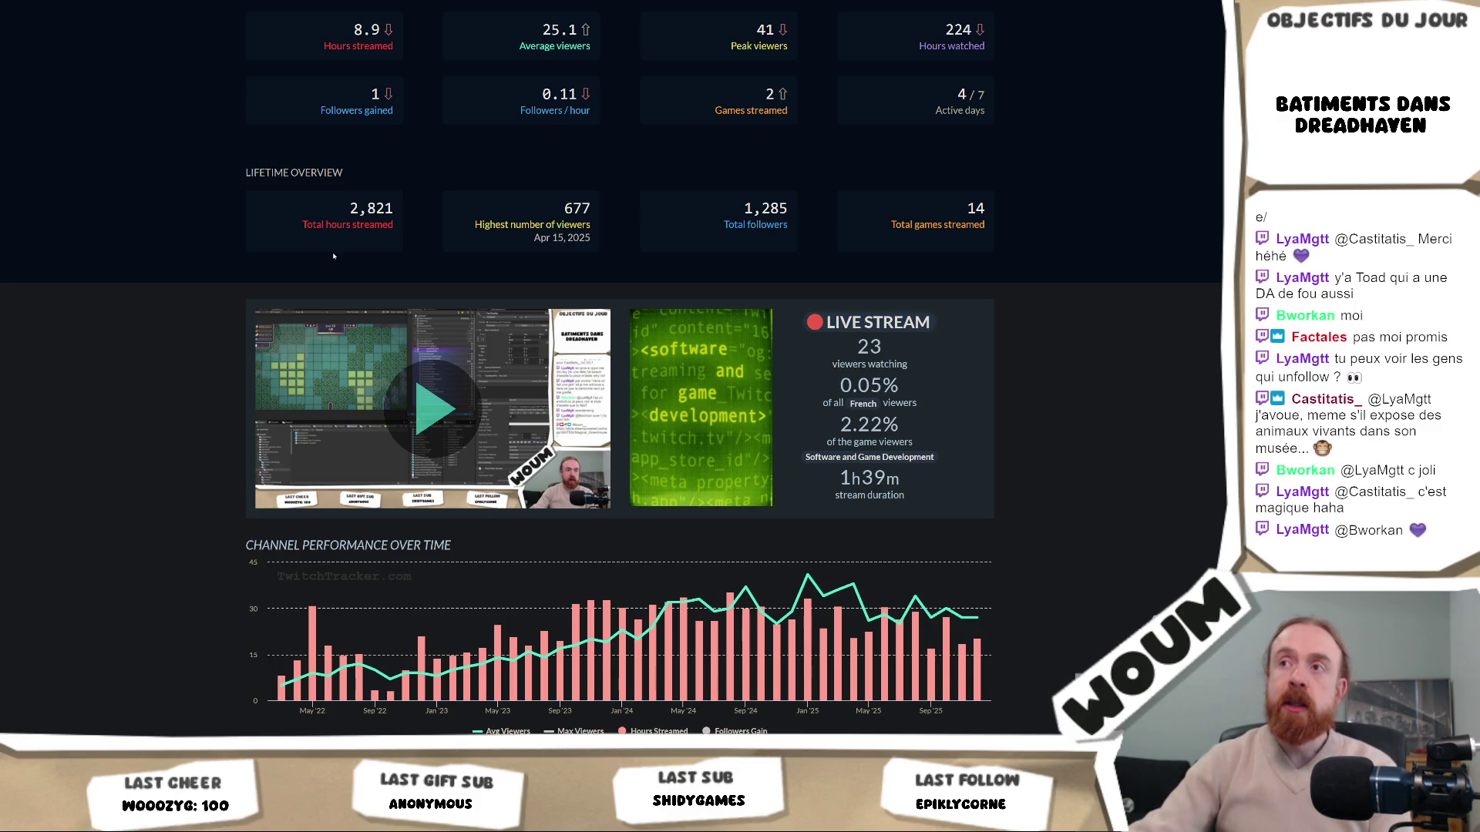
{"action": "scroll", "coordinate": [334, 257], "scroll_direction": "up", "scroll_amount": 1}
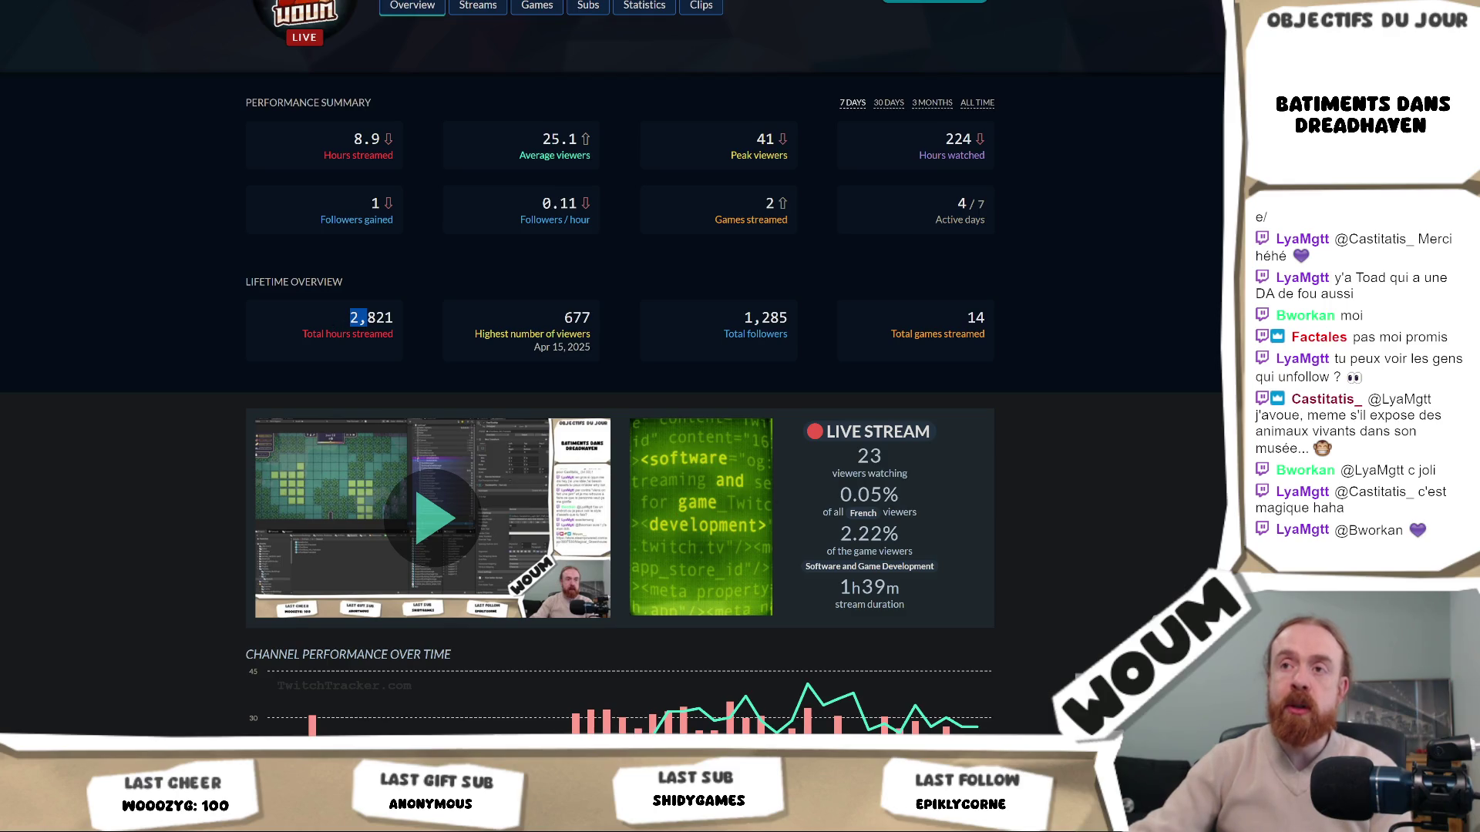
{"action": "triple_click", "coordinate": [368, 329]}
{"action": "left_click", "coordinate": [368, 329]}
{"action": "left_click_drag", "start_coordinate": [346, 313], "coordinate": [414, 331]}
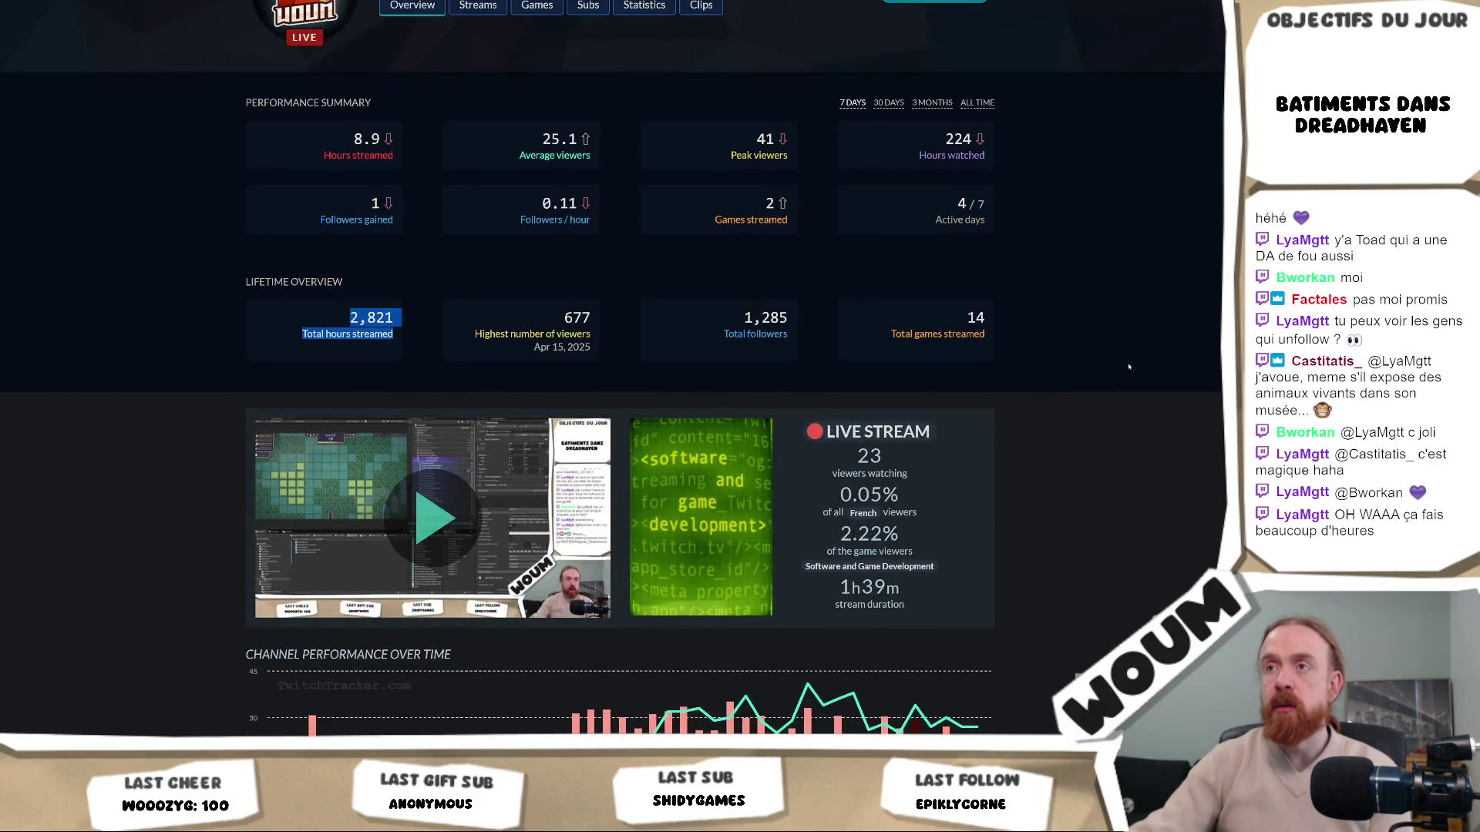
{"action": "scroll", "coordinate": [1129, 367], "scroll_direction": "up", "scroll_amount": 2}
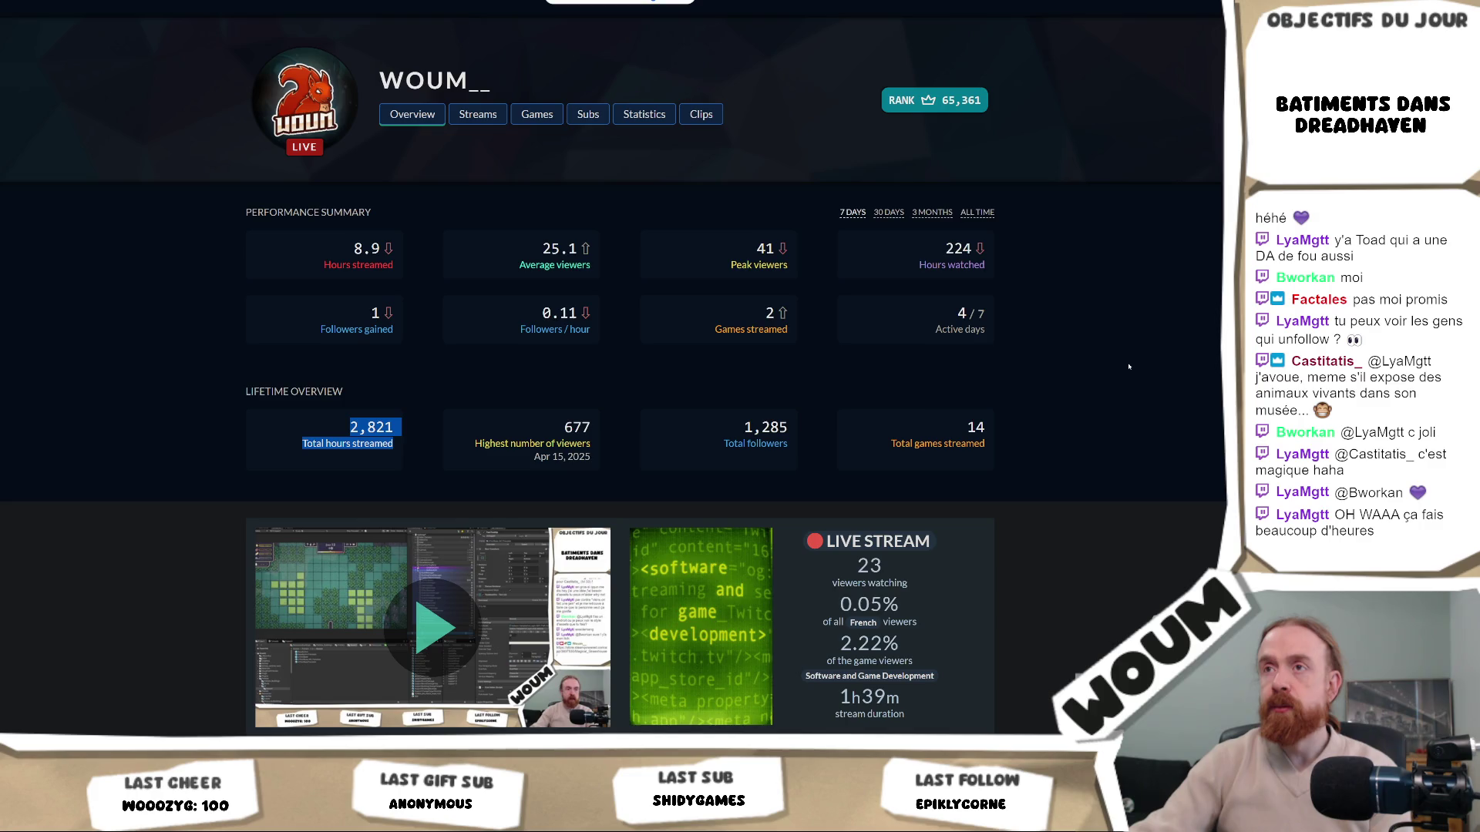
Scroll the Statistics page down to the Monthly Stats Breakdown, then return to Unity
{"action": "left_click", "coordinate": [646, 114]}
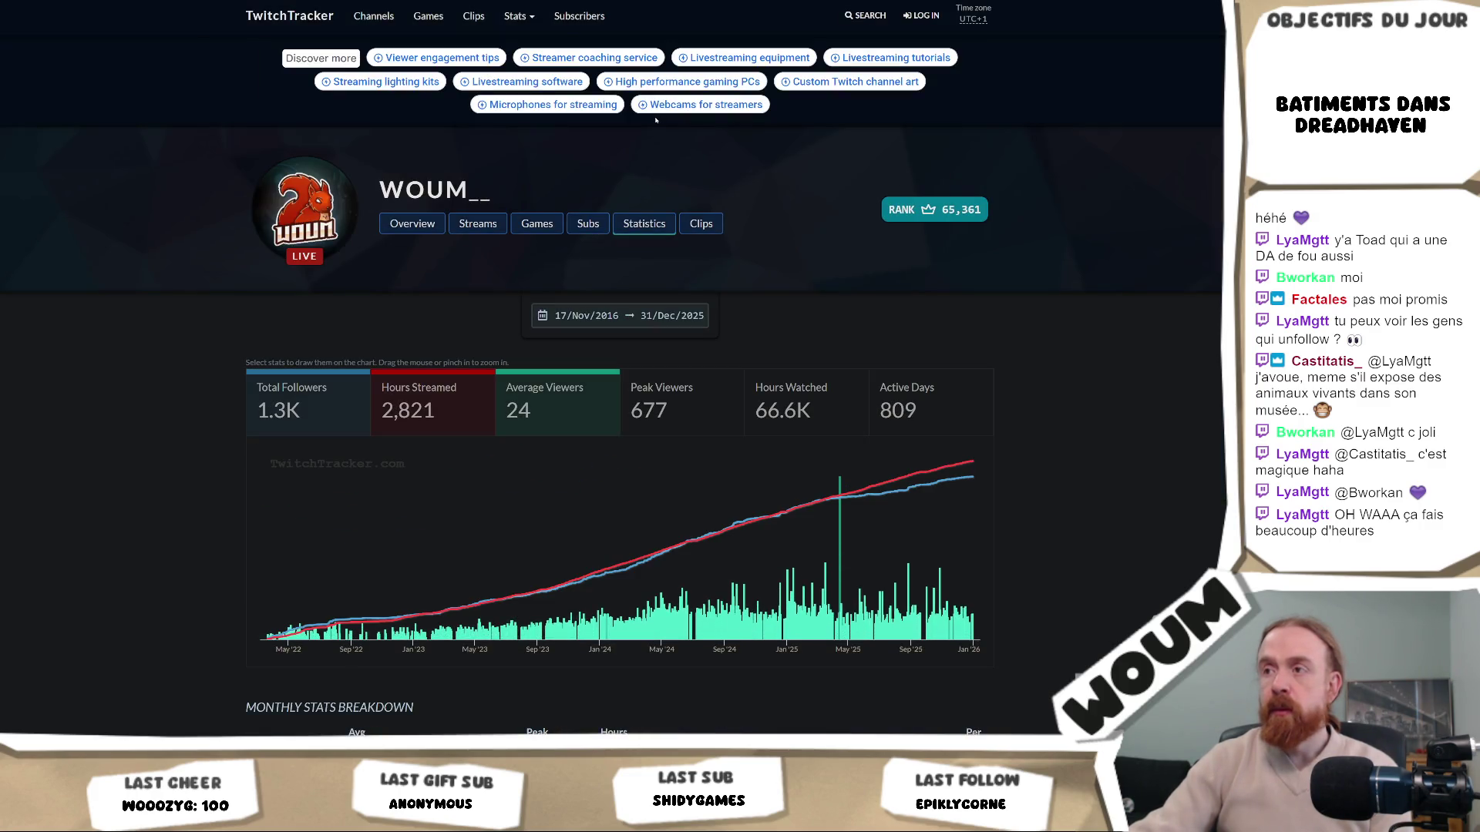
{"action": "scroll", "coordinate": [1072, 347], "scroll_direction": "down", "scroll_amount": 3}
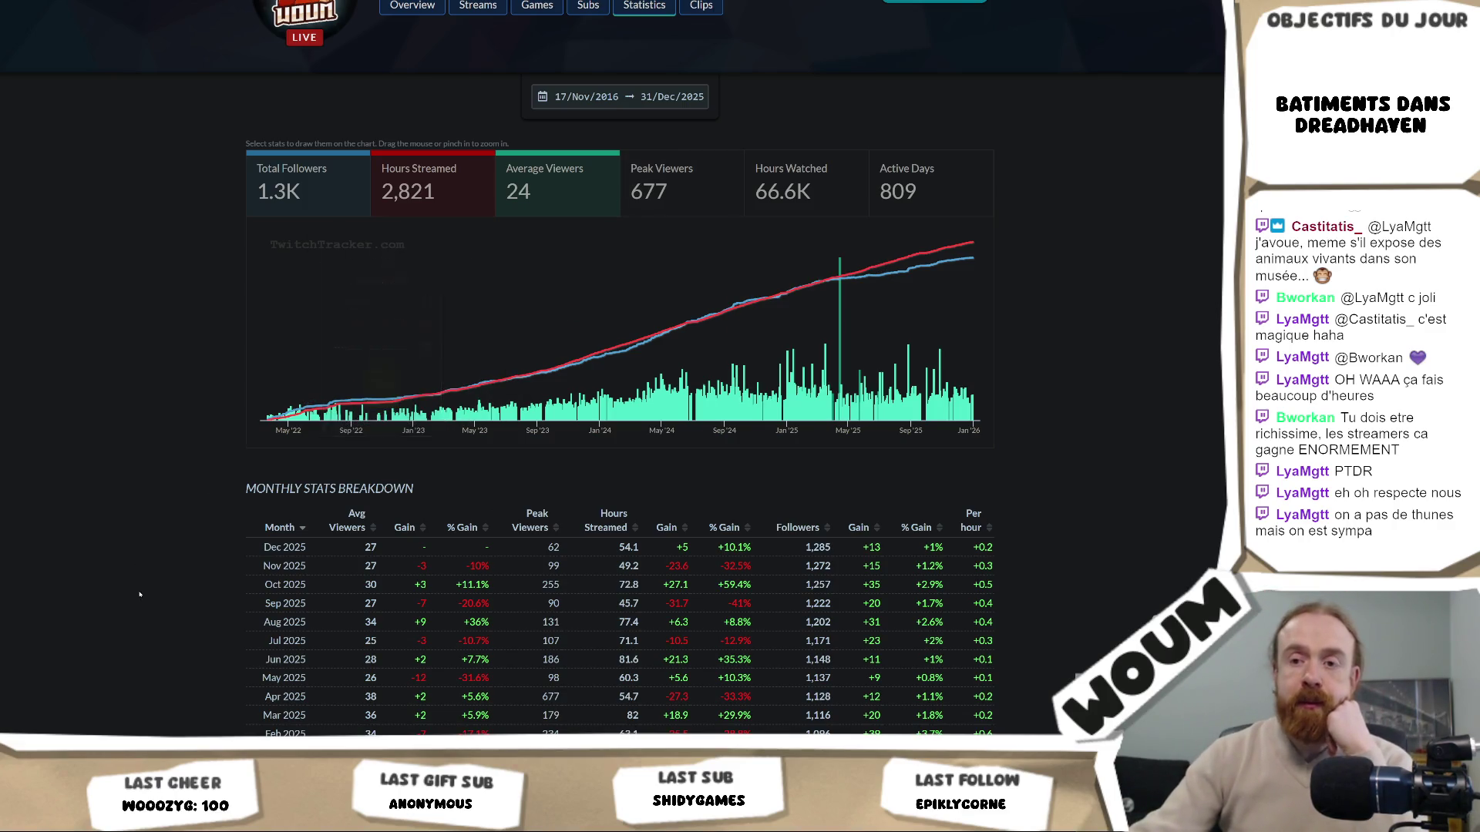
{"action": "key", "text": "alt+Tab"}
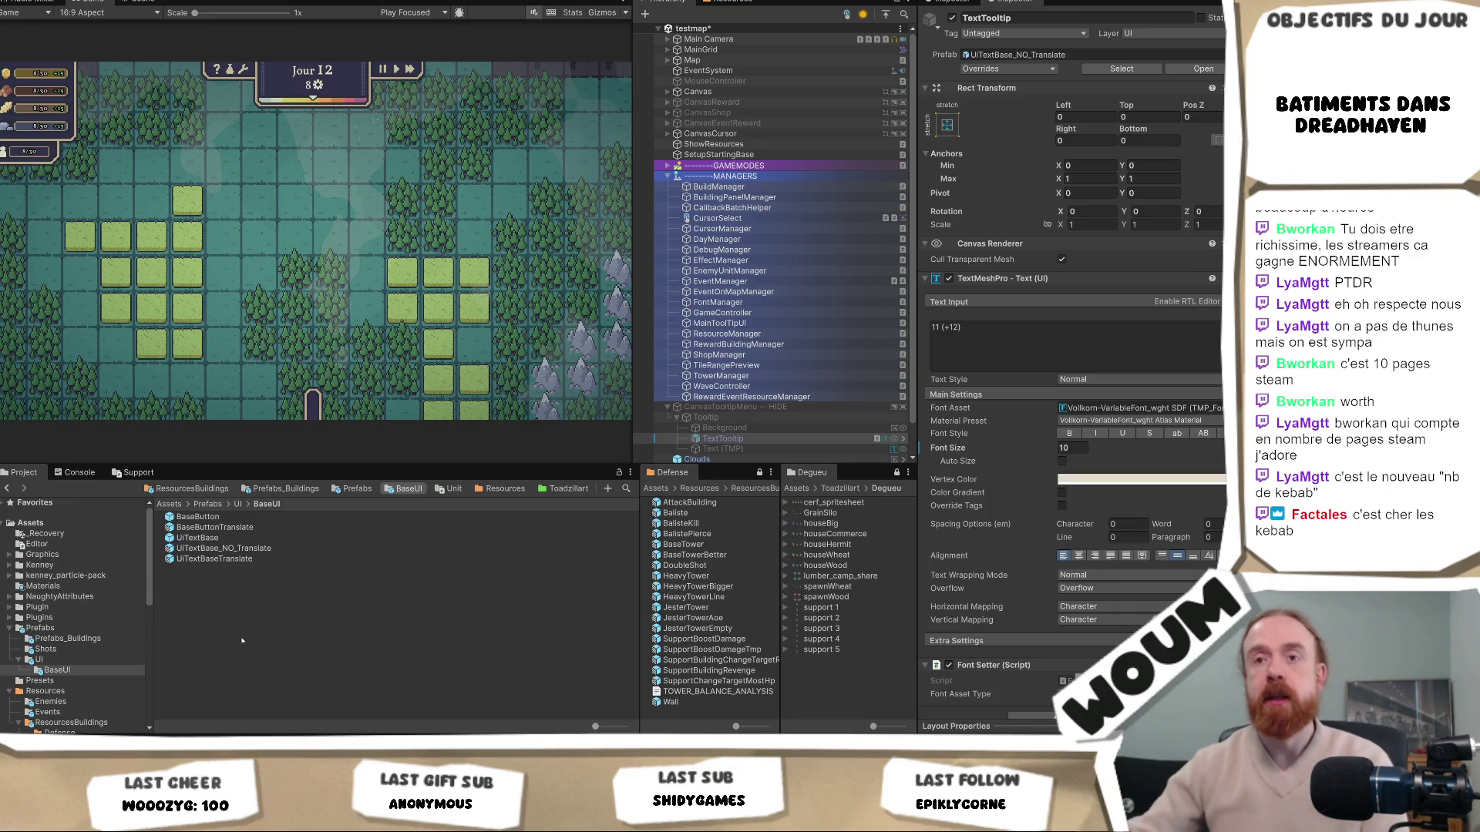
Preview the SupportTowerEffectAttackEnemies script's code, with its bonus damage fields, from the Support folder
{"action": "left_click", "coordinate": [135, 473]}
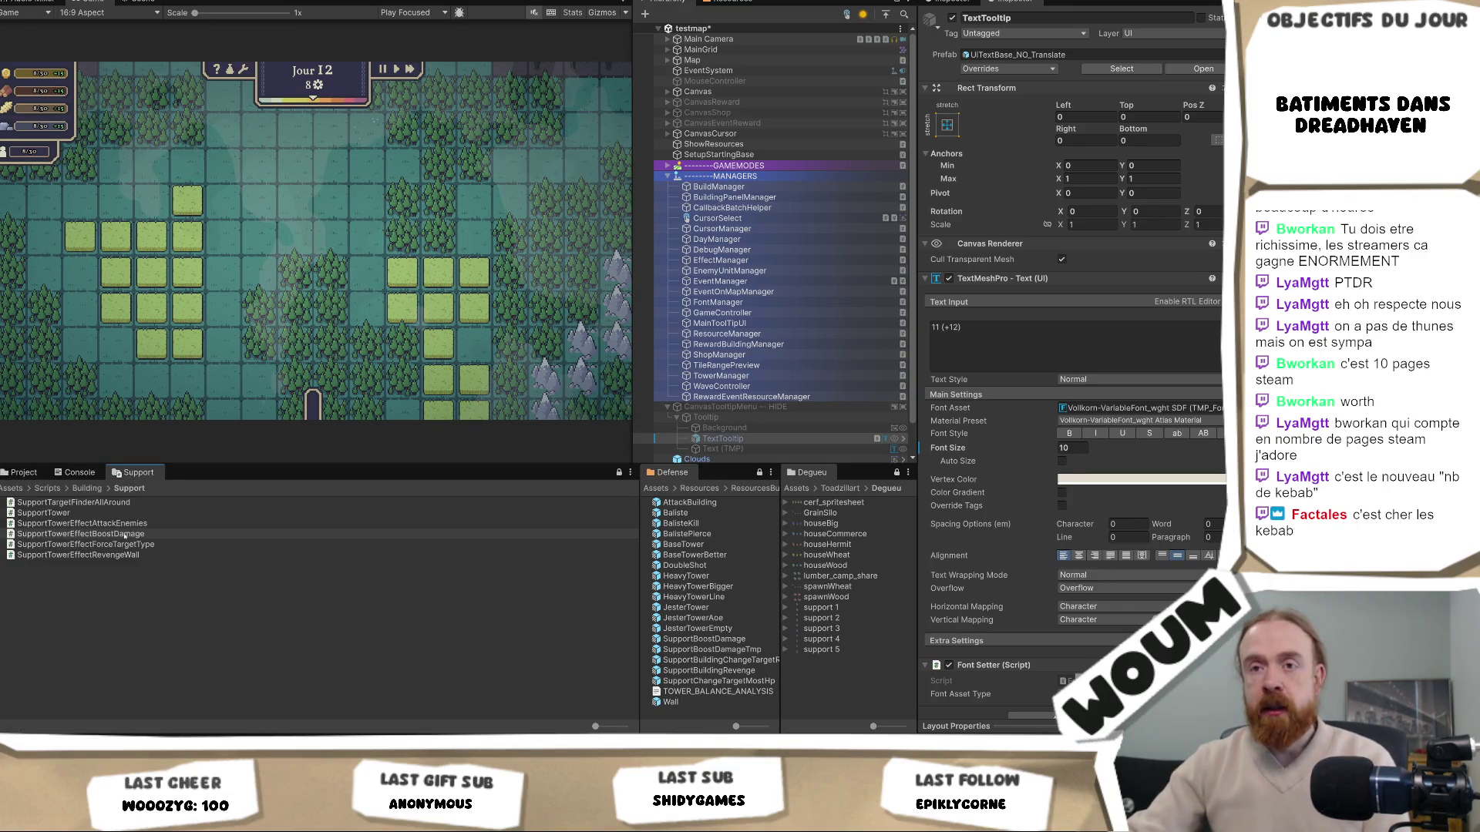
{"action": "left_click", "coordinate": [124, 524]}
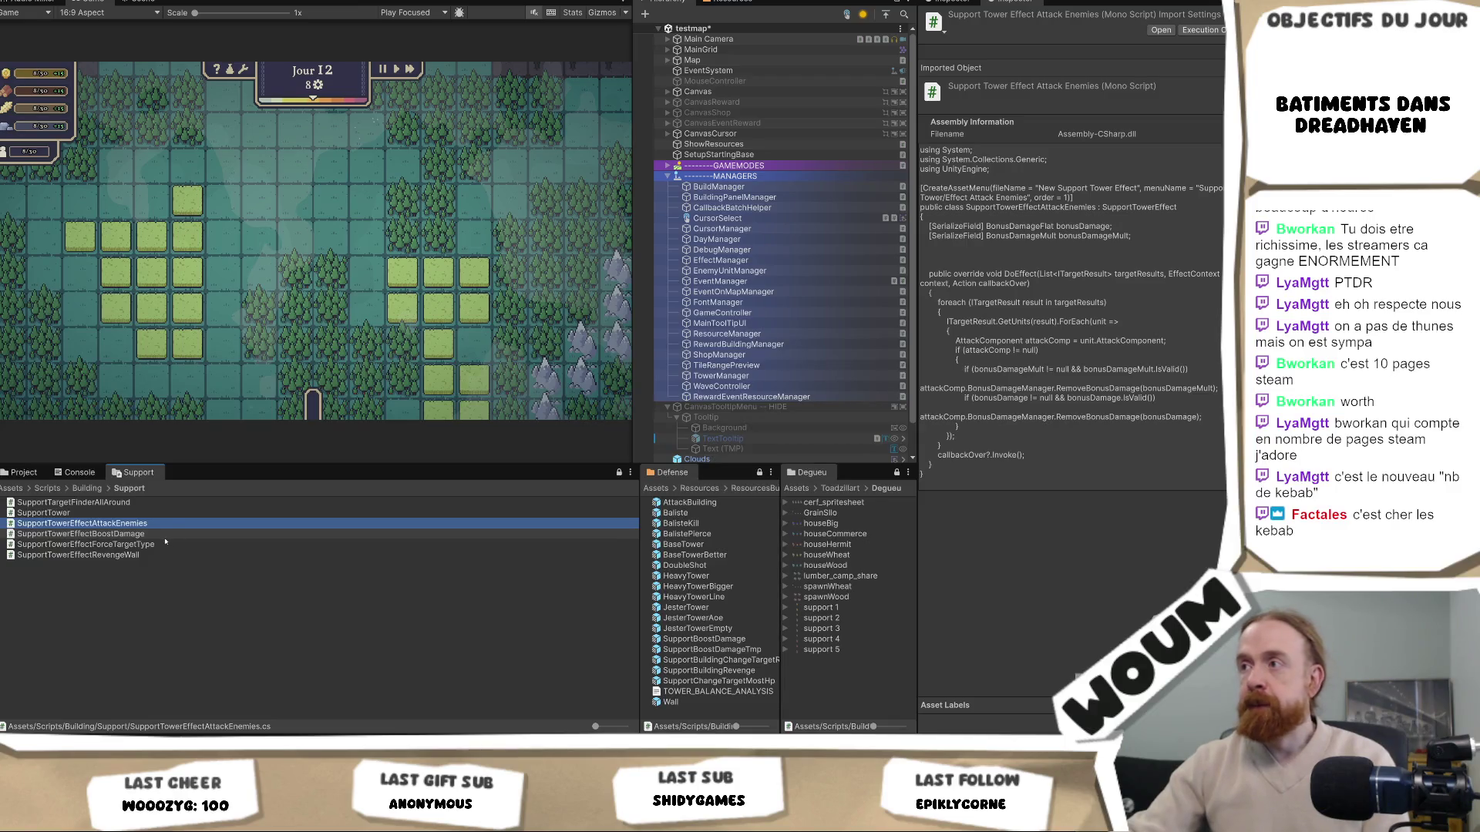
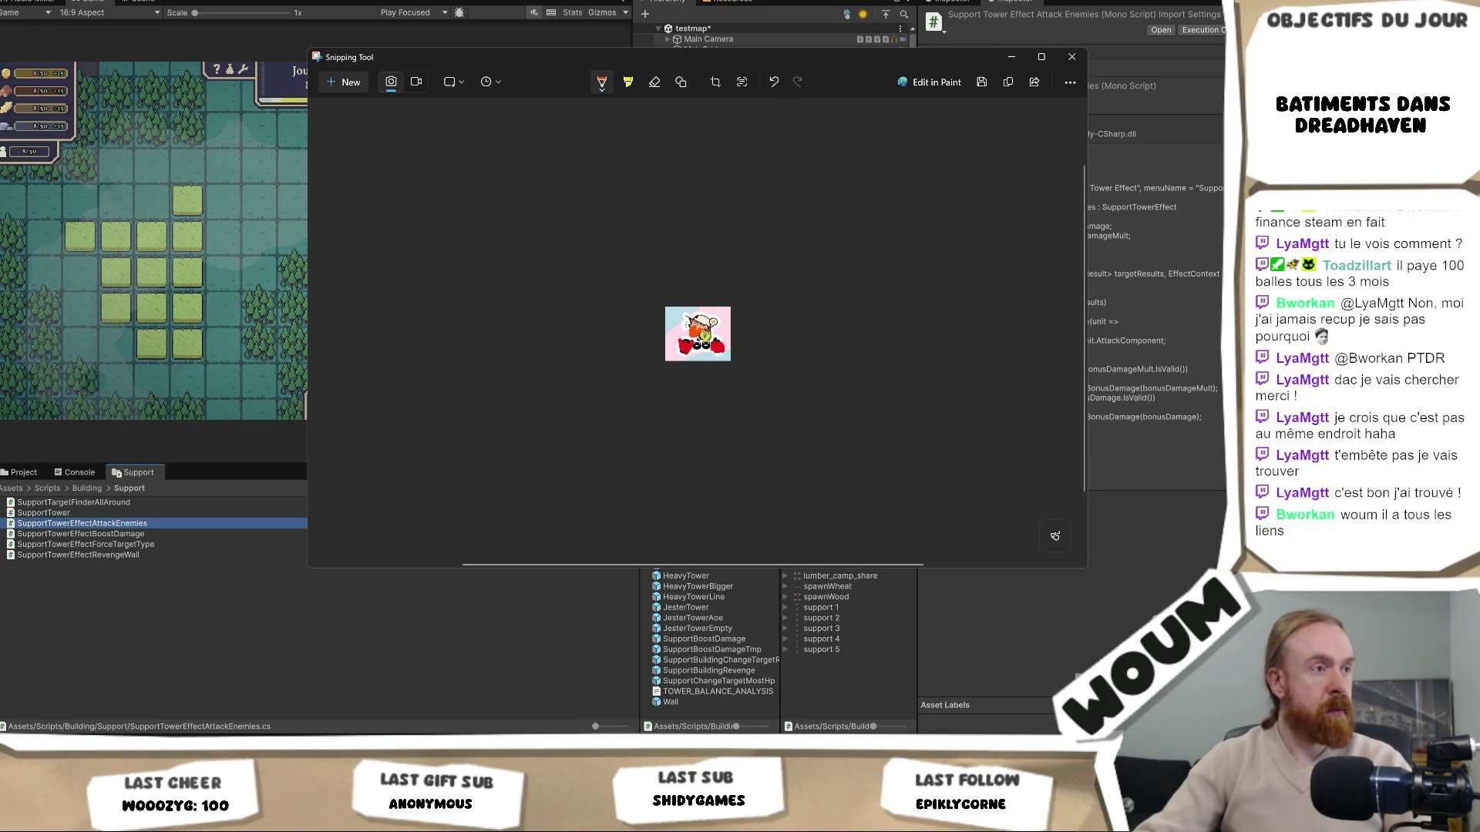
Snip the two Recouped Steam Direct Fee rows ($100.71 and $100.63) and show the snip enlarged
{"action": "left_click", "coordinate": [361, 82]}
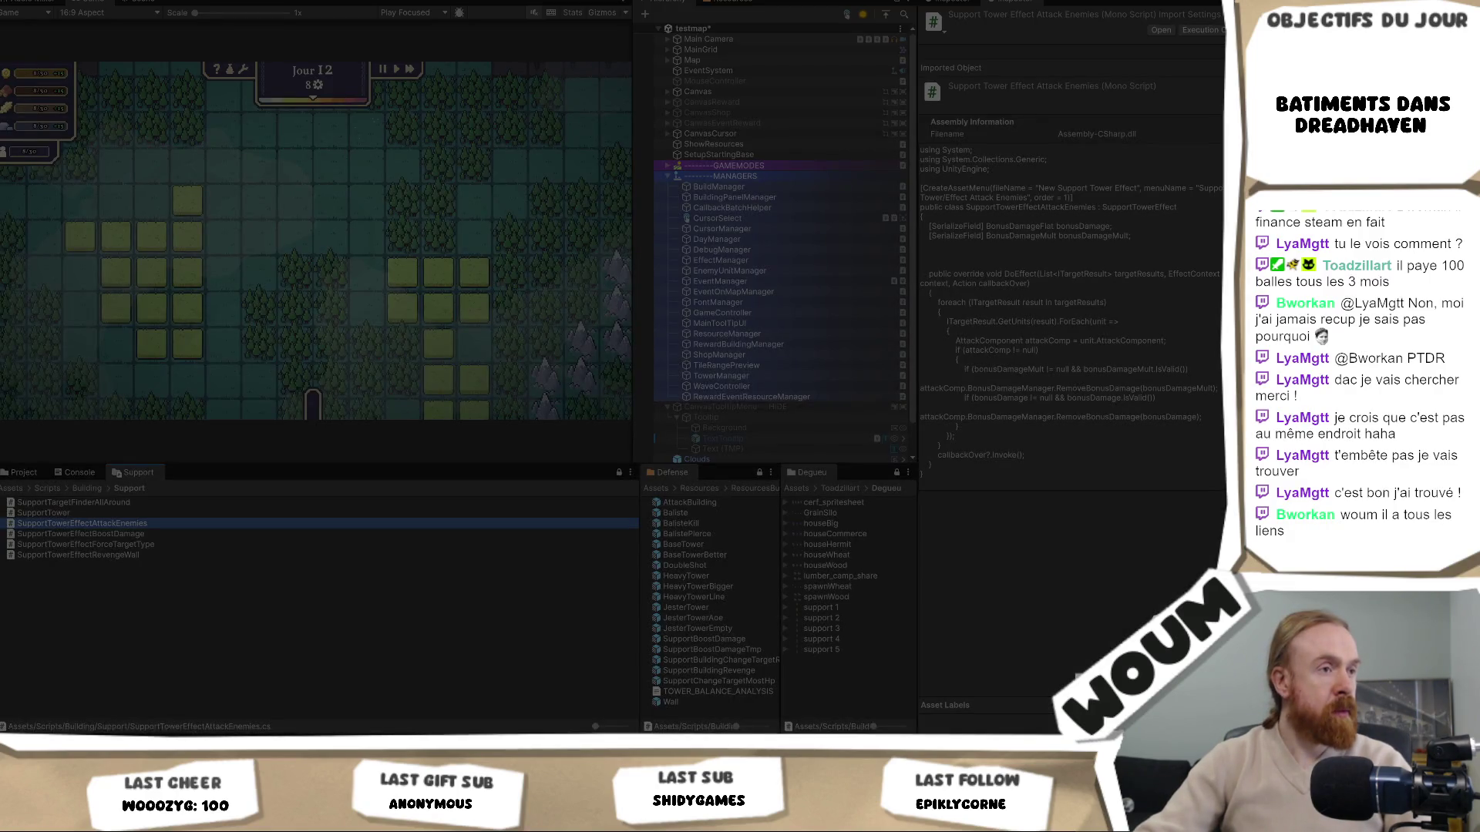
{"action": "left_click_drag", "start_coordinate": [231, 4], "coordinate": [646, 16]}
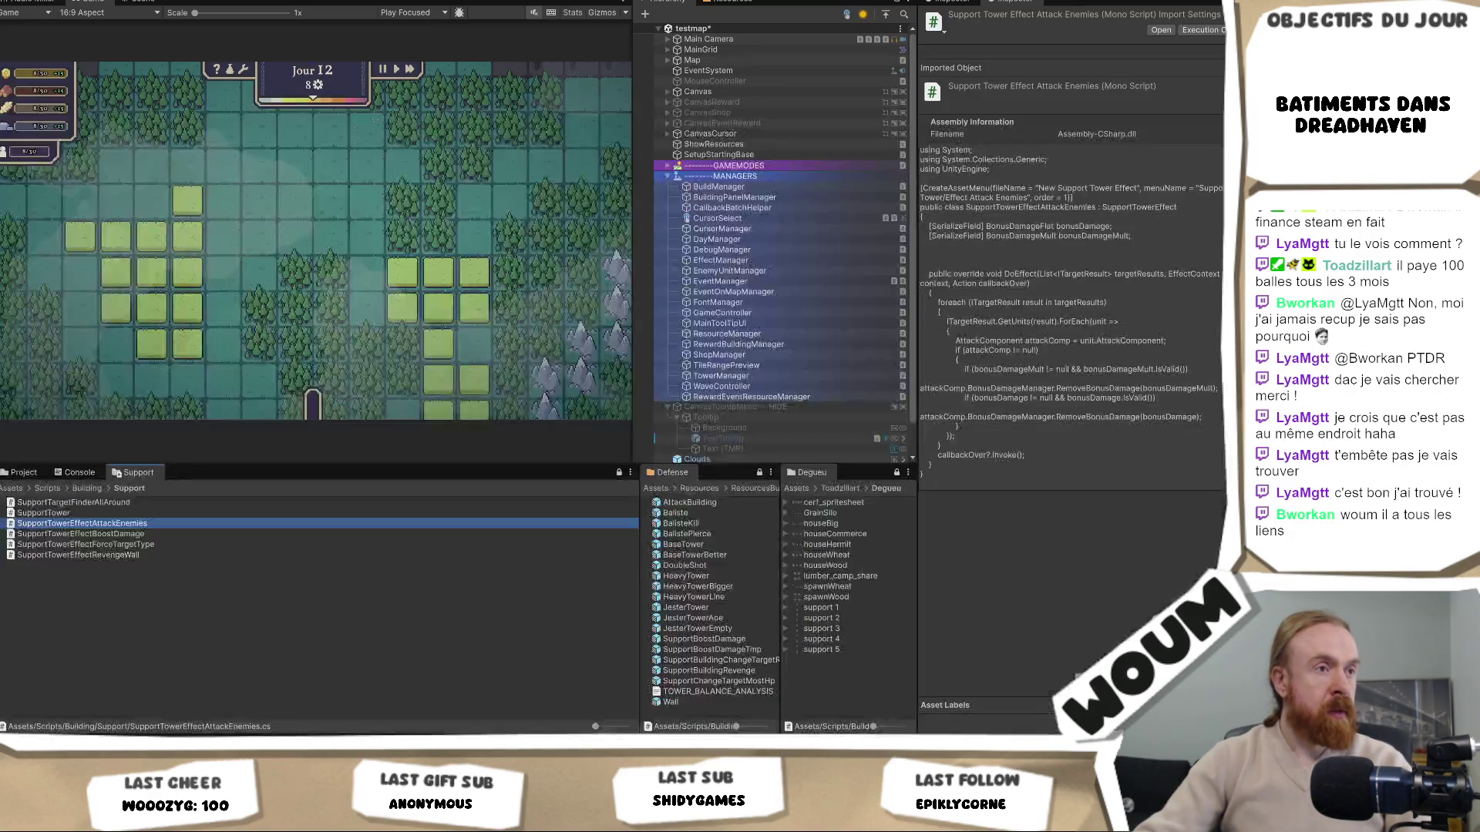
{"action": "left_click", "coordinate": [642, 38]}
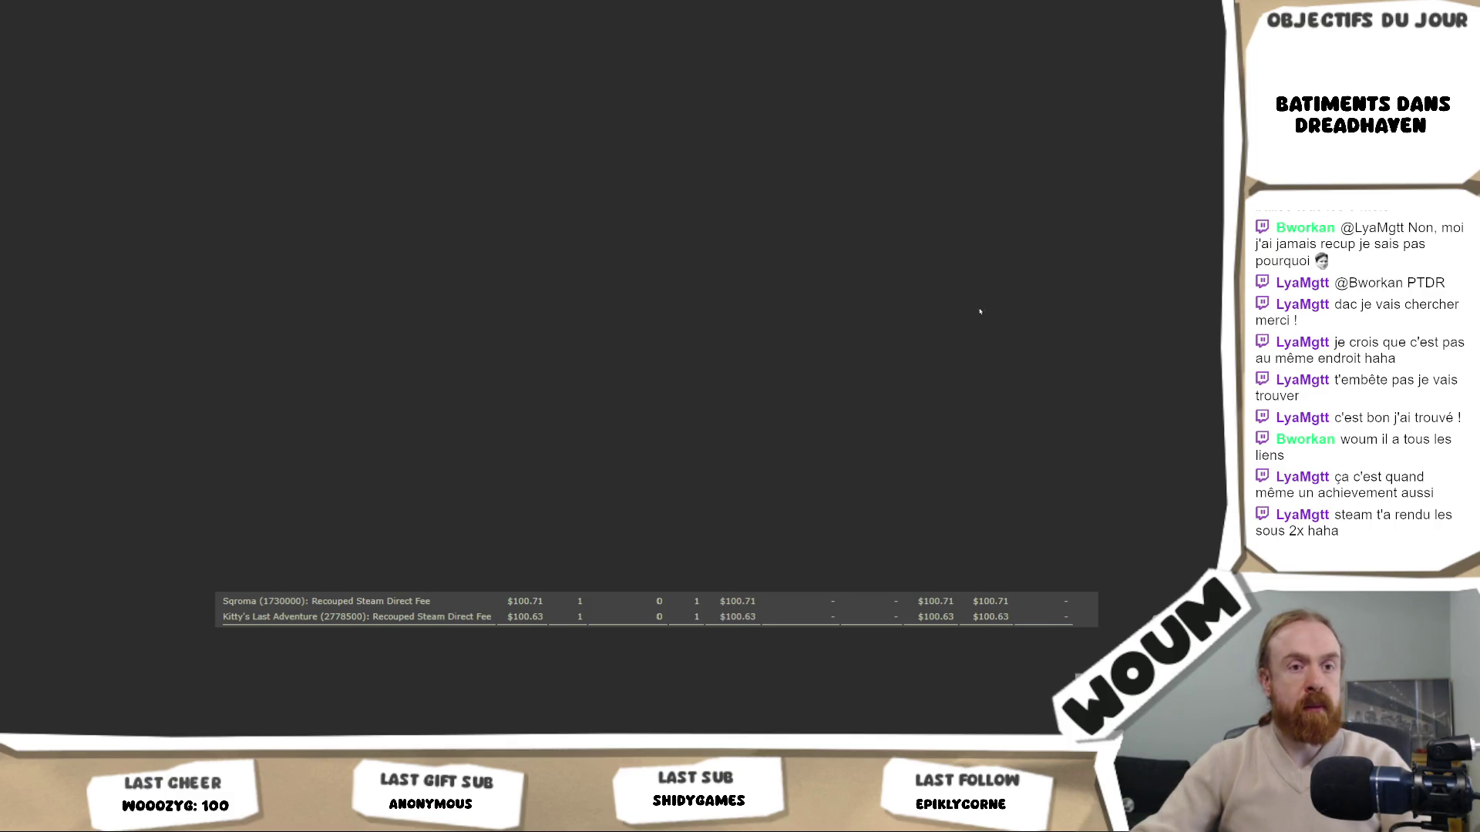
Switch from Snipping Tool back to the Unity Editor with the Dreadhaven project
{"action": "key", "text": "alt+Tab"}
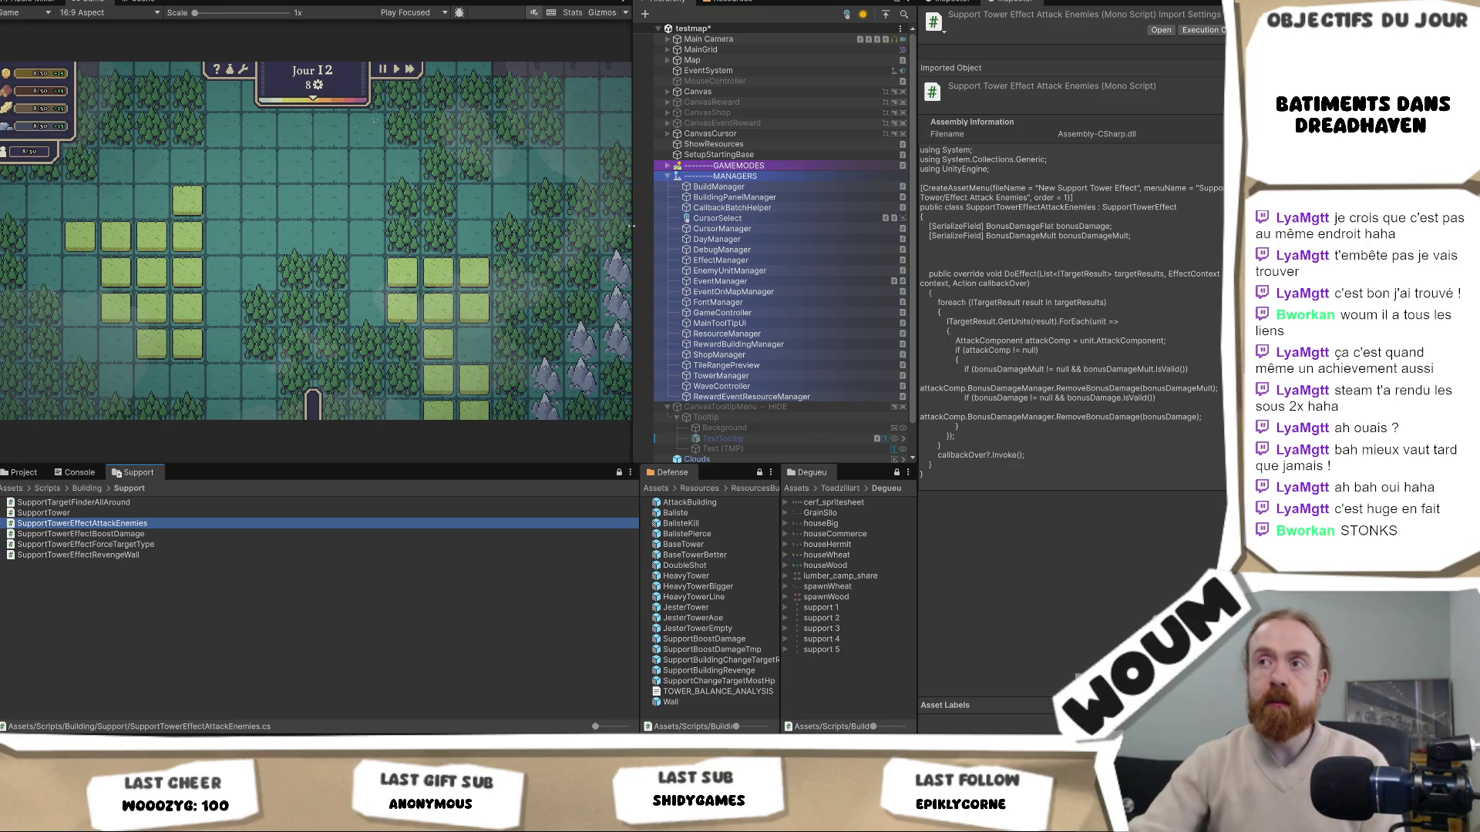
{"action": "left_click", "coordinate": [15, 478]}
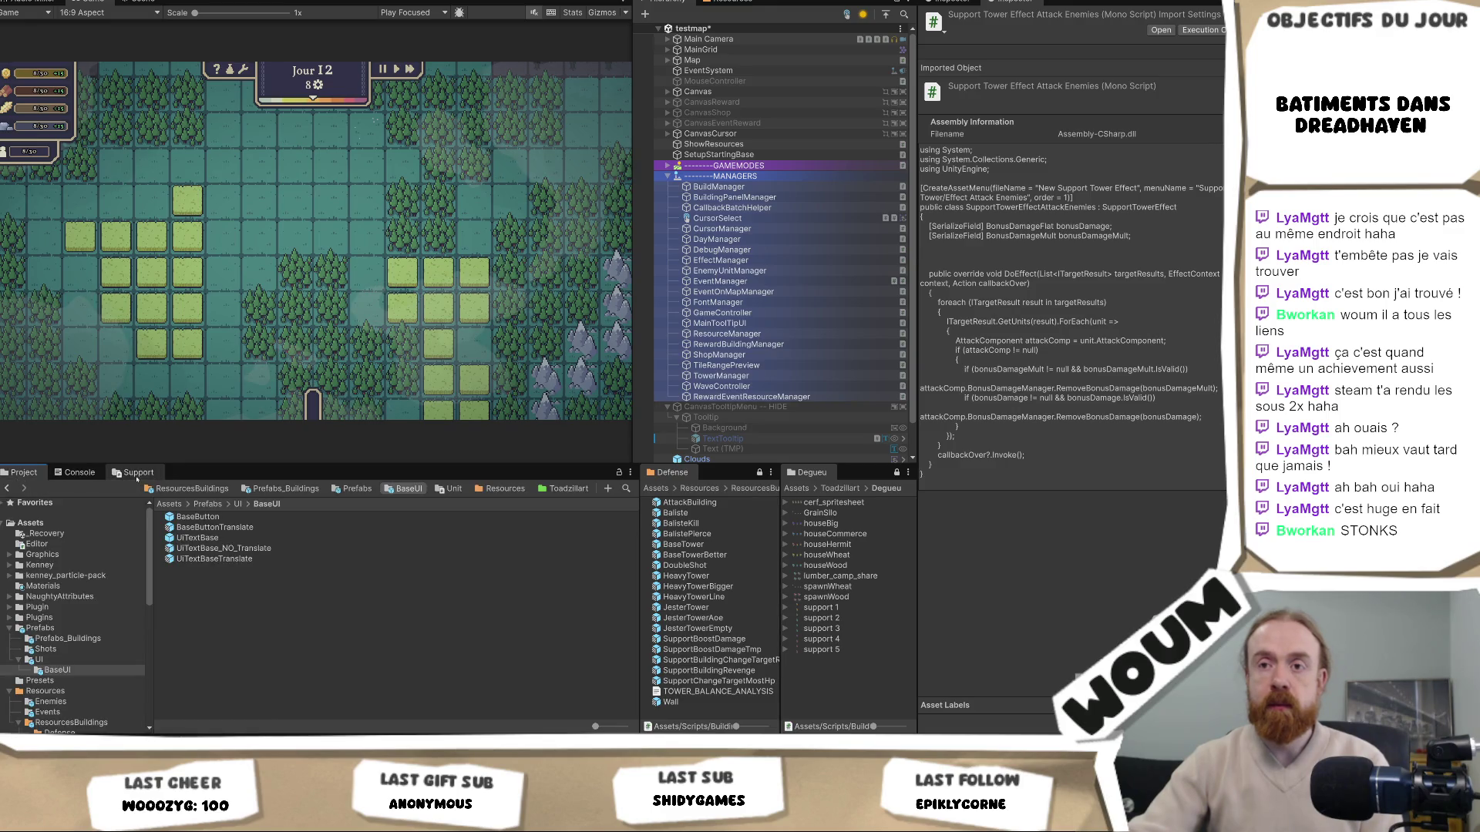
{"action": "left_click", "coordinate": [137, 476]}
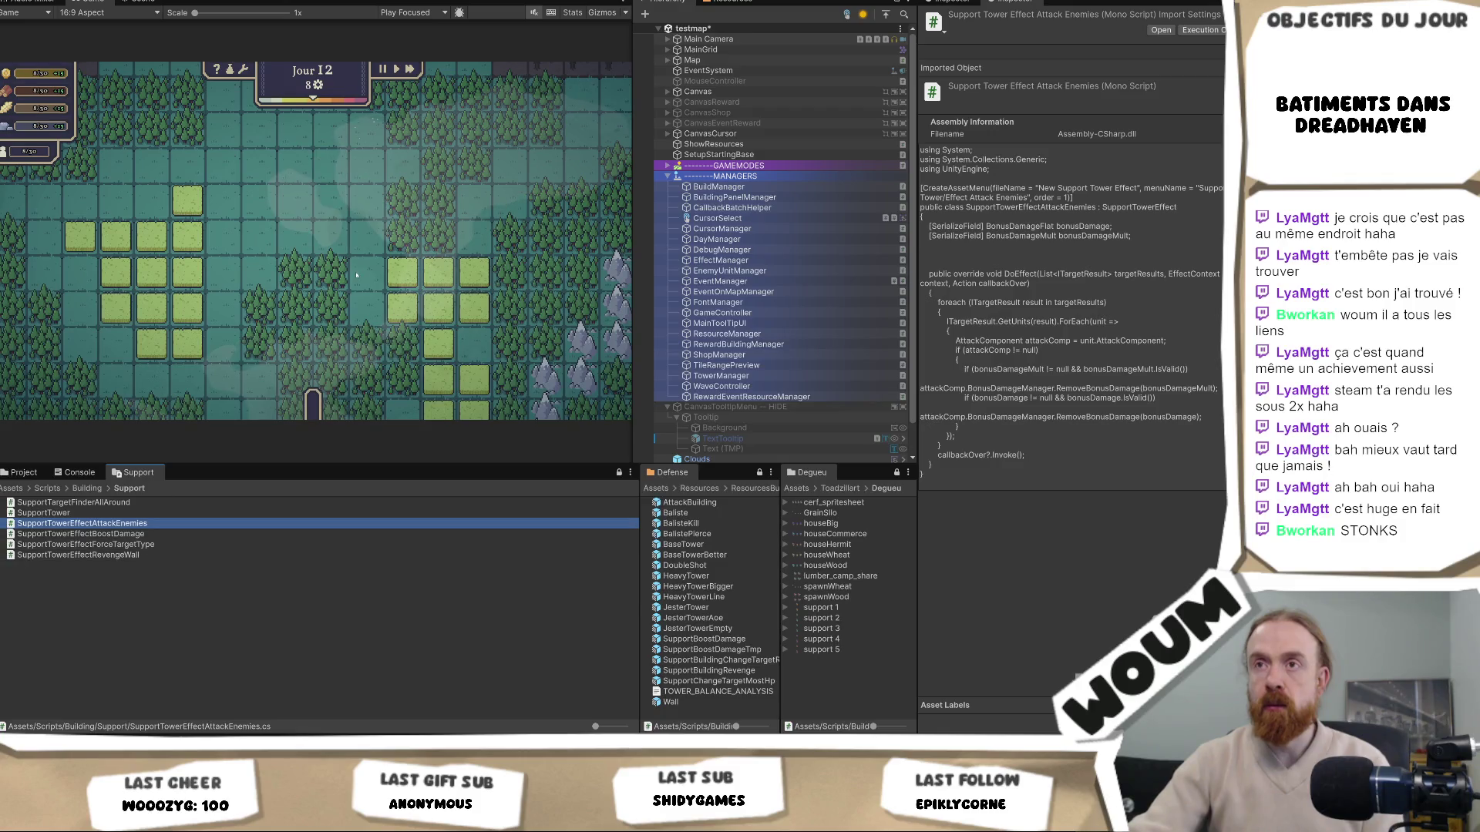
{"action": "key", "text": "alt+Tab"}
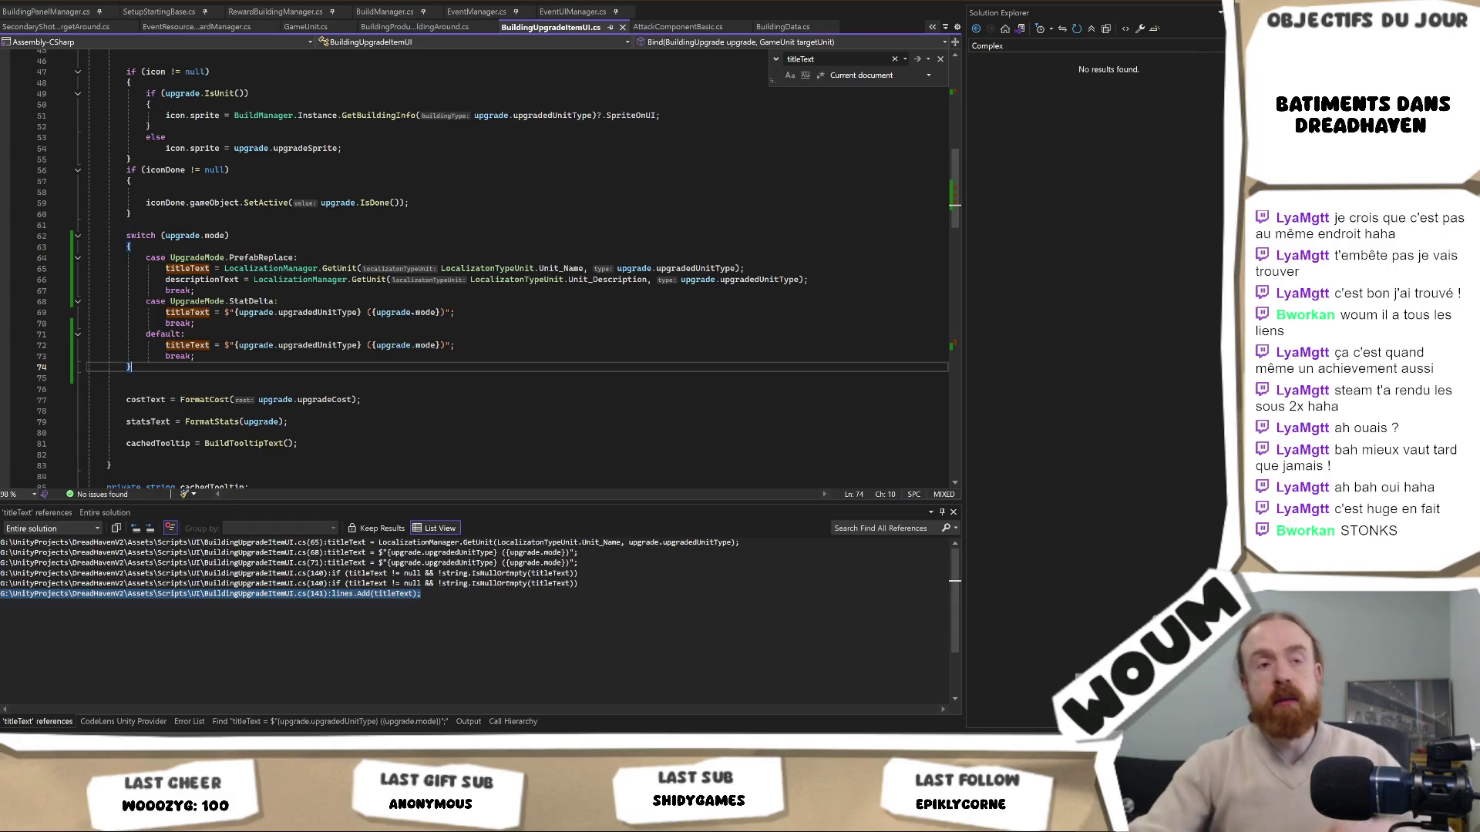
Remove the four basic-tower AddElement lines from BuildingPanelManager's Start method
{"action": "key", "text": "ctrl+Tab"}
{"action": "key", "text": "ctrl+Tab"}
{"action": "scroll", "coordinate": [528, 351], "scroll_direction": "down", "scroll_amount": 2}
{"action": "scroll", "coordinate": [528, 351], "scroll_direction": "up", "scroll_amount": 11}
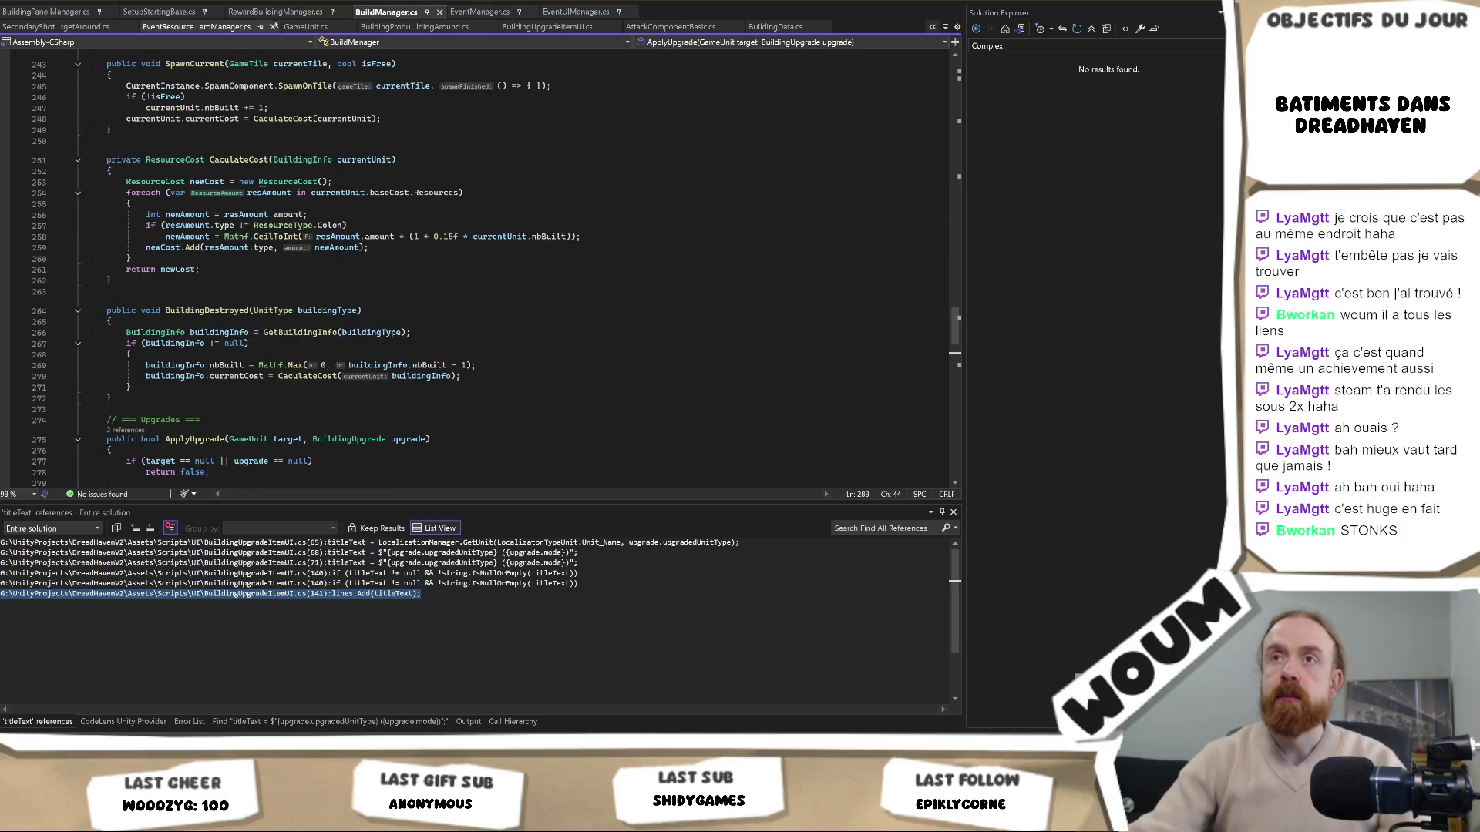
{"action": "left_click", "coordinate": [113, 281]}
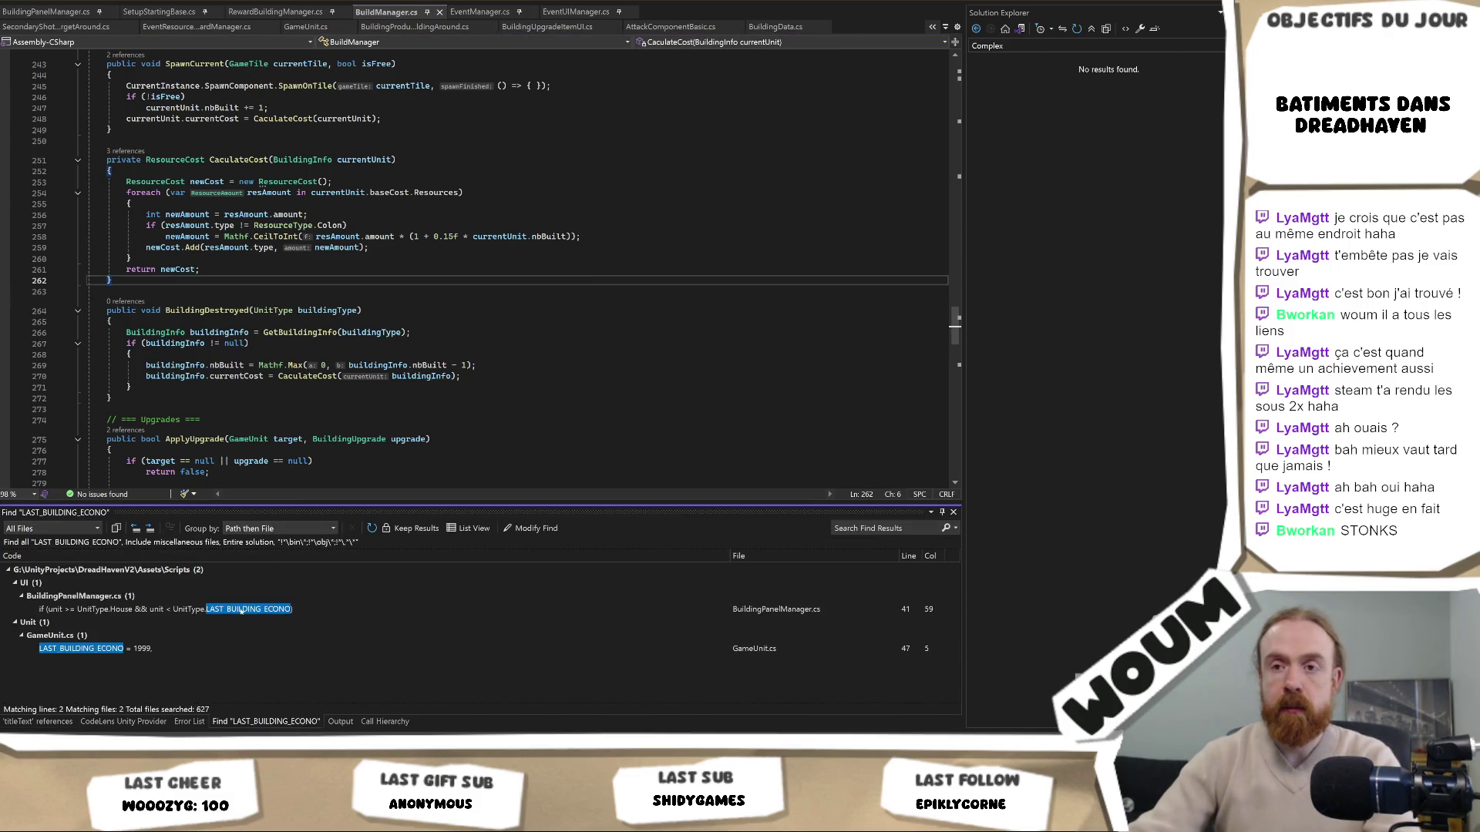
{"action": "double_click", "coordinate": [244, 609]}
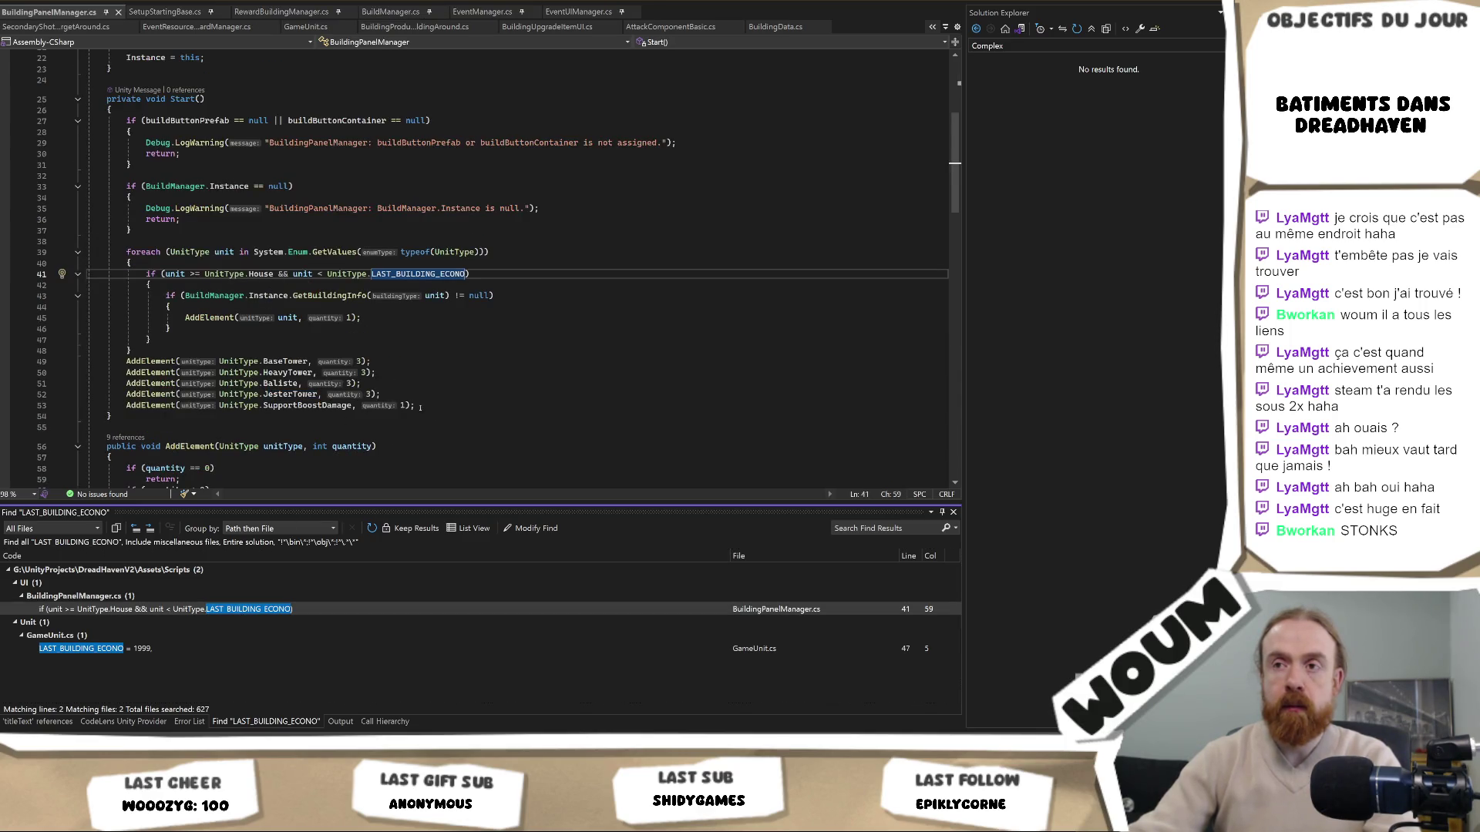
{"action": "left_click", "coordinate": [421, 407]}
{"action": "left_click_drag", "start_coordinate": [401, 395], "coordinate": [396, 353]}
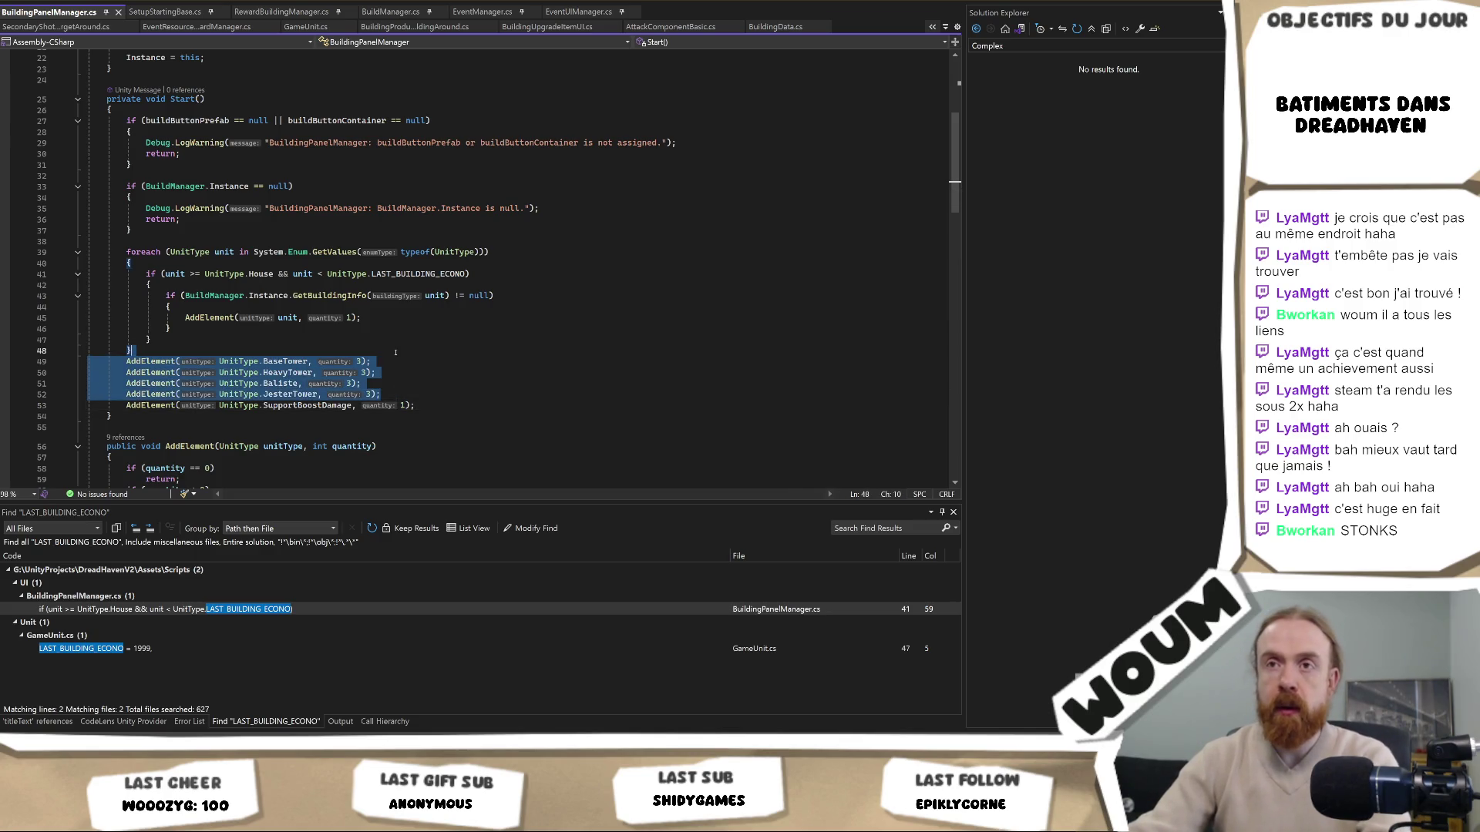
{"action": "key", "text": "Delete"}
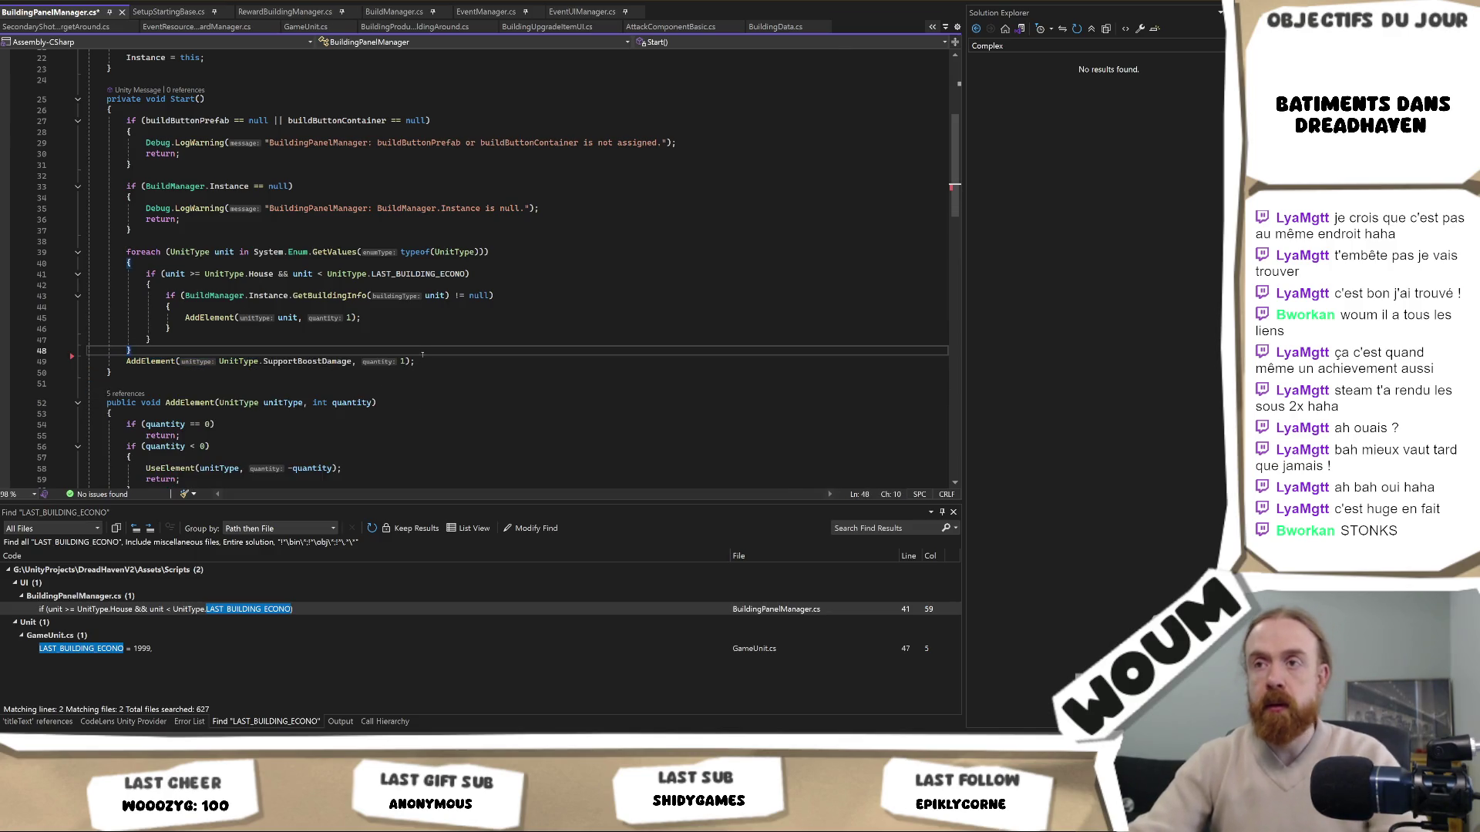
Add an AddElement line for SupportBoostDamageTmp below the SupportBoostDamage line
{"action": "left_click", "coordinate": [425, 359]}
{"action": "key", "text": "Return"}
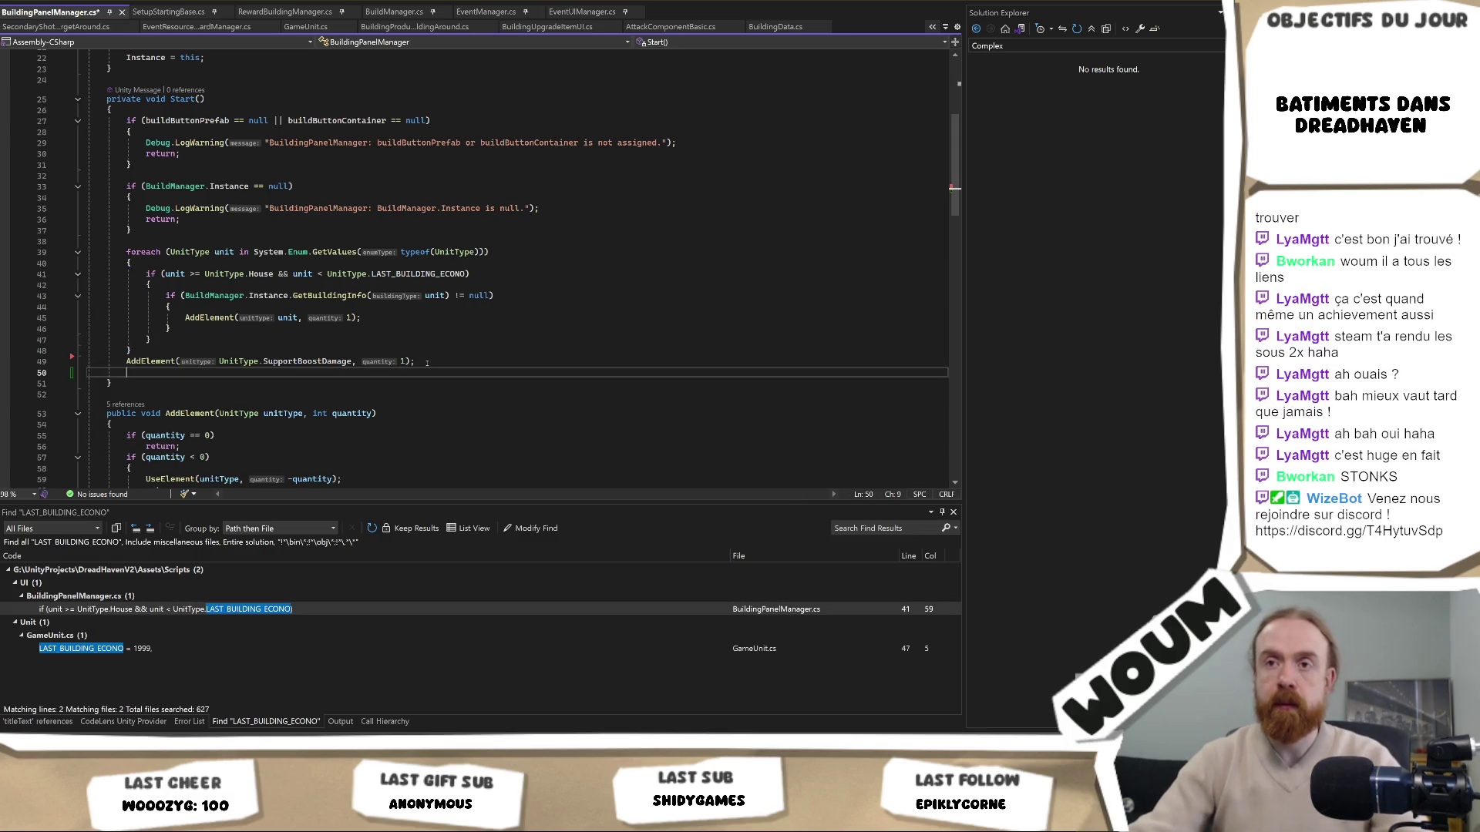
{"action": "left_click", "coordinate": [308, 361], "text": "ctrl"}
{"action": "left_click", "coordinate": [190, 279]}
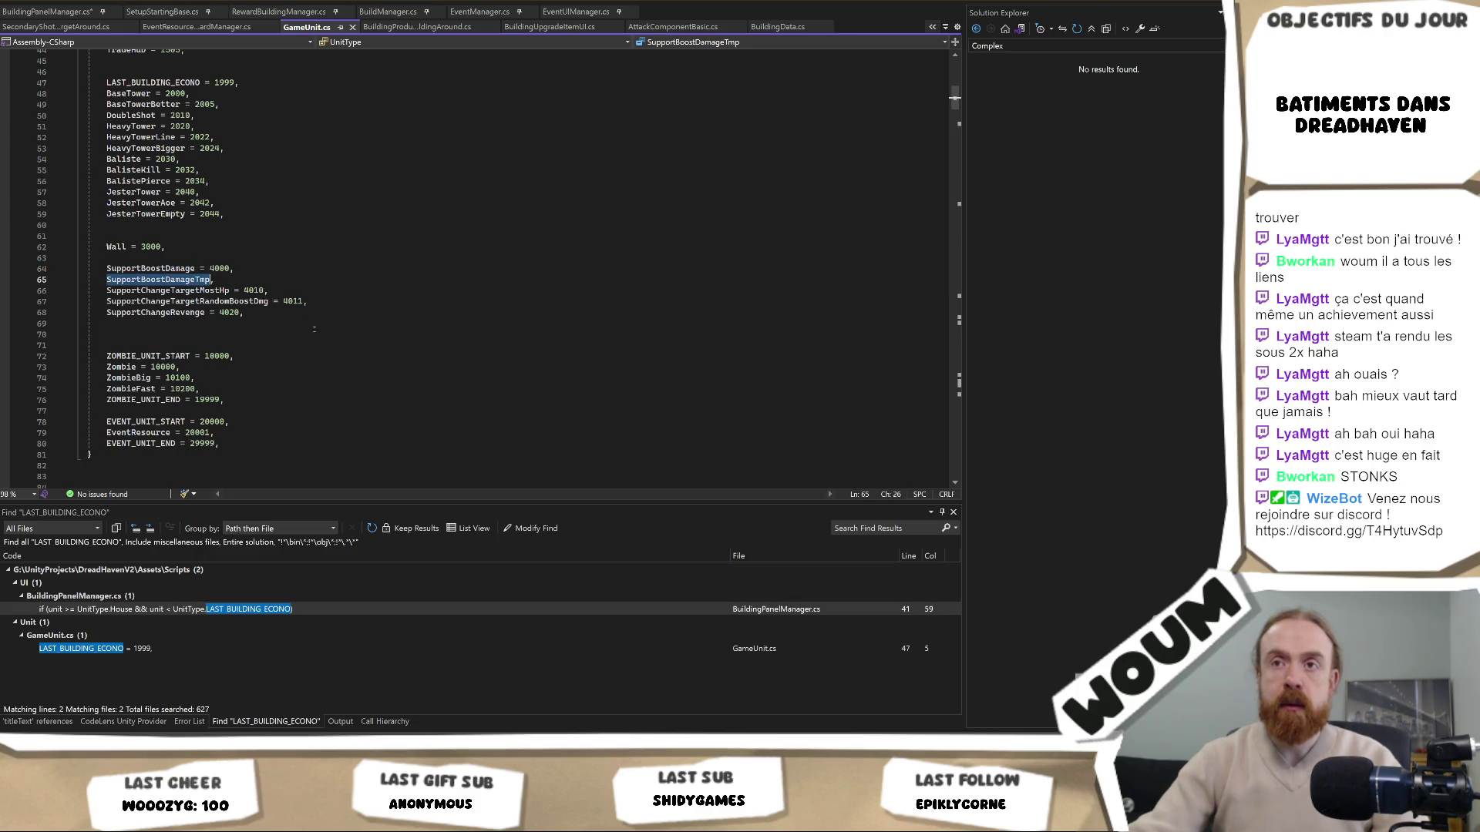
{"action": "key", "text": "ctrl+minus"}
{"action": "type", "text": "AddElement(UnitType.SupportBoostDamage, 1);"}
{"action": "left_click", "coordinate": [308, 373]}
{"action": "key", "text": "F12"}
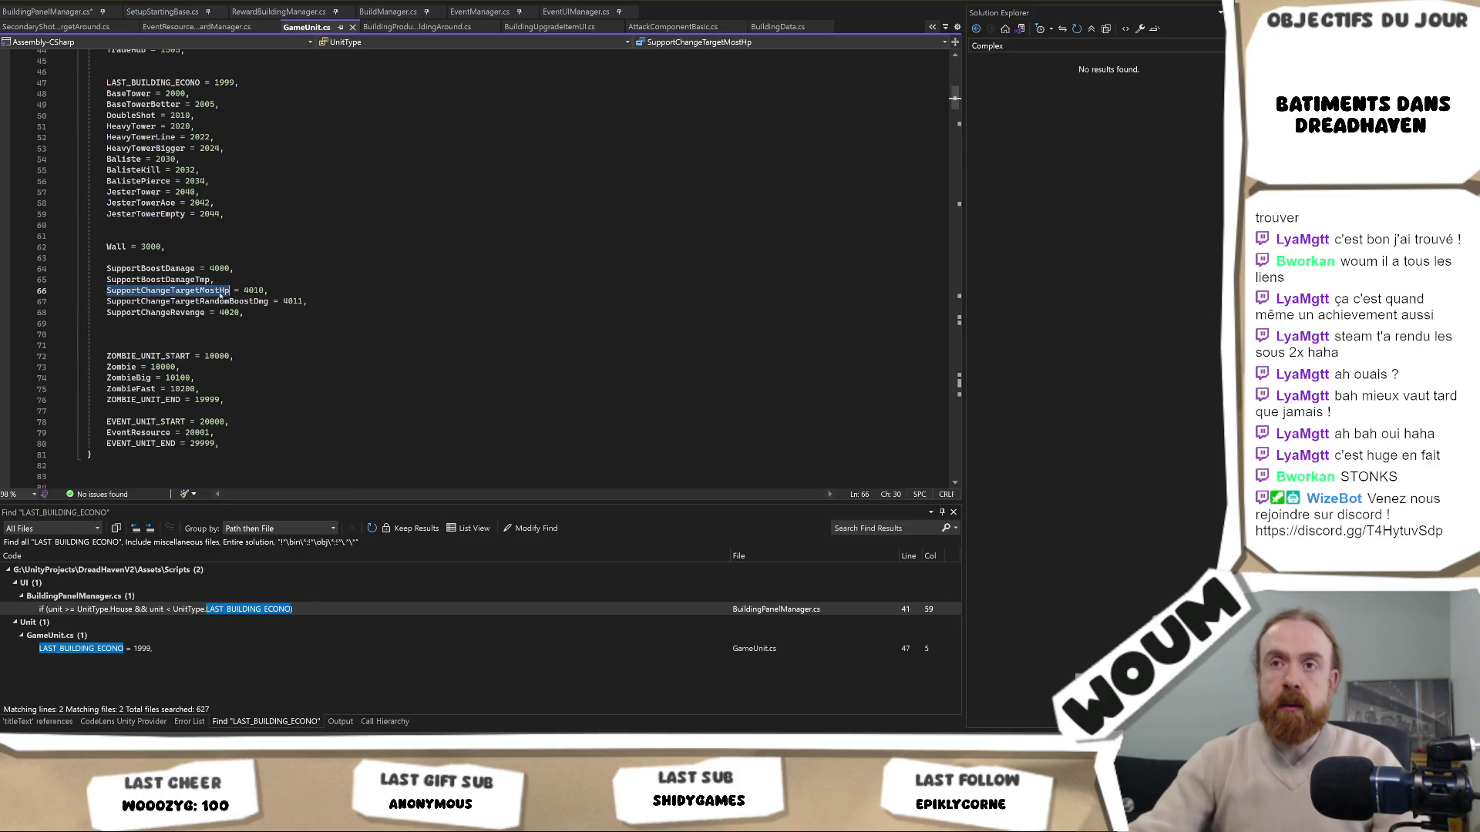
{"action": "key", "text": "ctrl+minus"}
{"action": "key", "text": "ctrl+v"}
Add an AddElement line for SupportChangeTargetRandomBoostDmg and save BuildingPanelManager.cs
{"action": "left_click", "coordinate": [308, 383]}
{"action": "key", "text": "F12"}
{"action": "left_click", "coordinate": [221, 302]}
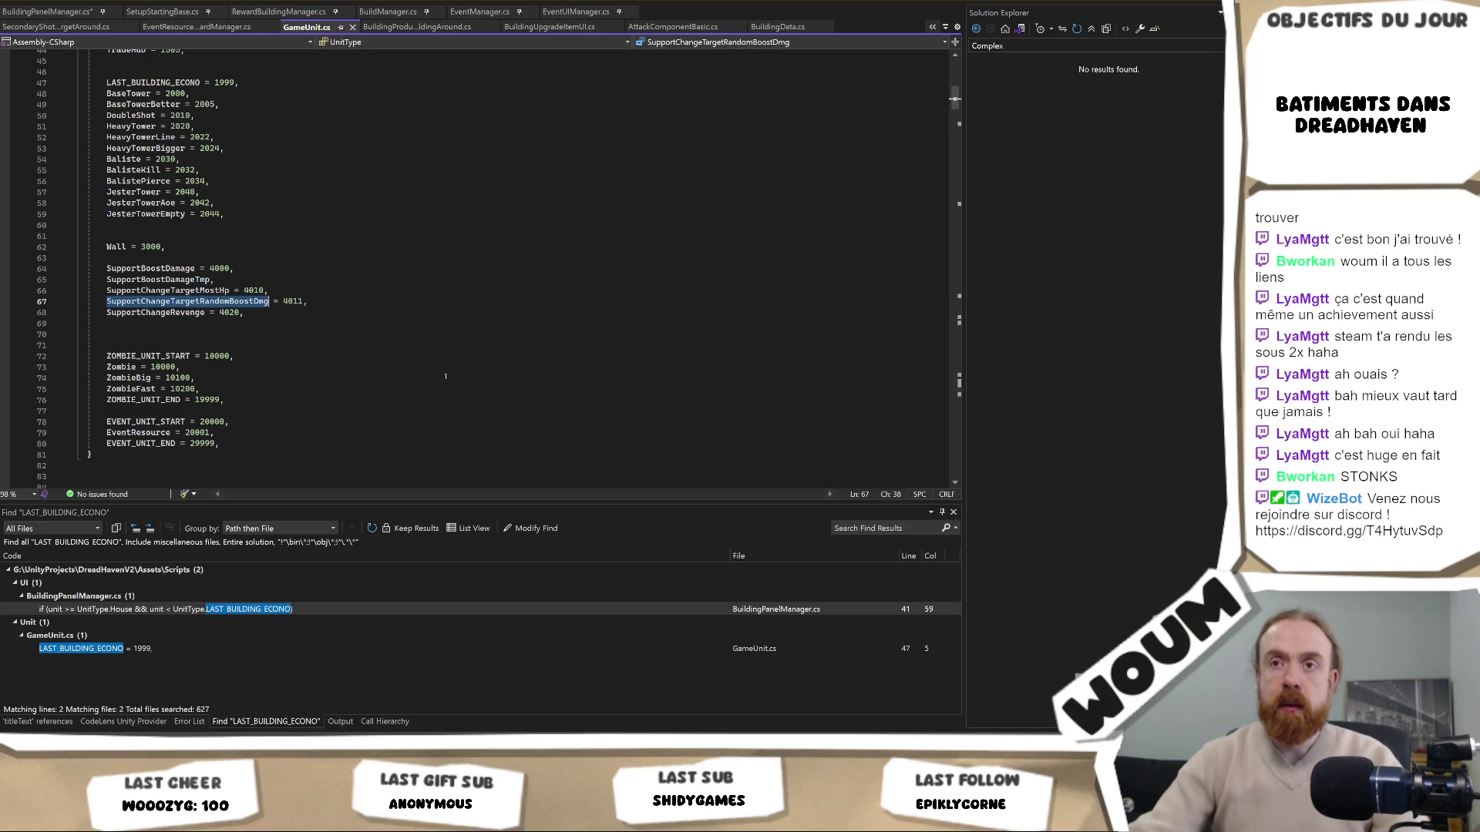
{"action": "key", "text": "ctrl+minus"}
{"action": "key", "text": "ctrl+d"}
{"action": "key", "text": "ctrl+shift+Left"}
{"action": "type", "text": "SupportChangeTargetRandomBoostDmg"}
{"action": "key", "text": "ctrl+s"}
Add an AddElement line for SupportChangeRevenge, then return to the Unity project
{"action": "key", "text": "F12"}
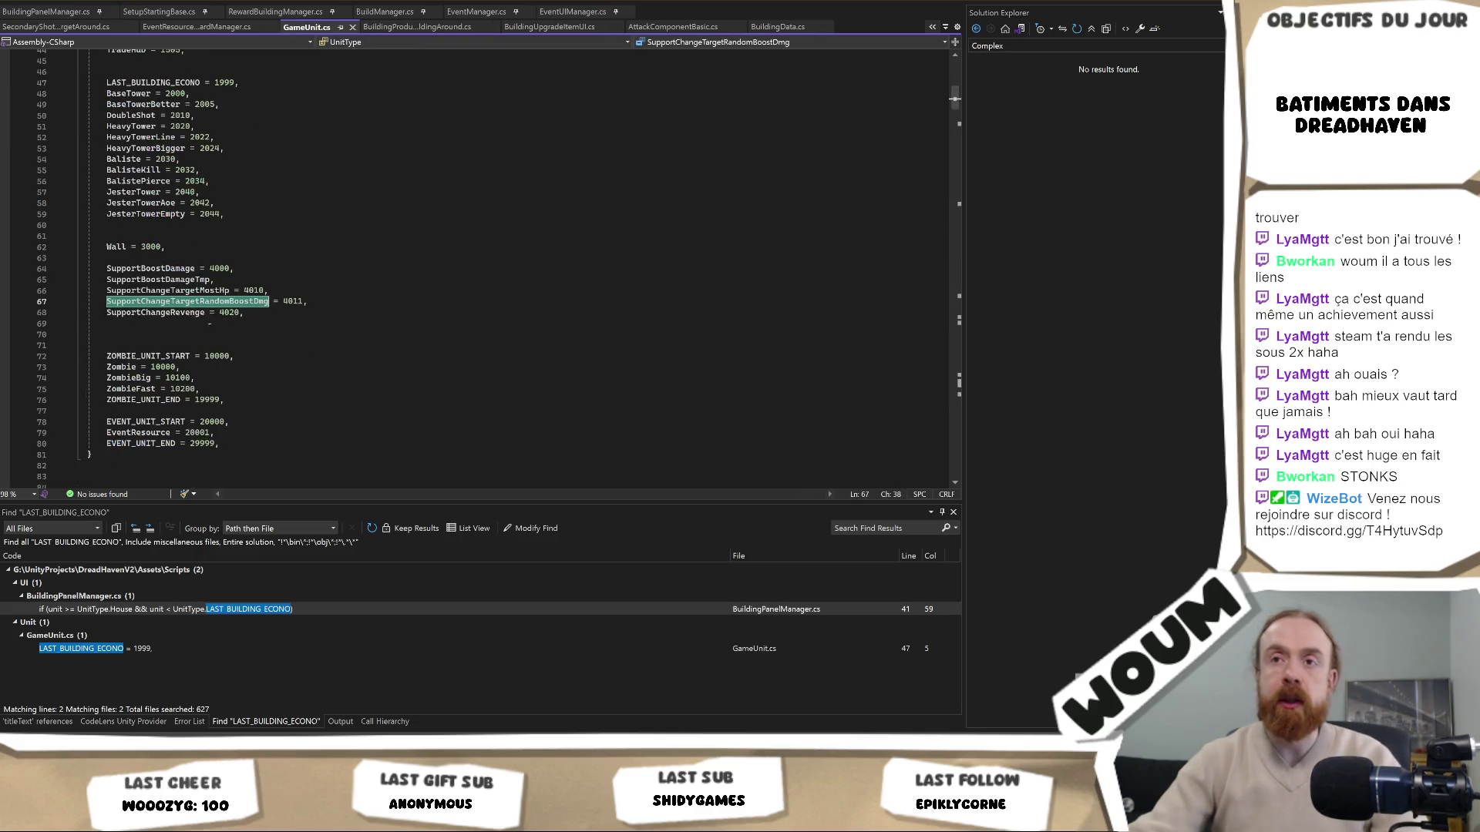
{"action": "double_click", "coordinate": [186, 313]}
{"action": "key", "text": "ctrl+c"}
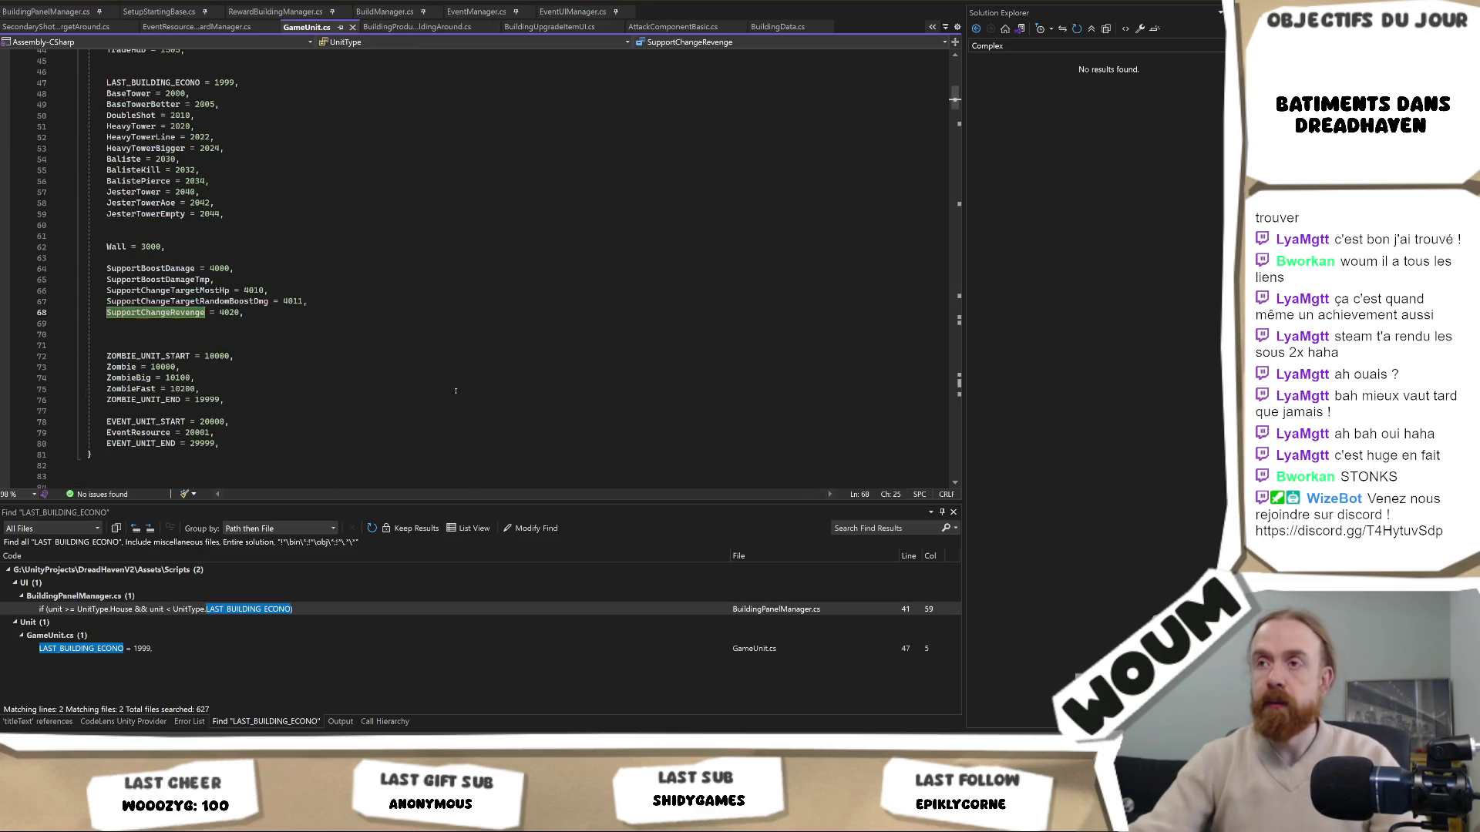
{"action": "key", "text": "ctrl+minus"}
{"action": "key", "text": "ctrl+d"}
{"action": "key", "text": "ctrl+shift+Left"}
{"action": "key", "text": "ctrl+v"}
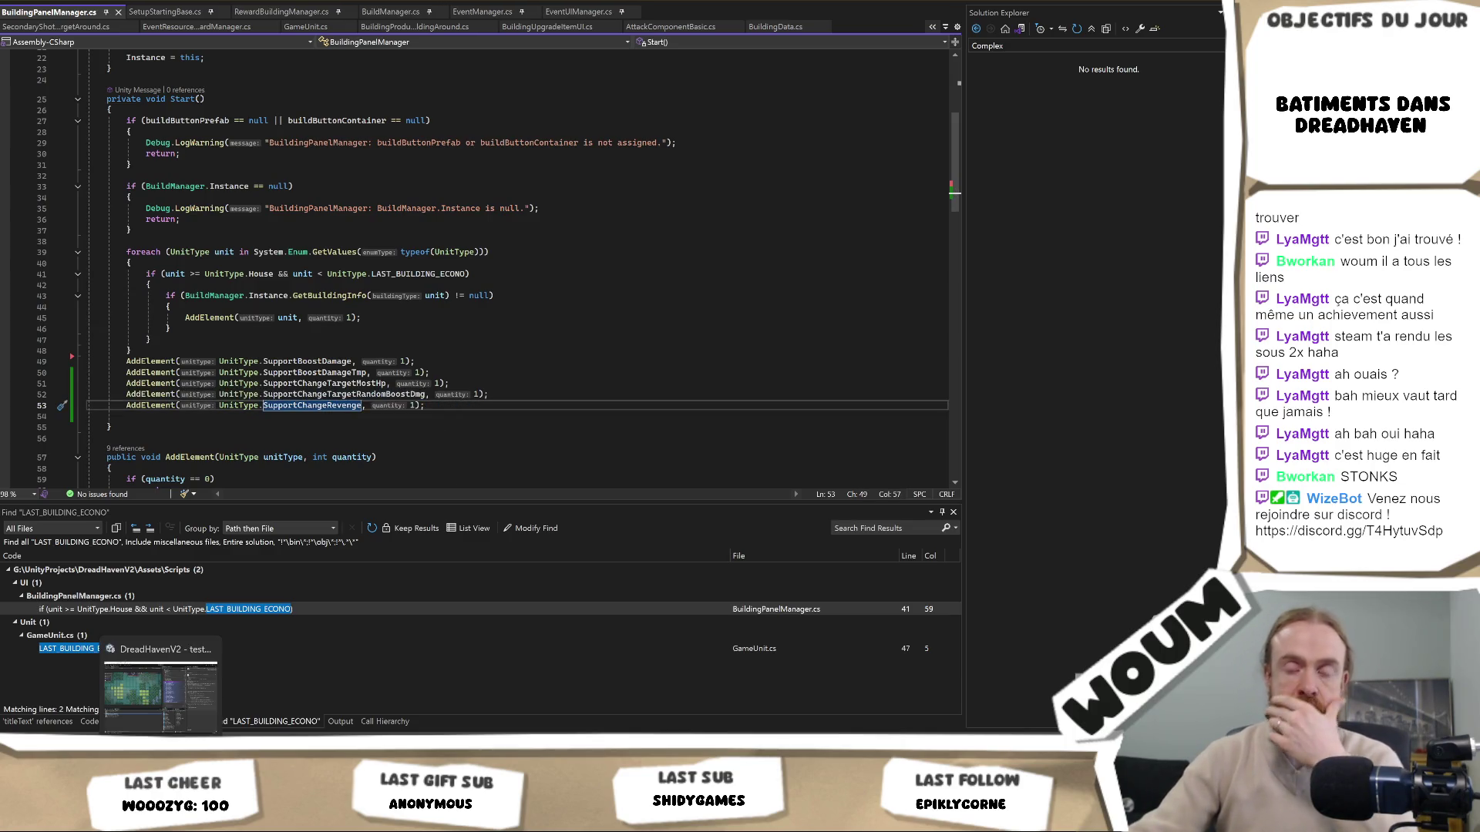
{"action": "left_click", "coordinate": [162, 727]}
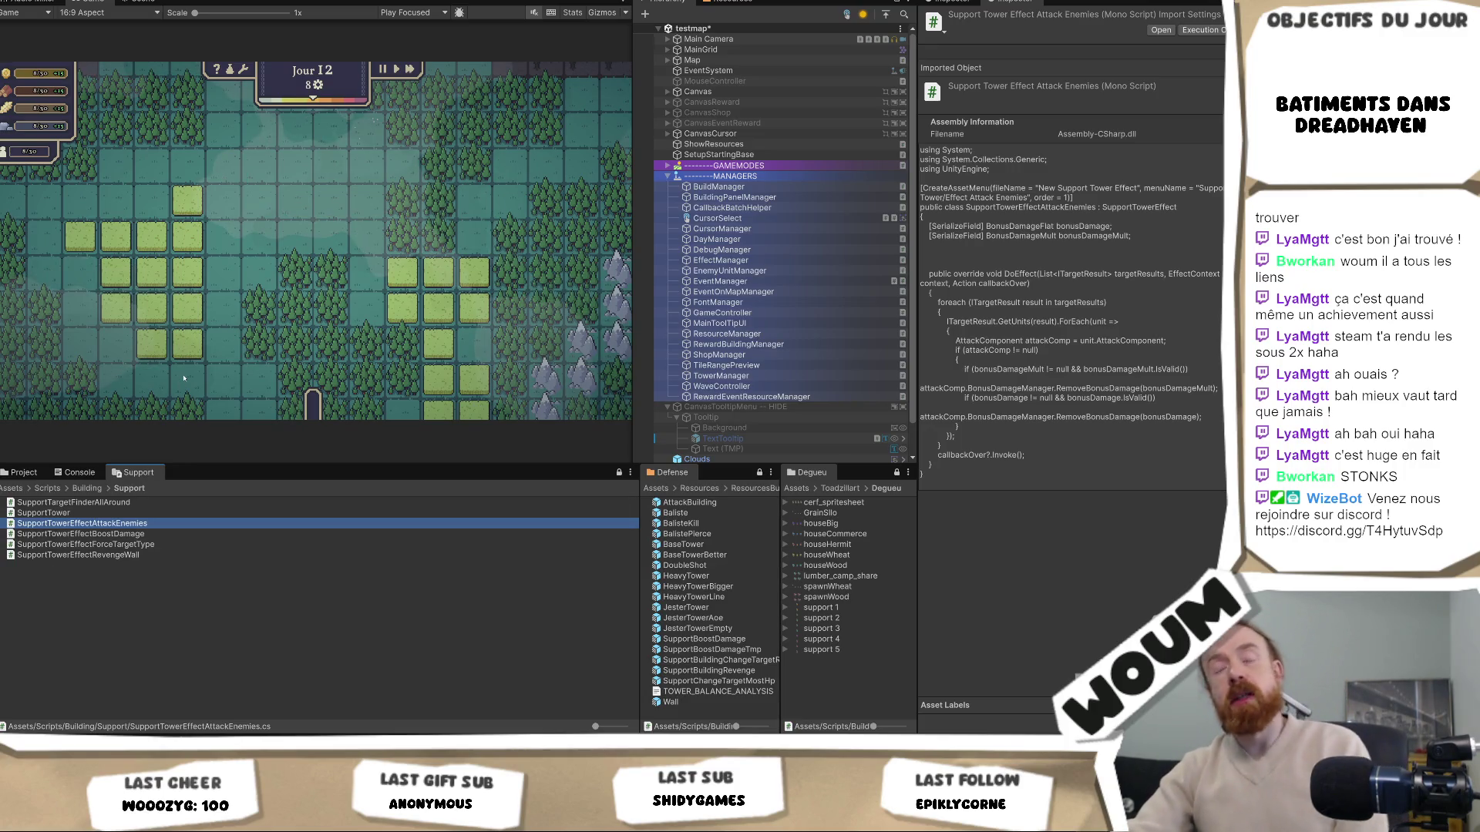
{"action": "mouse_move", "coordinate": [636, 270]}
{"action": "left_mouse_down"}
{"action": "mouse_move", "coordinate": [660, 322]}
{"action": "mouse_move", "coordinate": [592, 333]}
{"action": "mouse_move", "coordinate": [625, 333]}
{"action": "mouse_move", "coordinate": [608, 333]}
{"action": "left_mouse_up"}
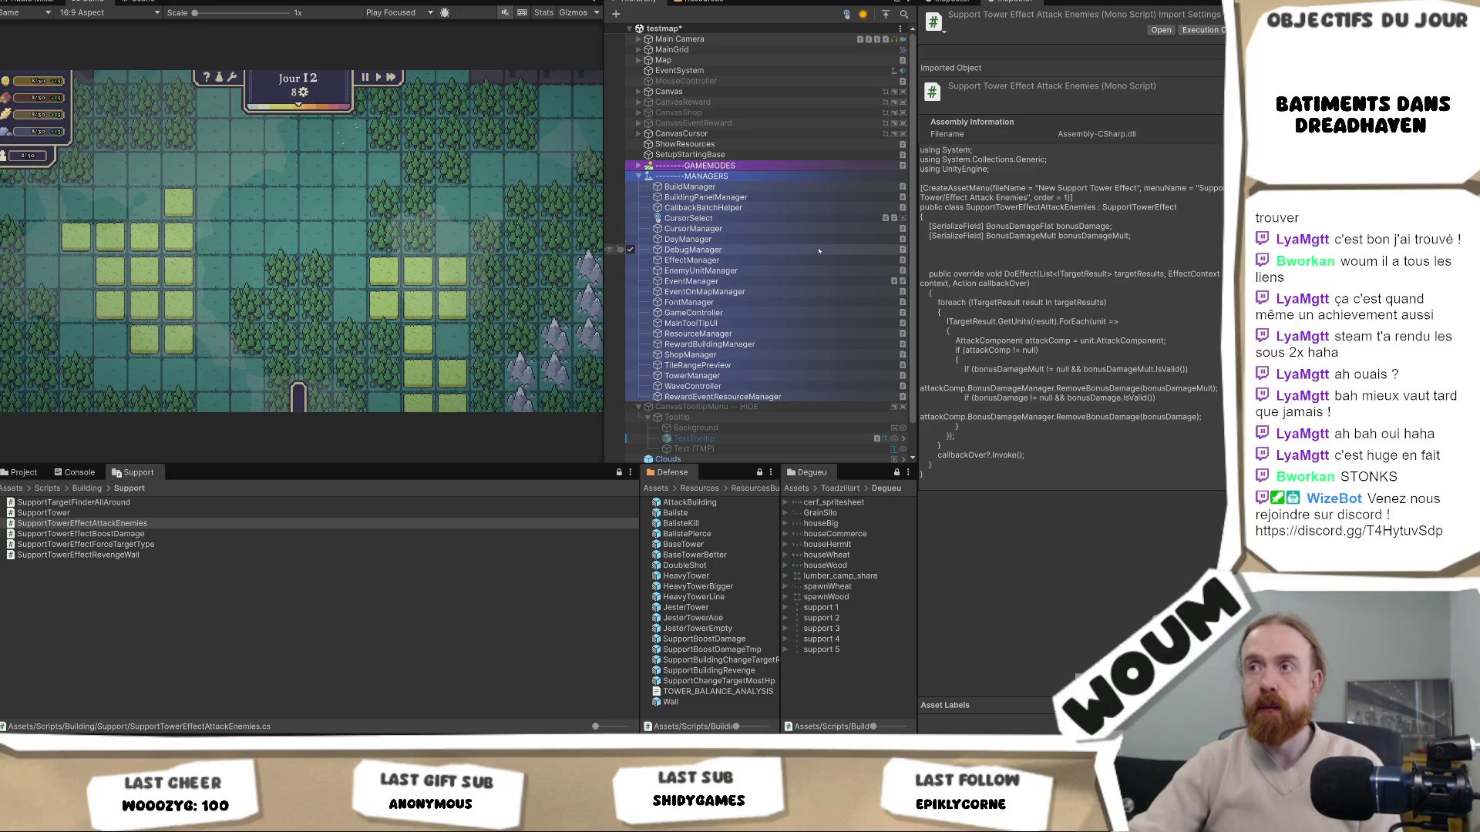
Select MainToolTipUI under MANAGERS to view its tooltip padding and offset, widening the object list
{"action": "left_click", "coordinate": [734, 175]}
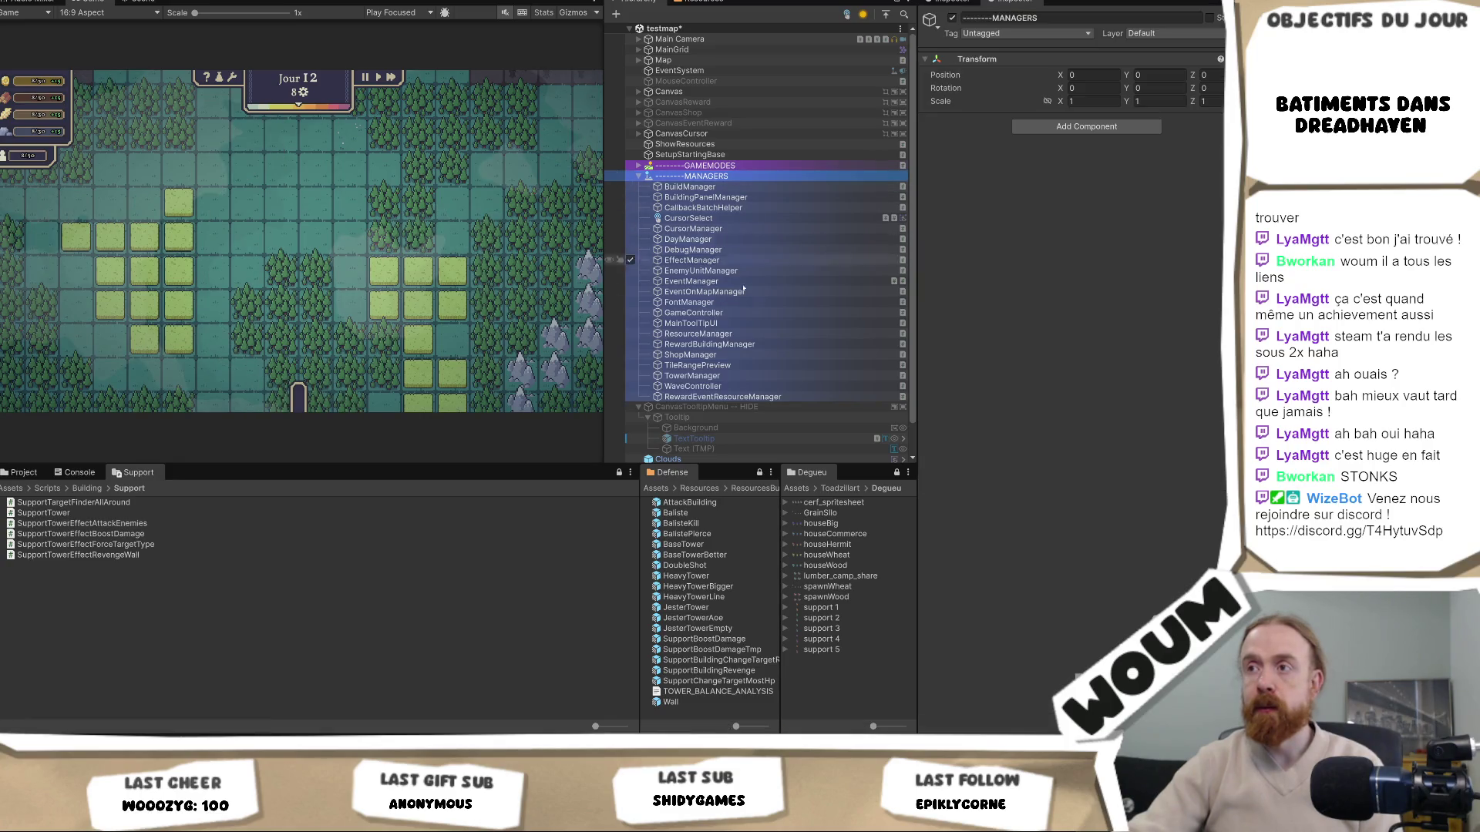
{"action": "left_click", "coordinate": [736, 324]}
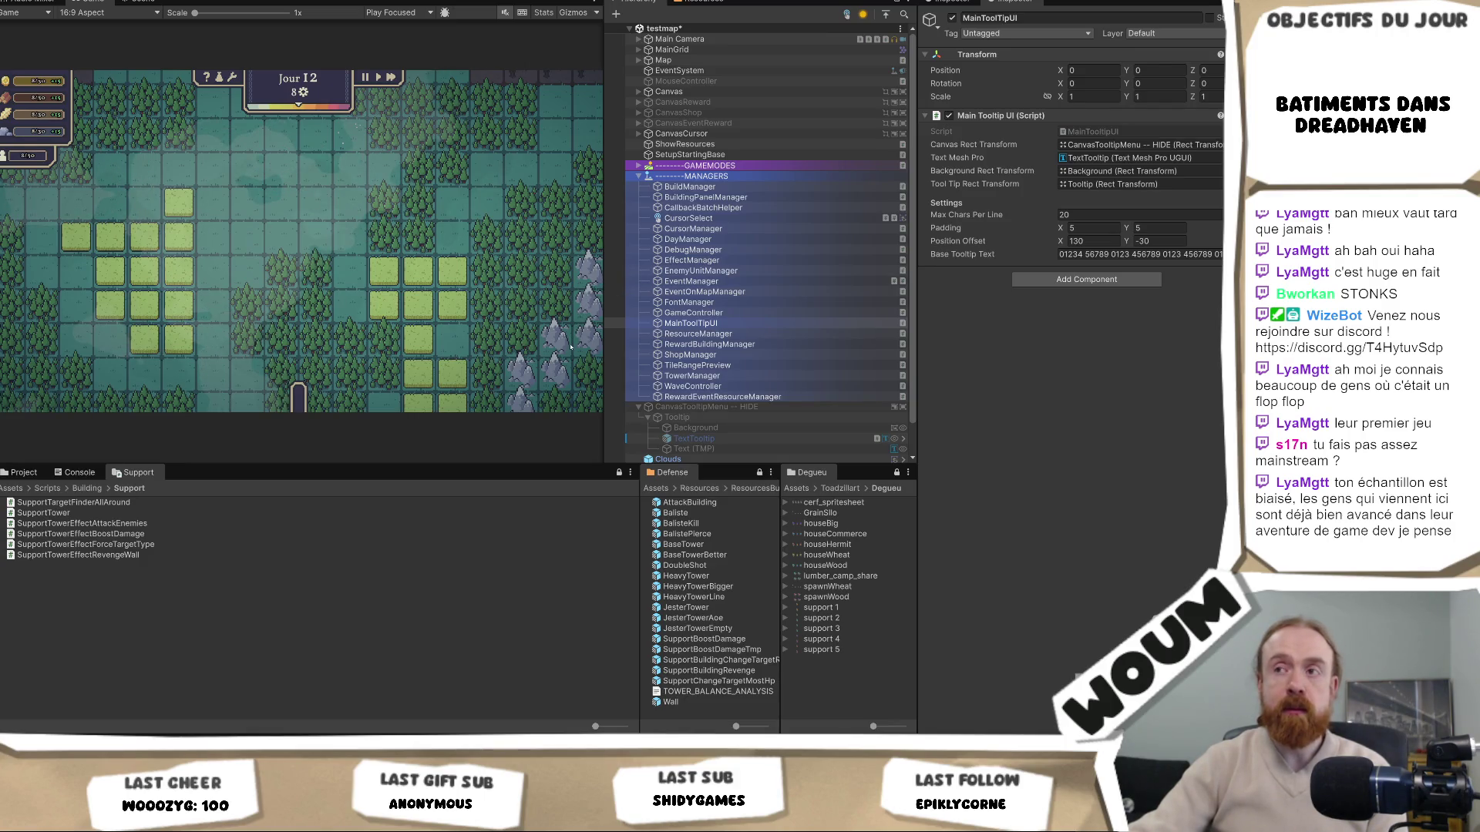
{"action": "left_click_drag", "start_coordinate": [602, 357], "coordinate": [583, 357]}
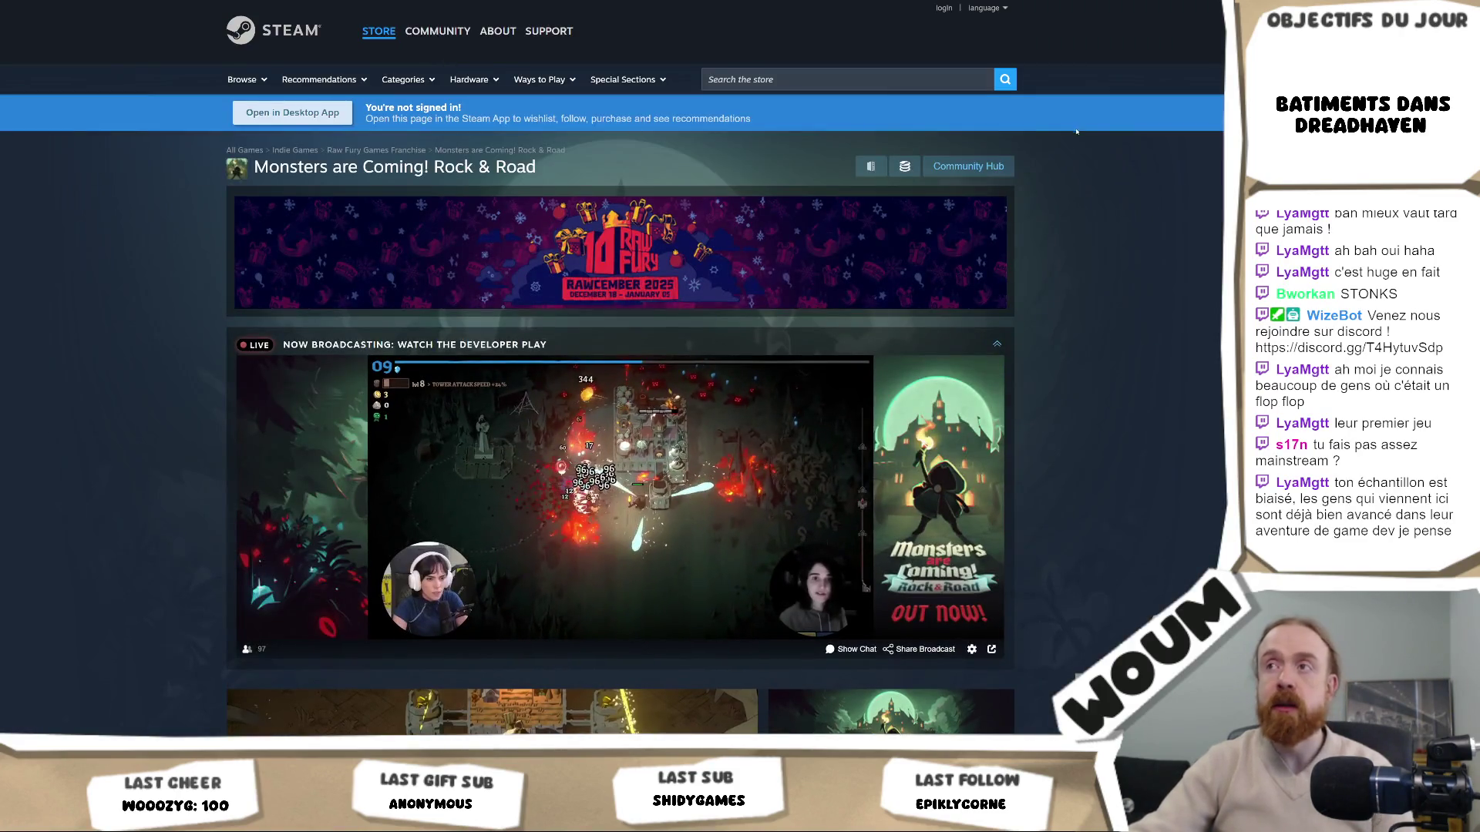
Search the store for 'dawnfolk' and browse the Dawnfolk page and its Dawn Duchy bundle
{"action": "left_click", "coordinate": [830, 80]}
{"action": "type", "text": "dawnfolk"}
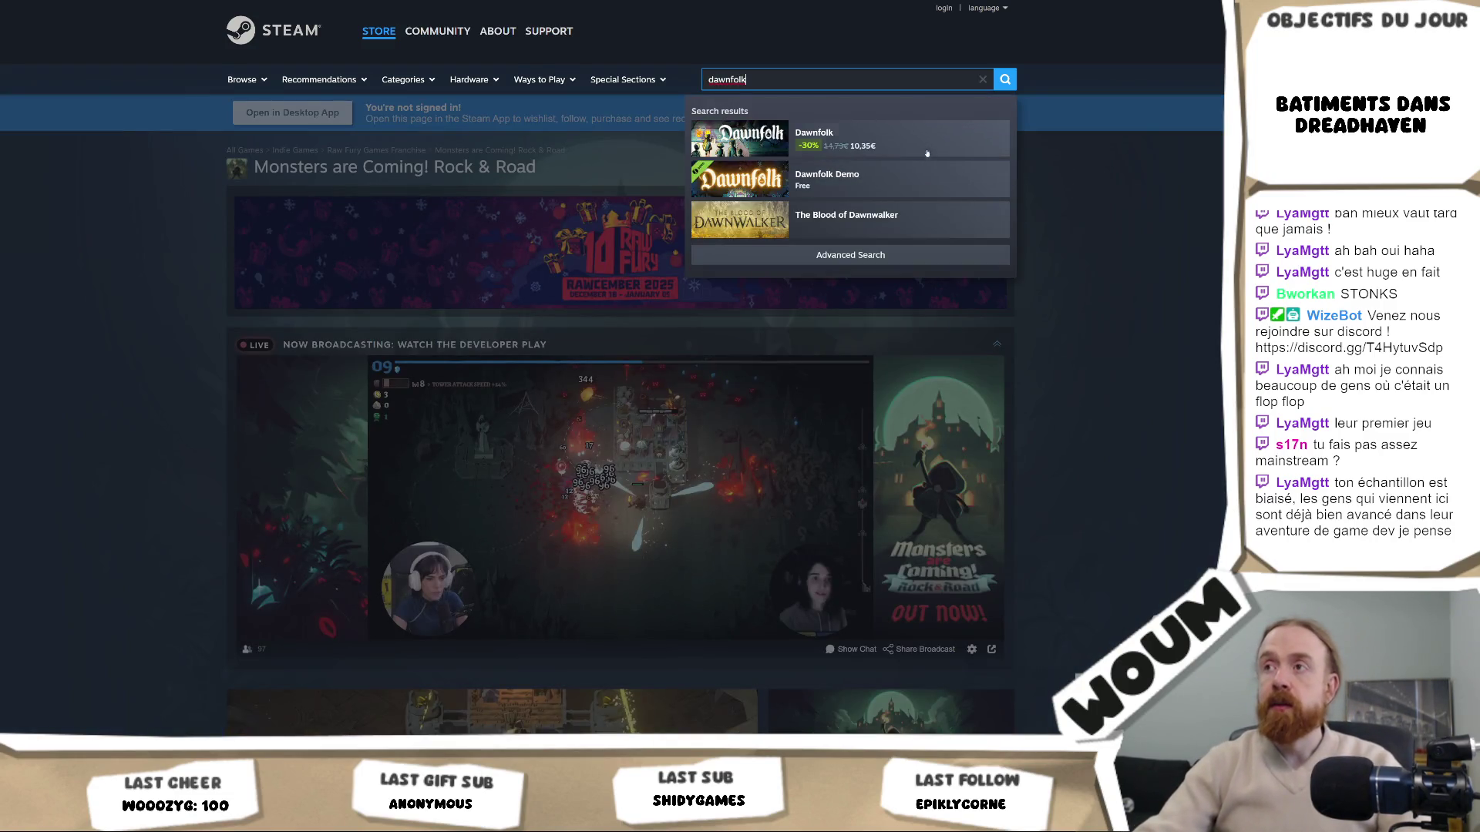
{"action": "left_click", "coordinate": [927, 146]}
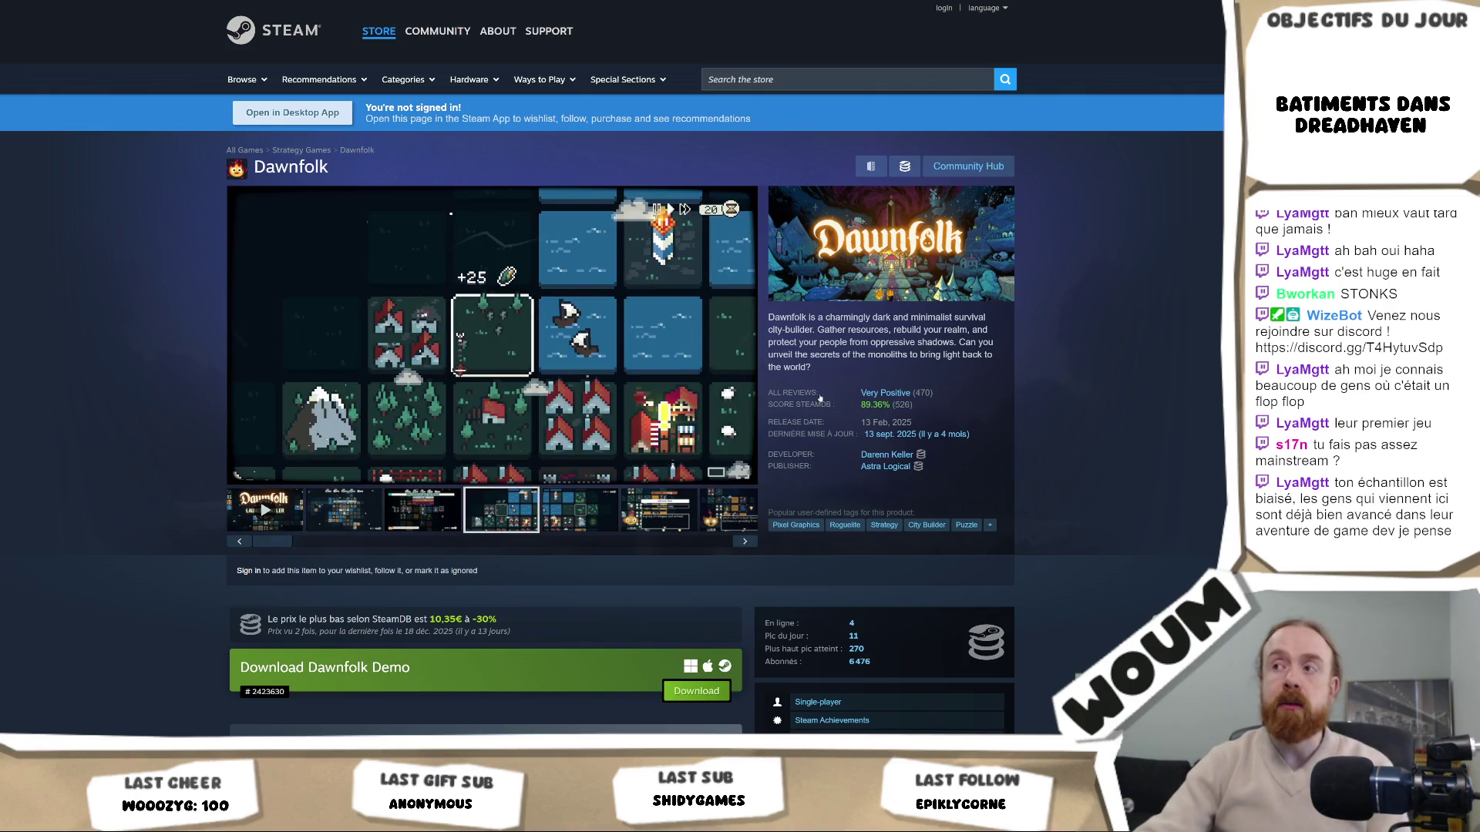
{"action": "scroll", "coordinate": [1051, 470], "scroll_direction": "down", "scroll_amount": 3}
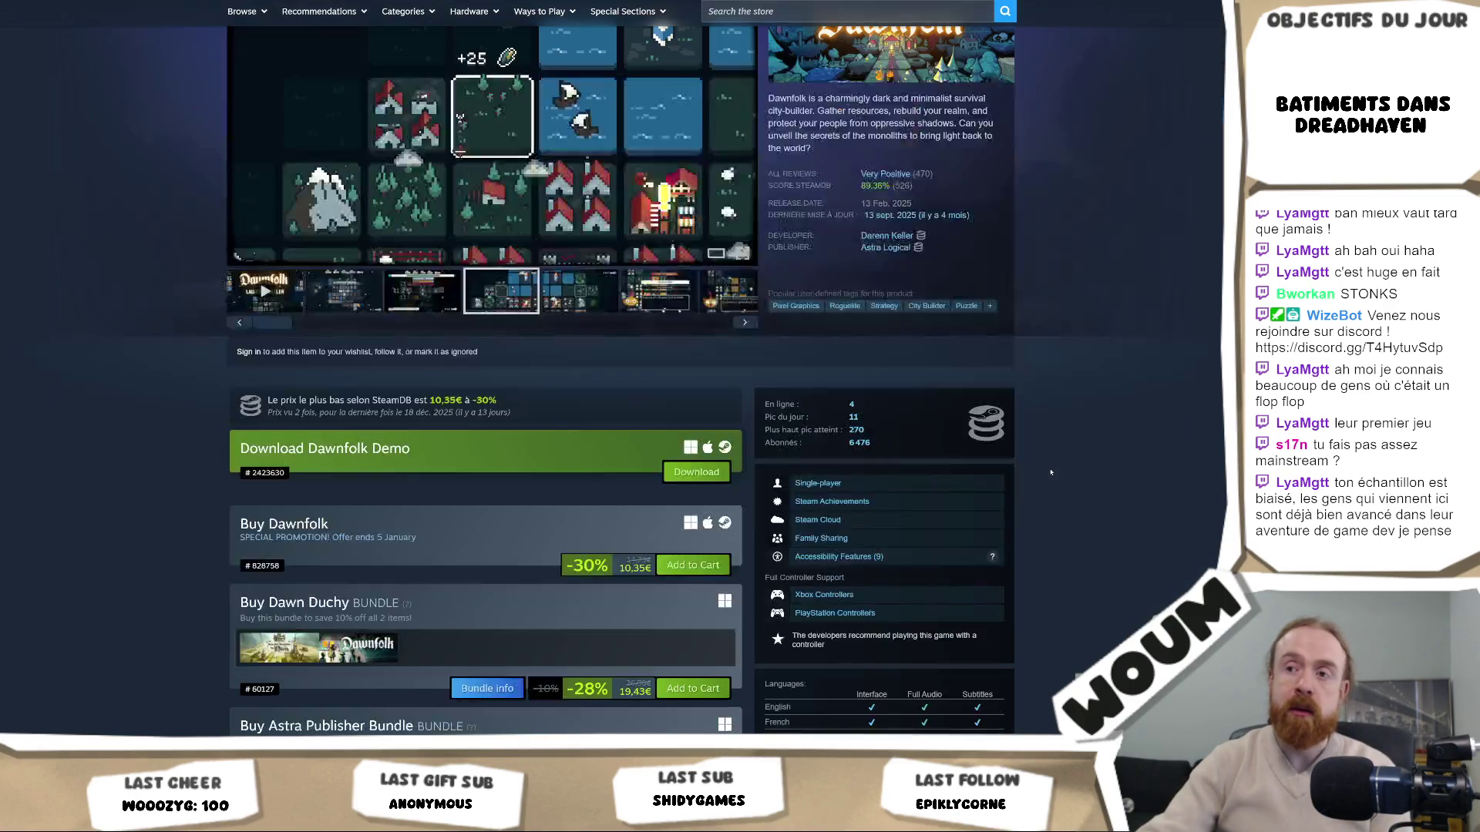
{"action": "scroll", "coordinate": [1051, 472], "scroll_direction": "down", "scroll_amount": 3}
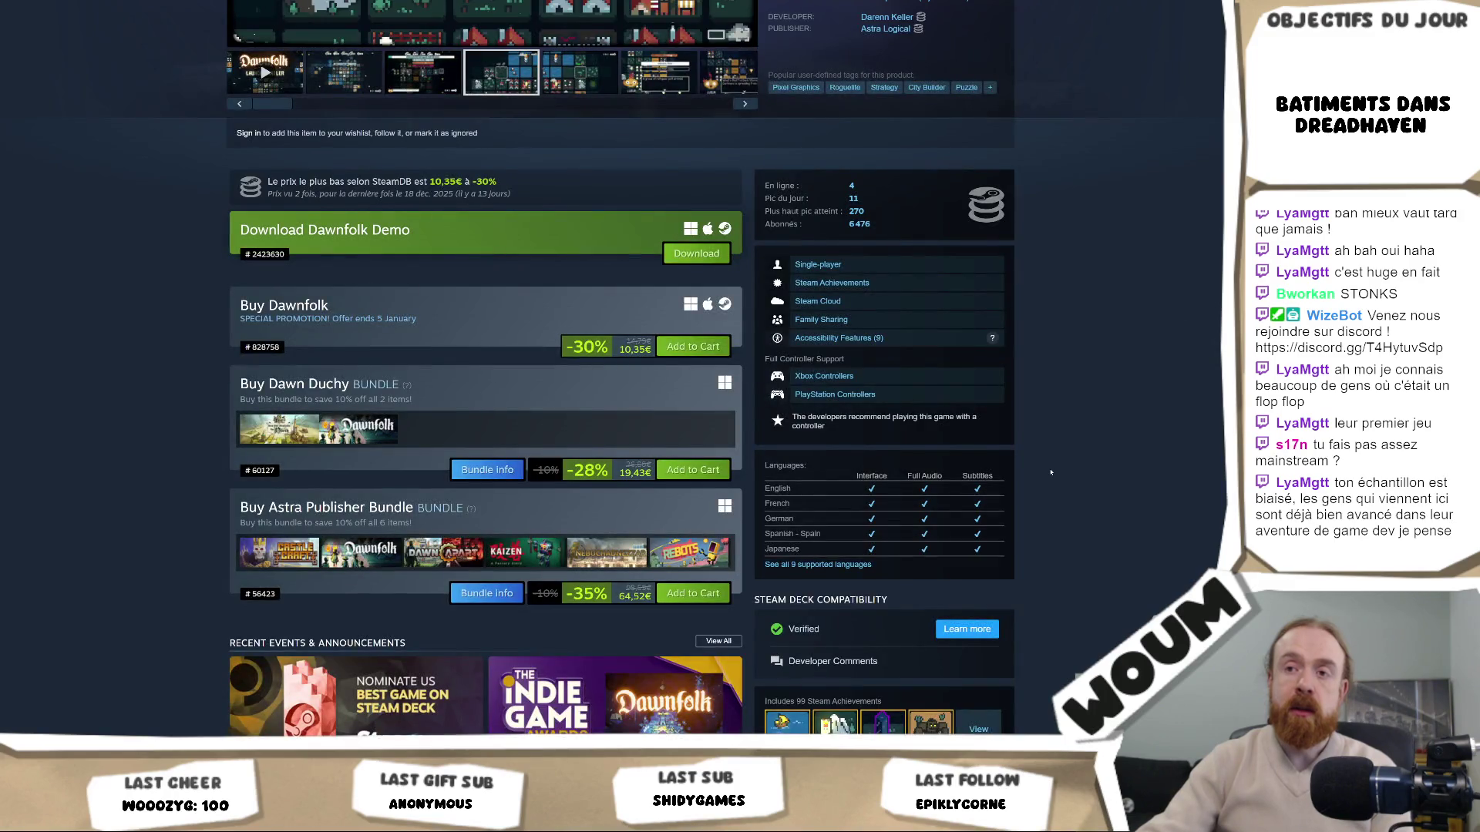
{"action": "scroll", "coordinate": [1051, 472], "scroll_direction": "down", "scroll_amount": 3}
{"action": "scroll", "coordinate": [468, 345], "scroll_direction": "up", "scroll_amount": 3}
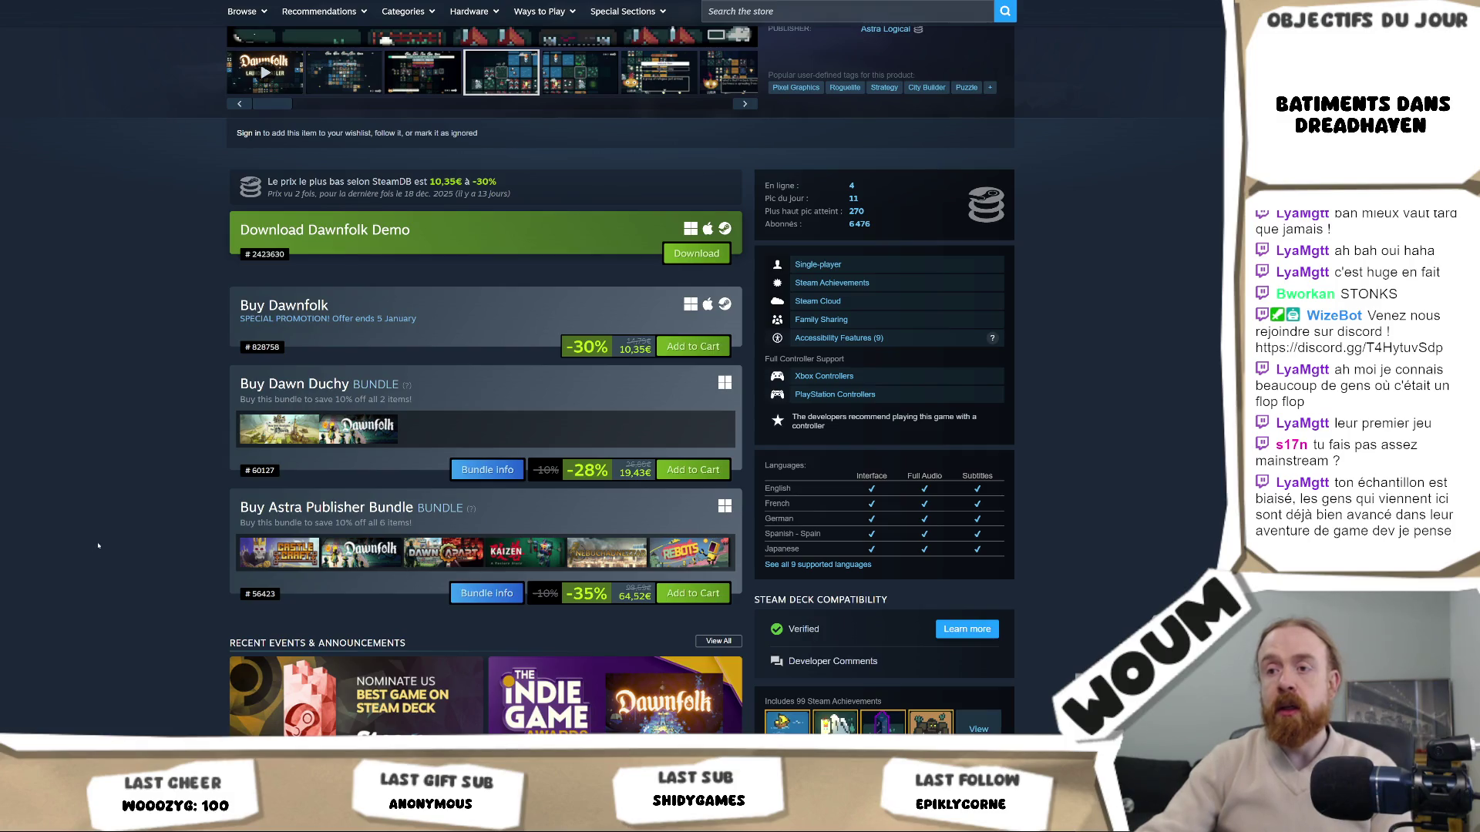
{"action": "scroll", "coordinate": [98, 546], "scroll_direction": "down", "scroll_amount": 3}
{"action": "scroll", "coordinate": [98, 541], "scroll_direction": "up", "scroll_amount": 3}
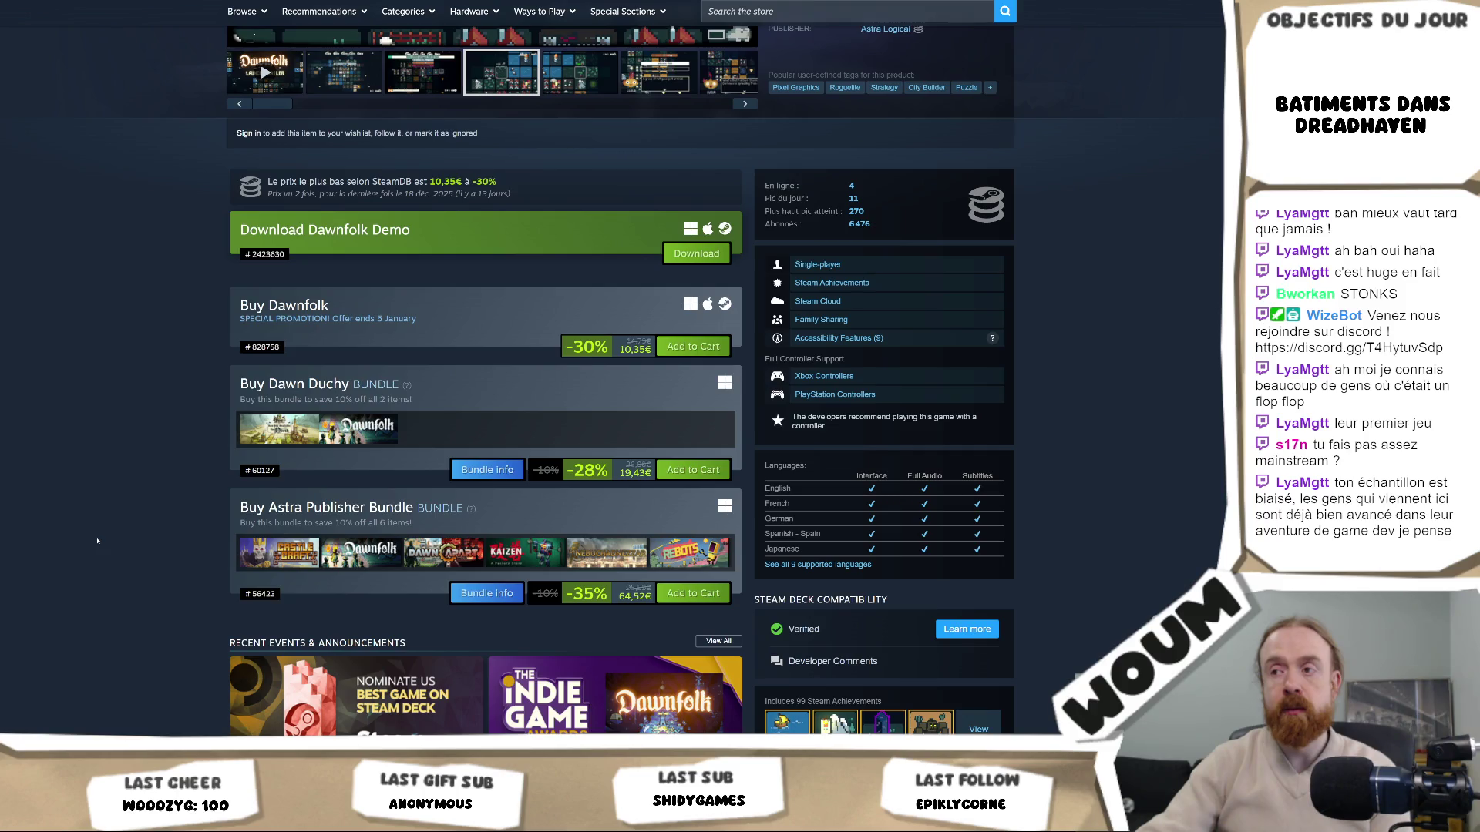
{"action": "mouse_move", "coordinate": [344, 433]}
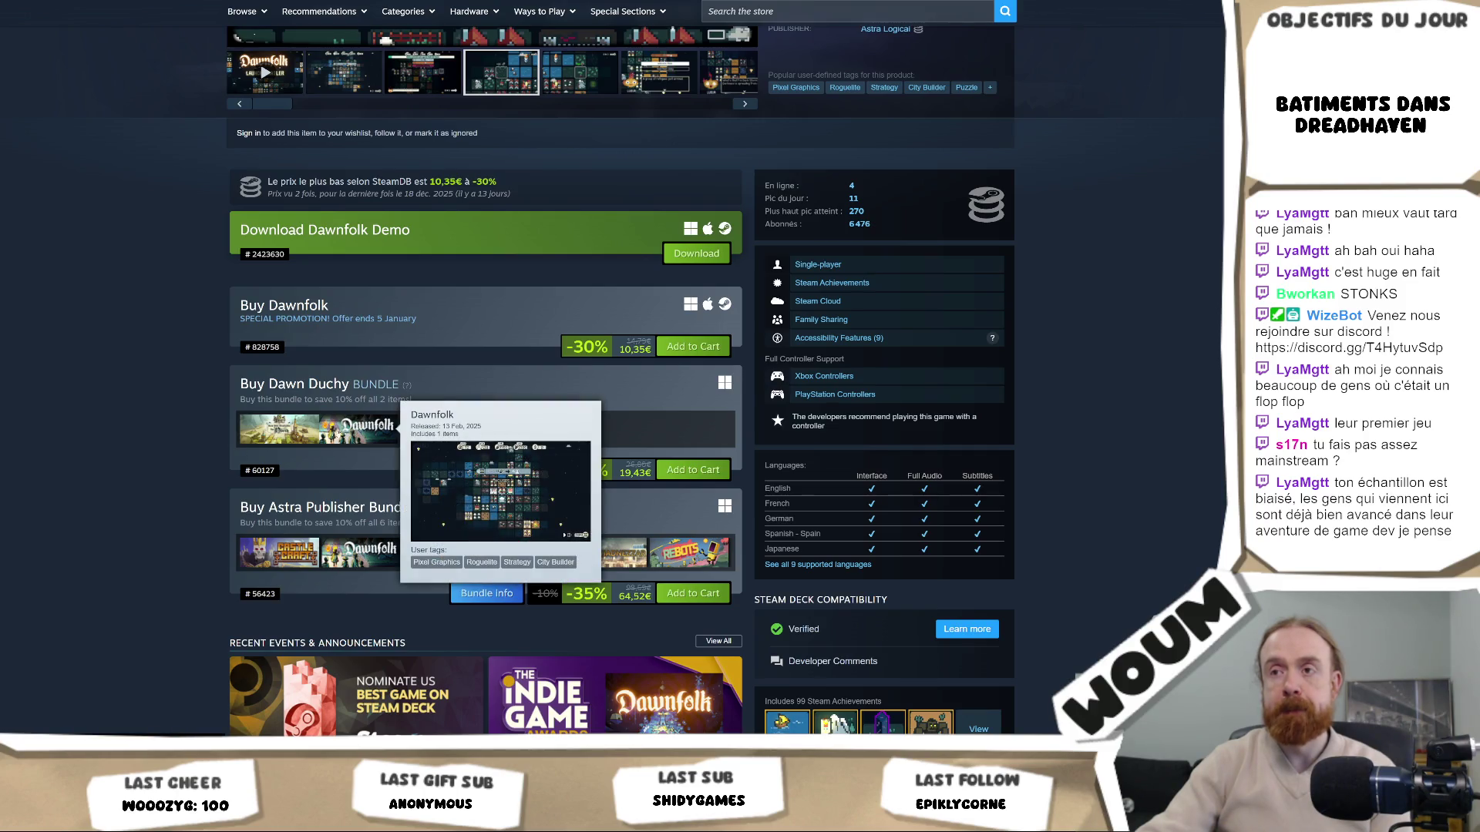
{"action": "mouse_move", "coordinate": [269, 433]}
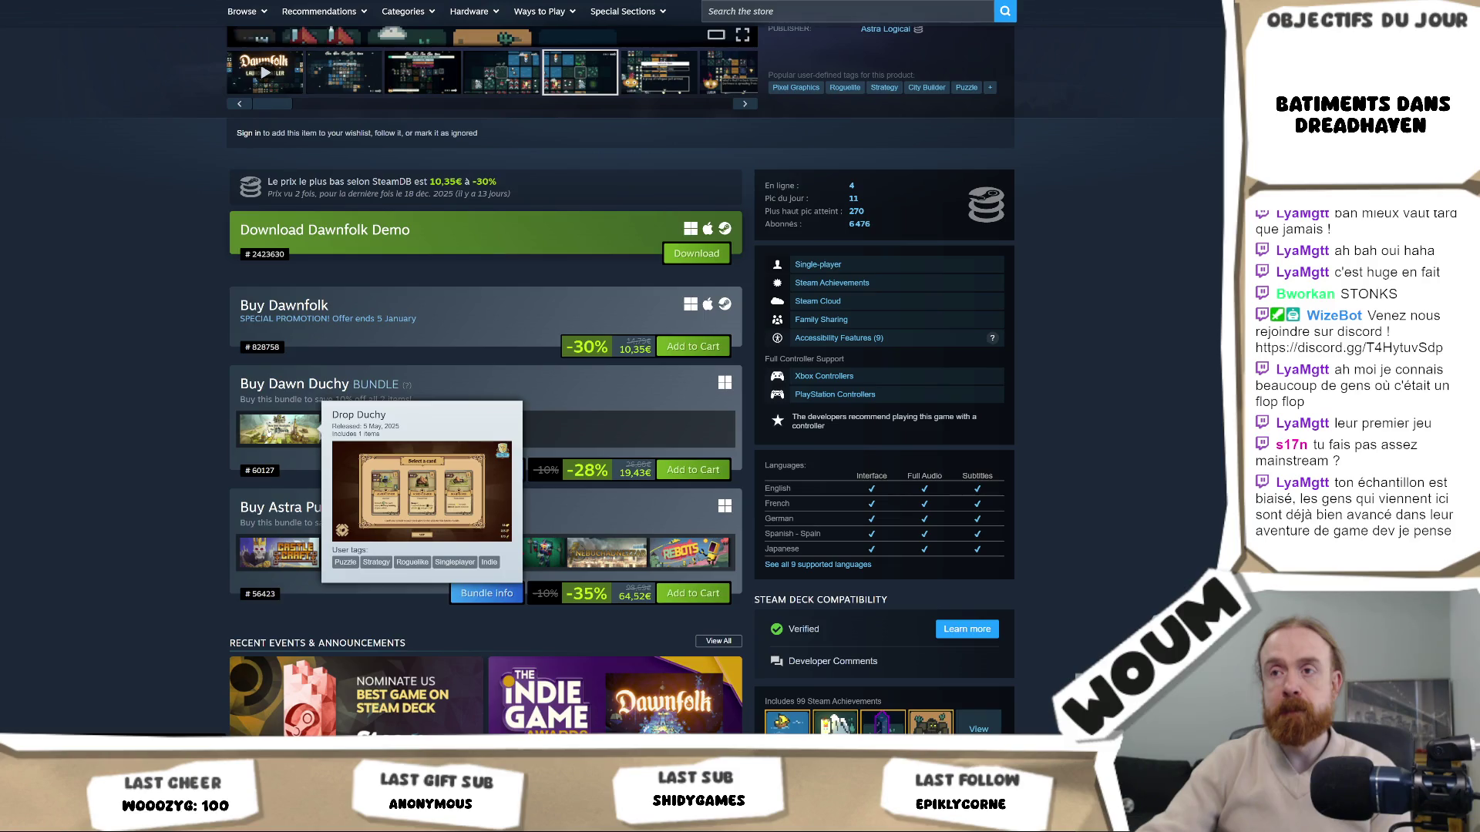
{"action": "scroll", "coordinate": [484, 527], "scroll_direction": "up", "scroll_amount": 5}
{"action": "scroll", "coordinate": [484, 527], "scroll_direction": "down", "scroll_amount": 3}
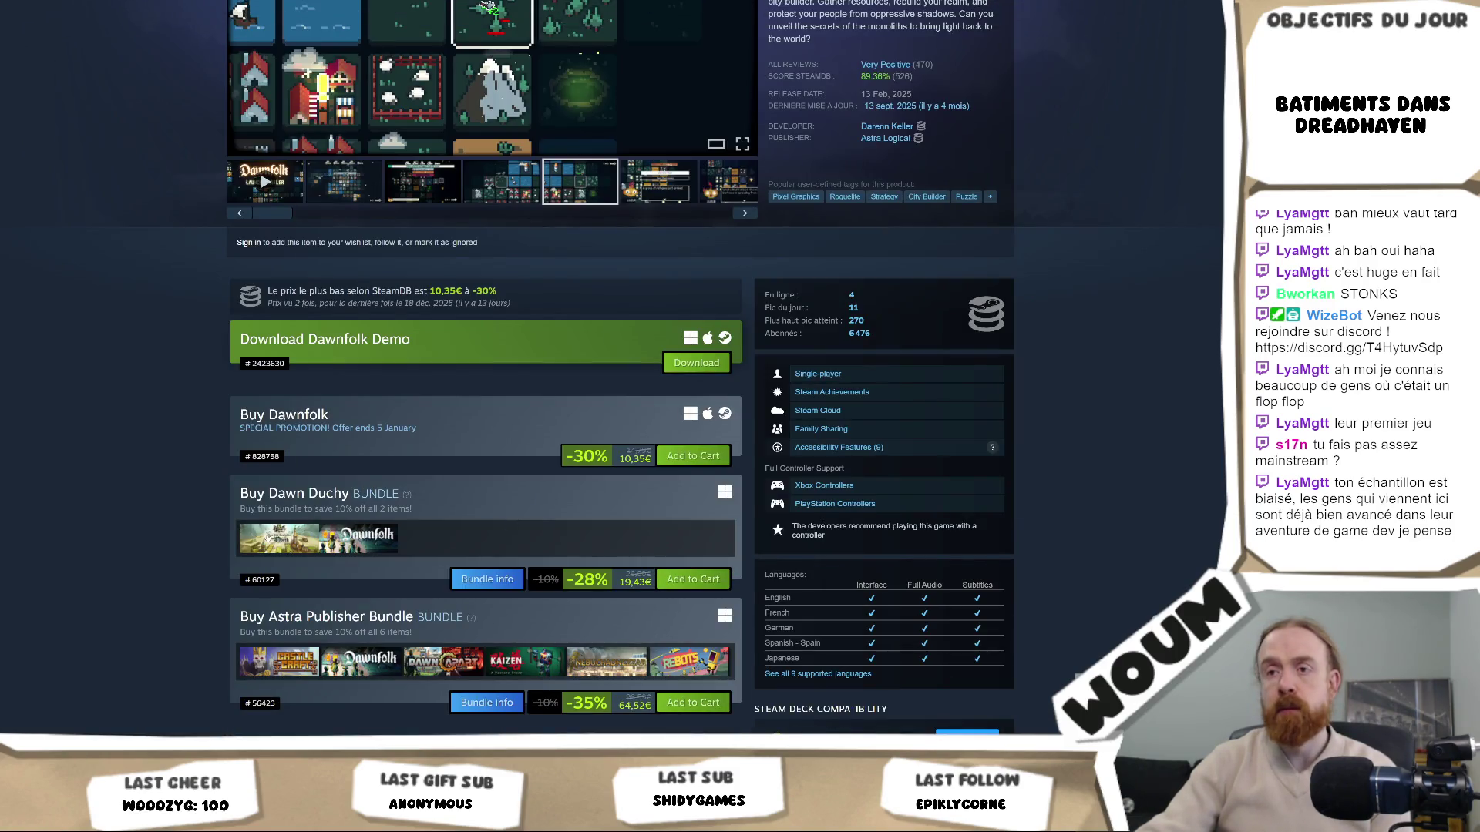
Open the Drop Duchy store page and look over its Winter Sale banner and broadcast
{"action": "left_click", "coordinate": [277, 540]}
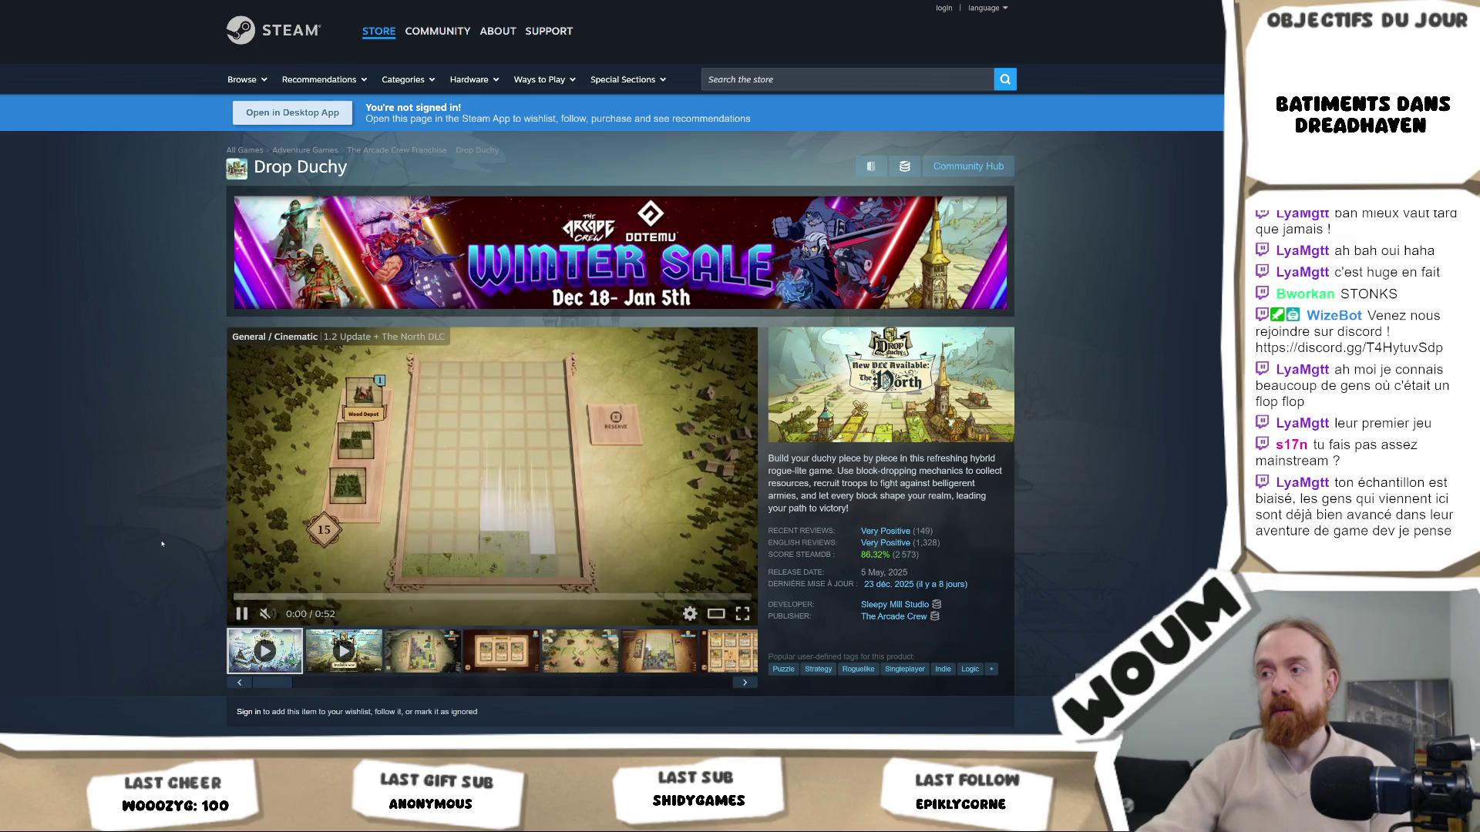
{"action": "scroll", "coordinate": [777, 445], "scroll_direction": "down", "scroll_amount": 2}
{"action": "scroll", "coordinate": [934, 611], "scroll_direction": "down", "scroll_amount": 2}
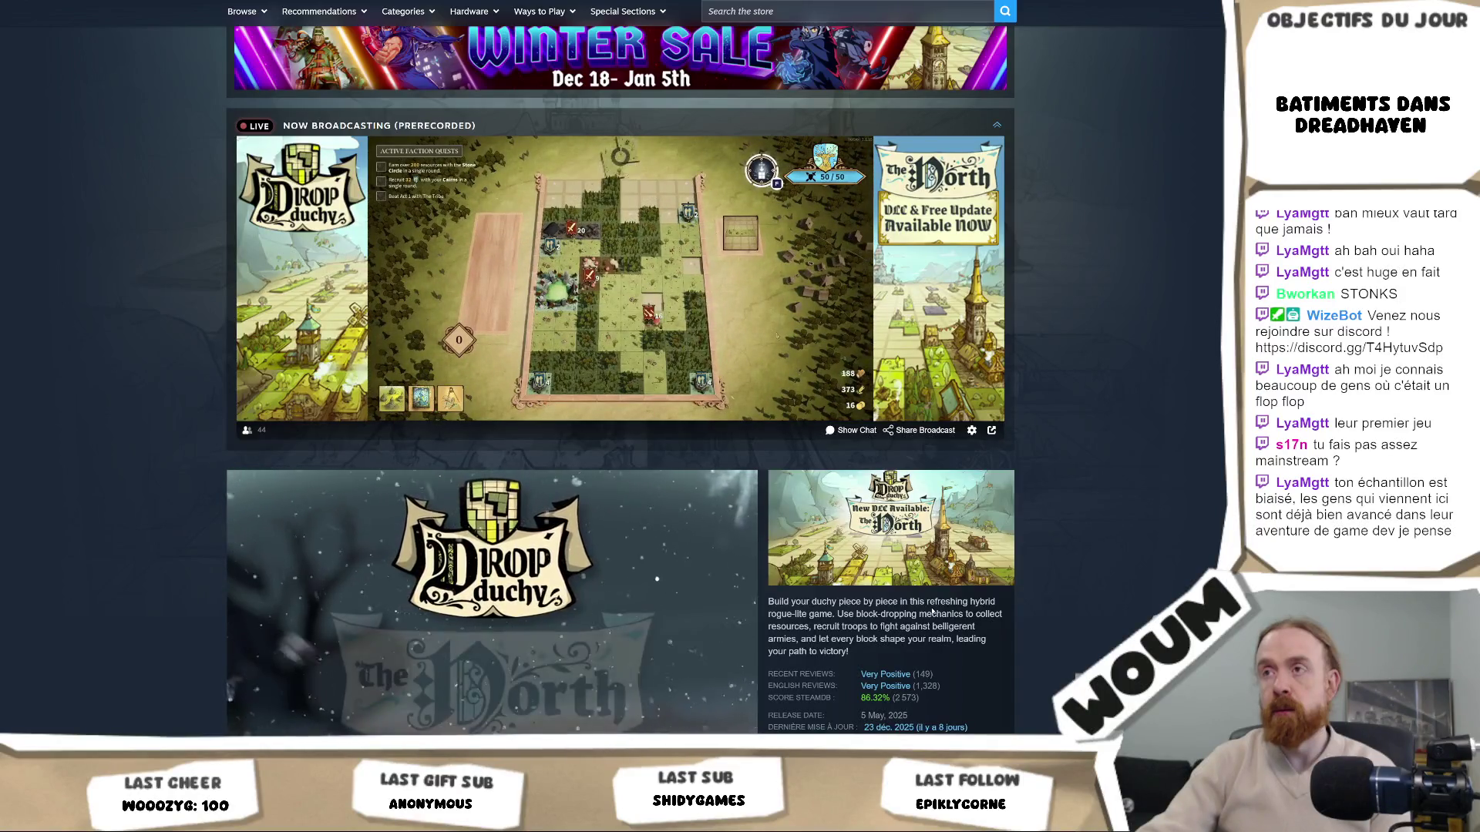
{"action": "mouse_move", "coordinate": [777, 336]}
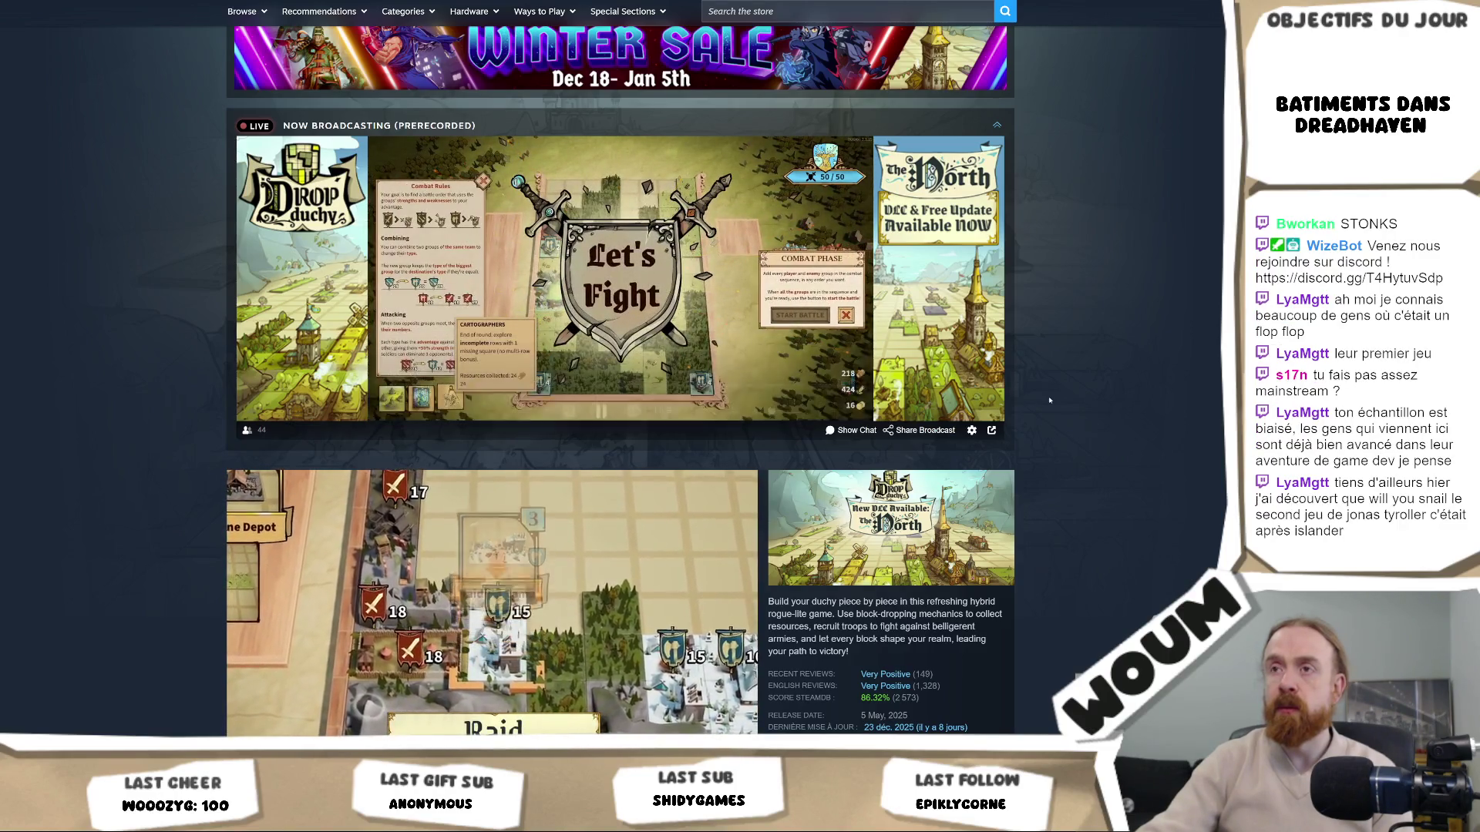
{"action": "scroll", "coordinate": [1049, 400], "scroll_direction": "down", "scroll_amount": 5}
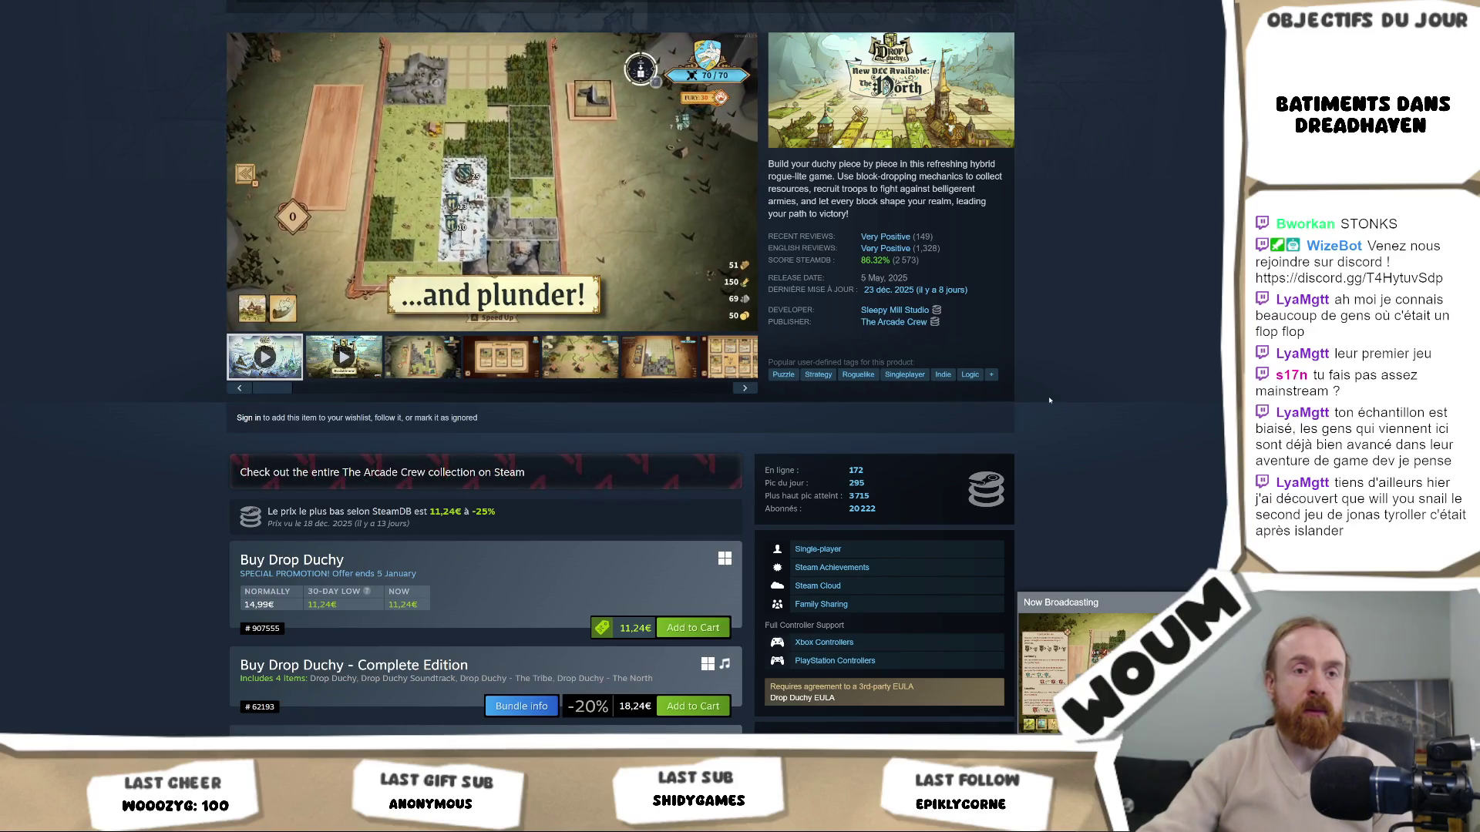
{"action": "scroll", "coordinate": [1049, 400], "scroll_direction": "up", "scroll_amount": 4}
{"action": "scroll", "coordinate": [1049, 401], "scroll_direction": "up", "scroll_amount": 4}
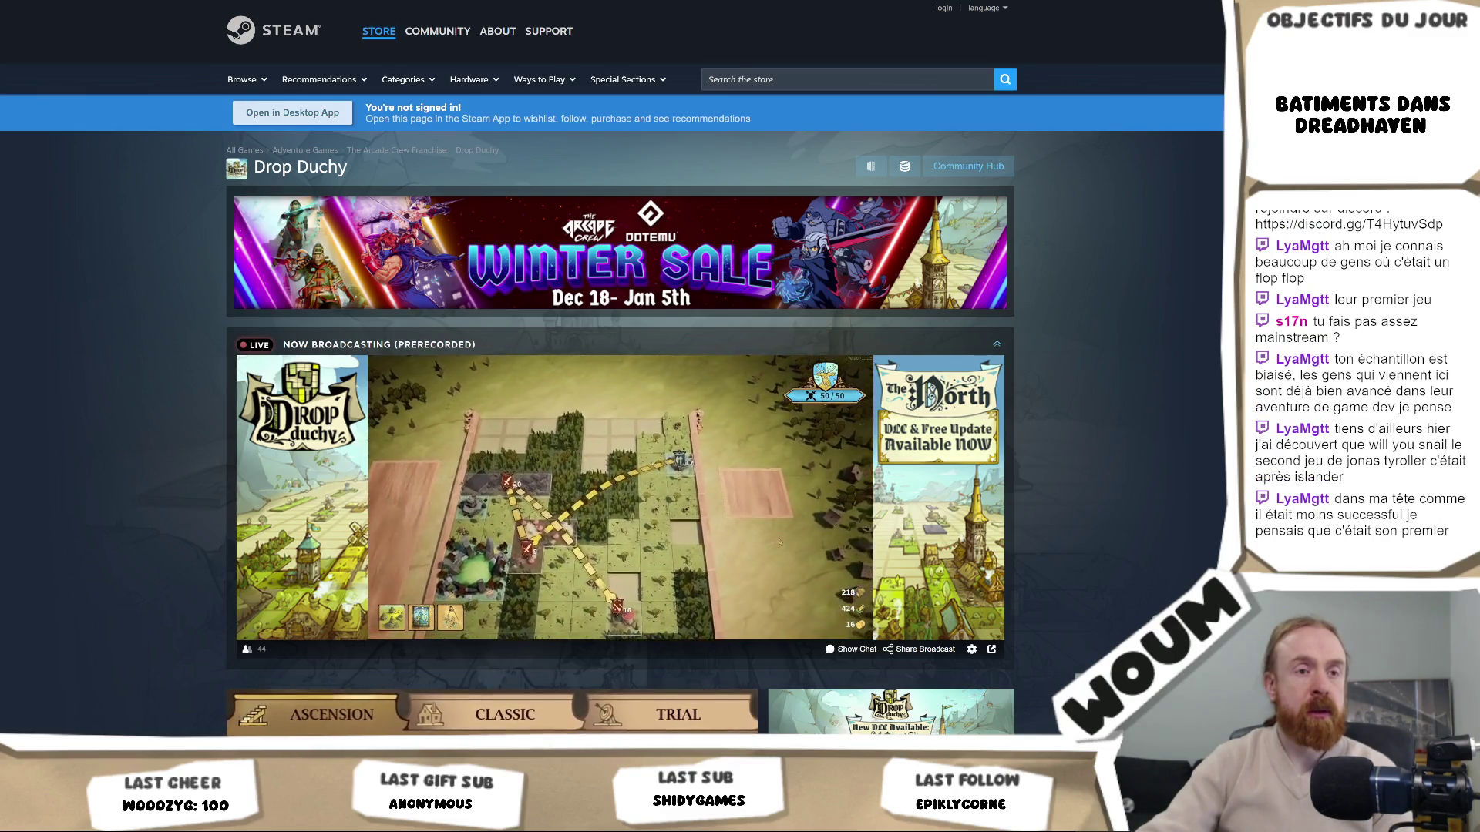
{"action": "left_click", "coordinate": [866, 78]}
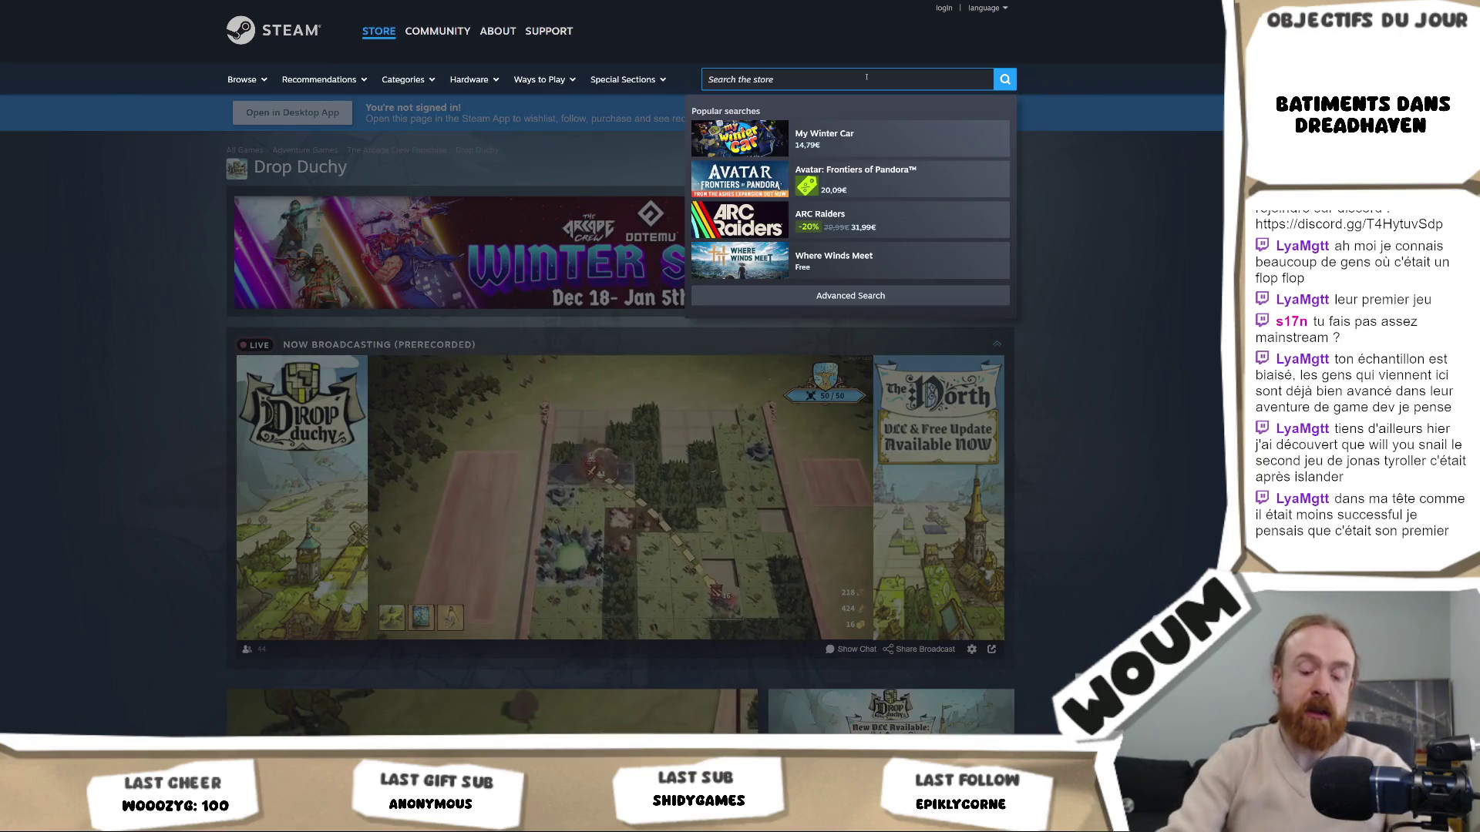
Search for 'will you snail', open its store page and pause the trailer
{"action": "type", "text": "will you snai"}
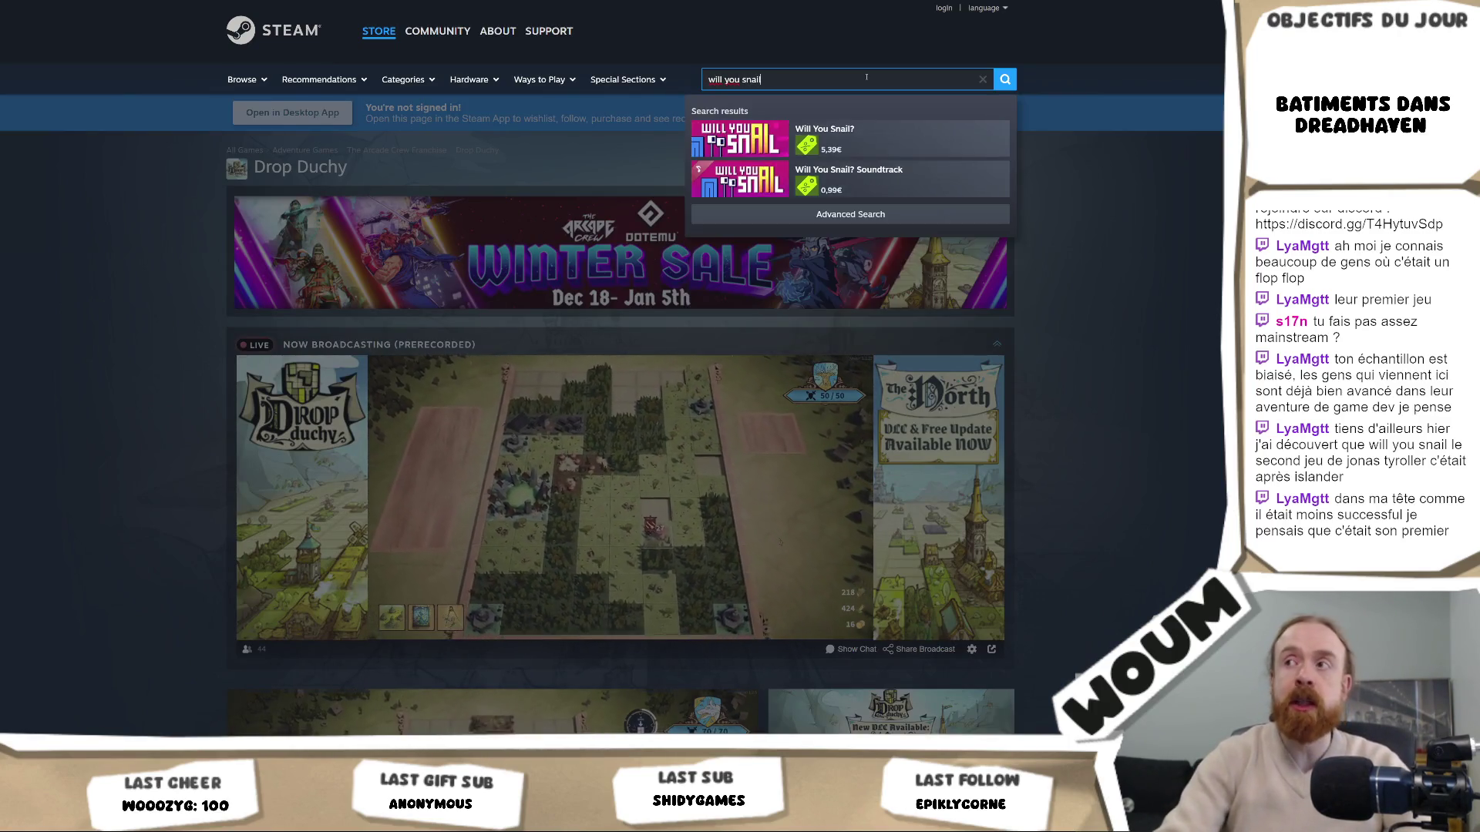
{"action": "type", "text": "l"}
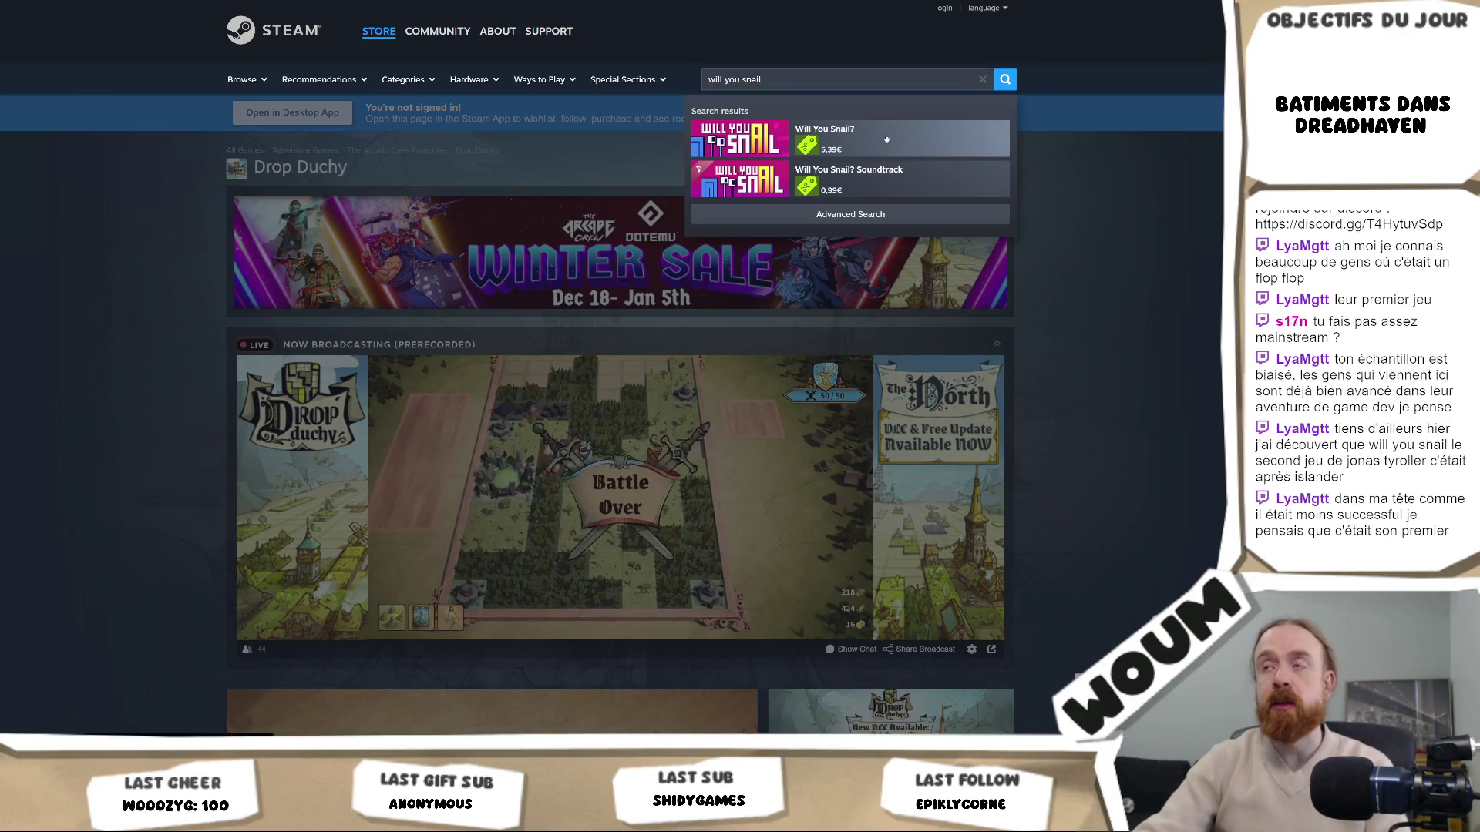
{"action": "left_click", "coordinate": [886, 139]}
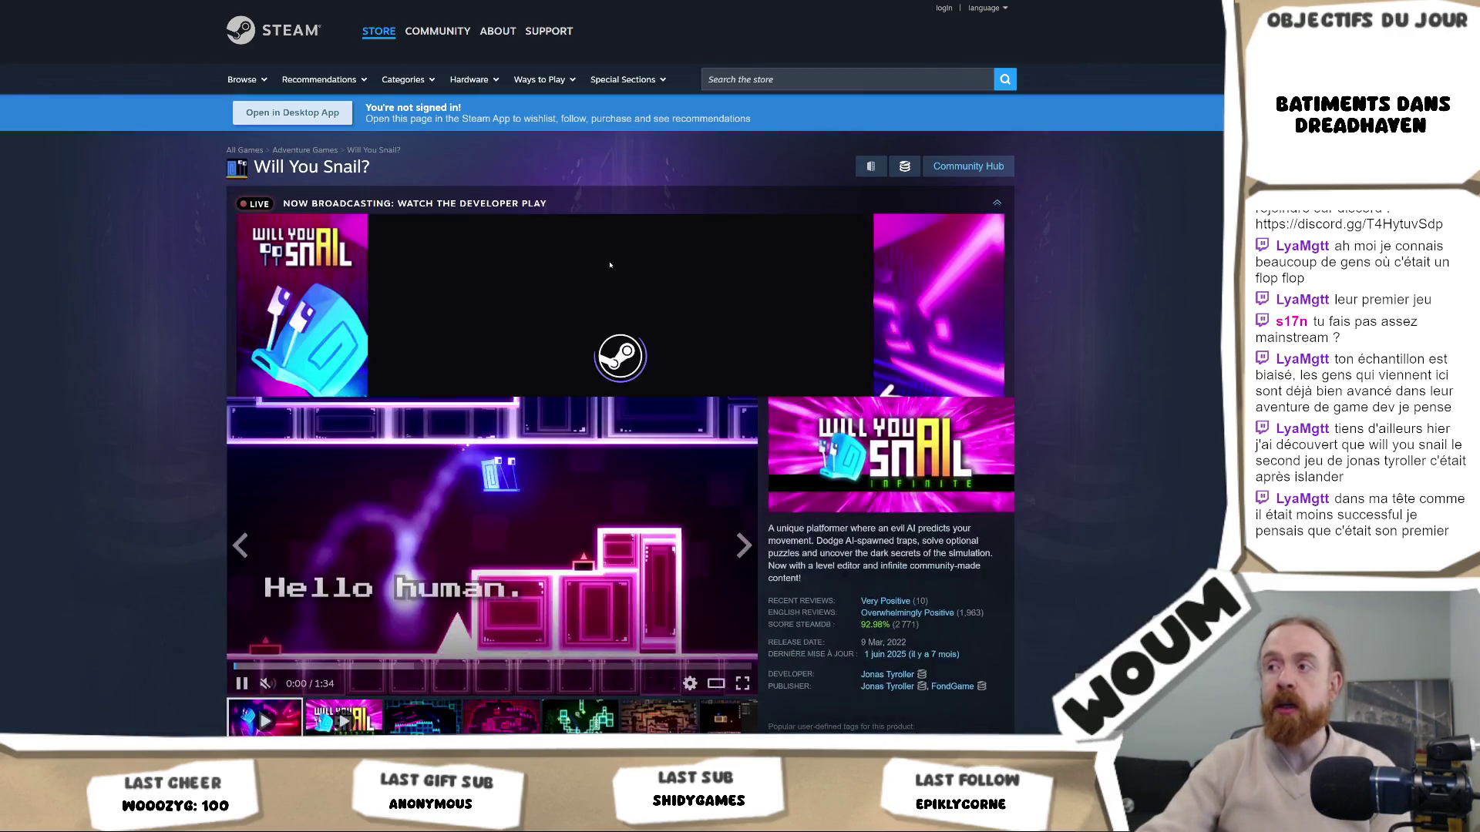
{"action": "scroll", "coordinate": [482, 361], "scroll_direction": "down", "scroll_amount": 3}
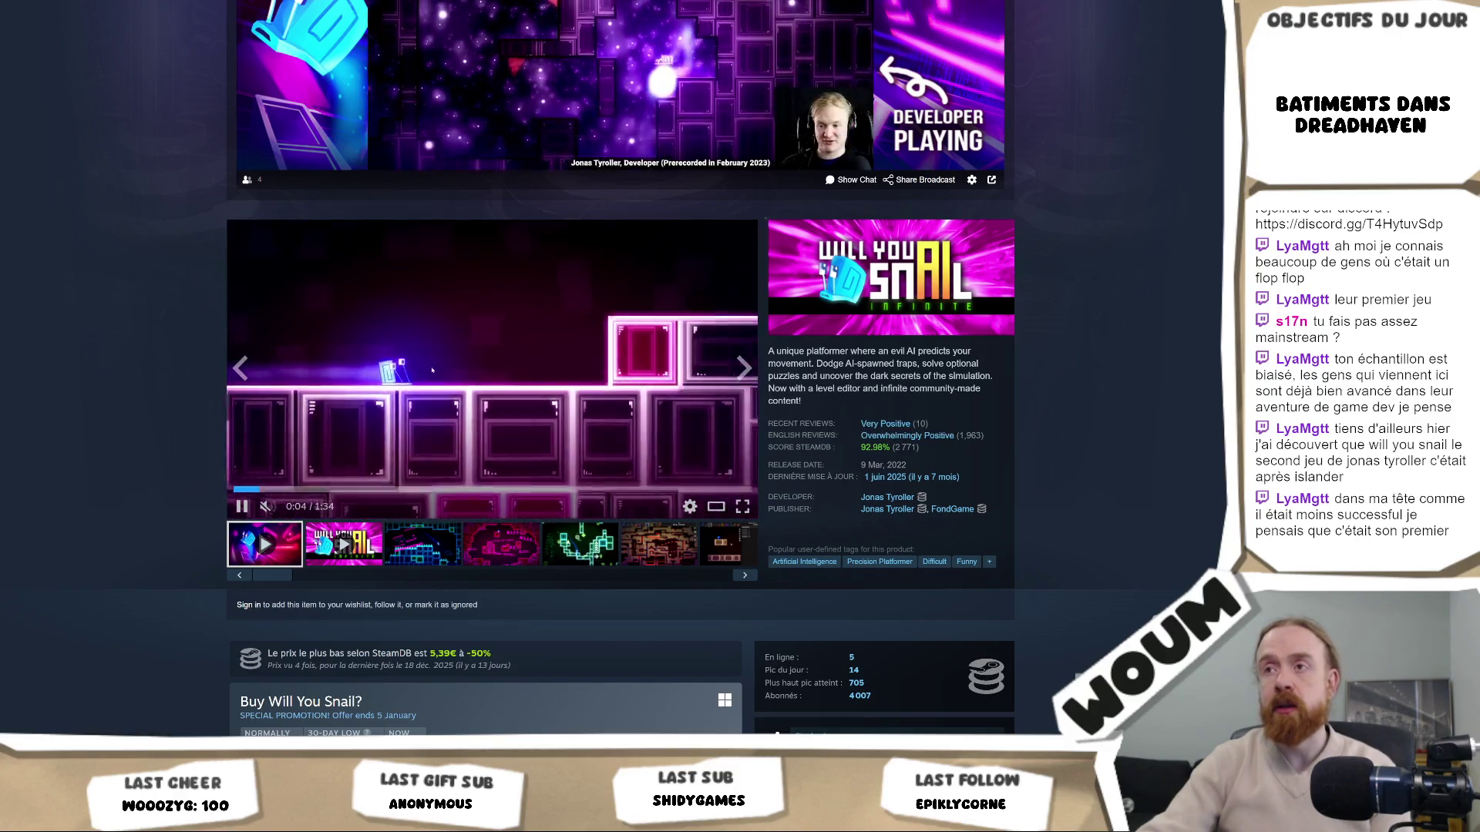
{"action": "left_click", "coordinate": [432, 371]}
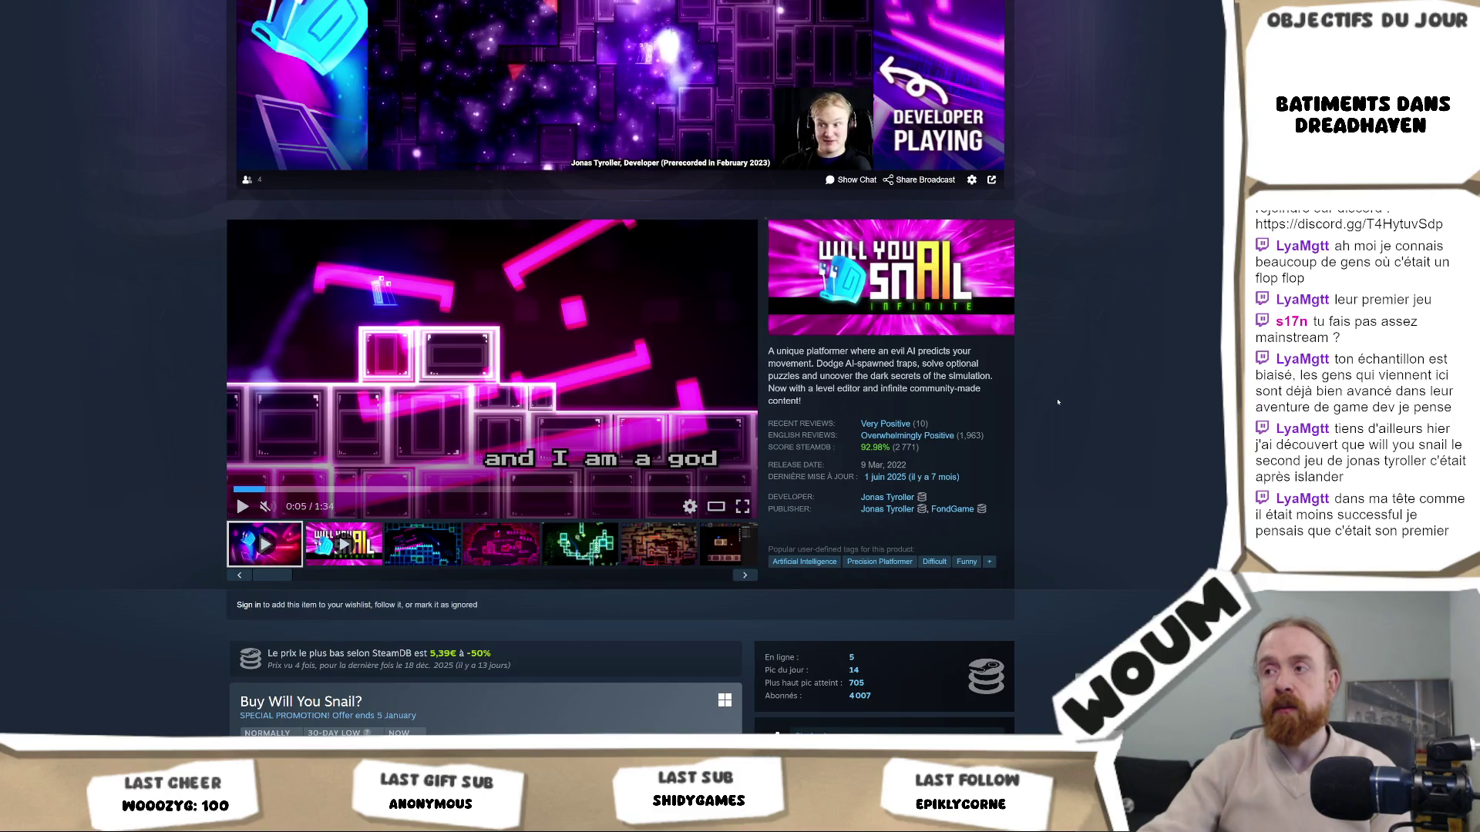
{"action": "scroll", "coordinate": [1058, 402], "scroll_direction": "down", "scroll_amount": 4}
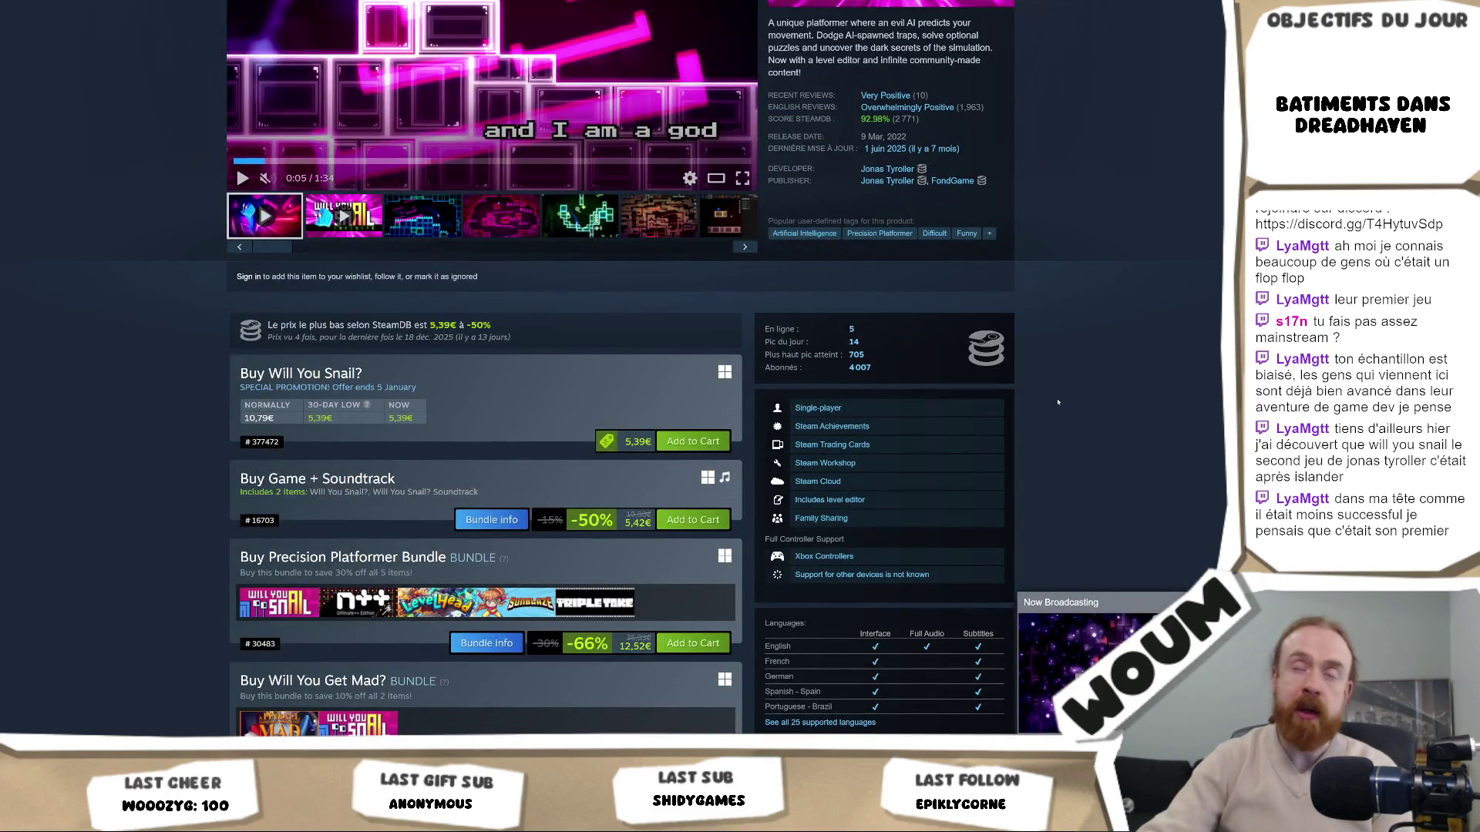
{"action": "scroll", "coordinate": [1058, 401], "scroll_direction": "up", "scroll_amount": 5}
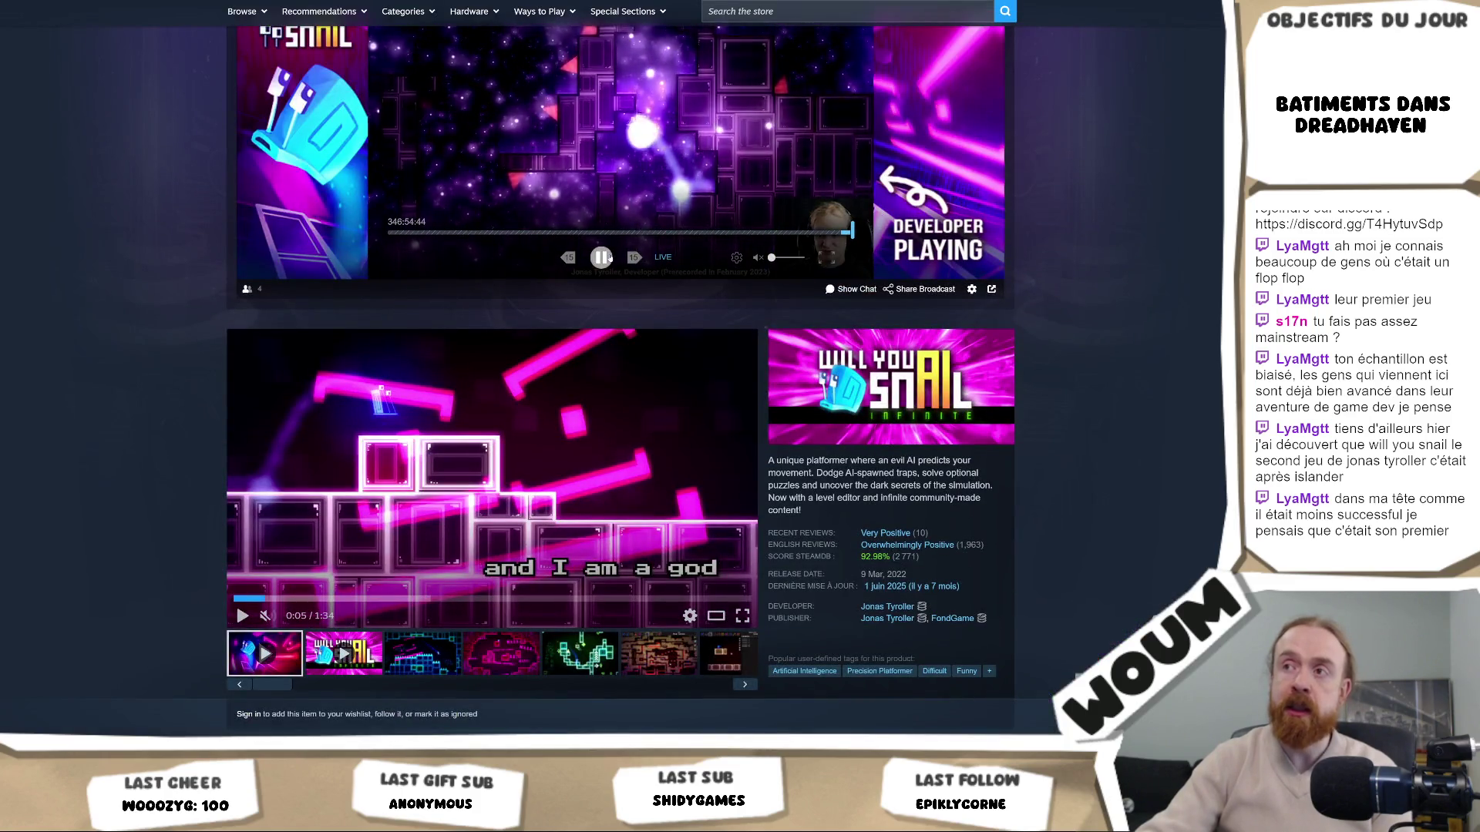
Pause the live developer broadcast and open the game's SteamDB charts page
{"action": "left_click", "coordinate": [606, 258]}
{"action": "scroll", "coordinate": [1046, 338], "scroll_direction": "down", "scroll_amount": 10}
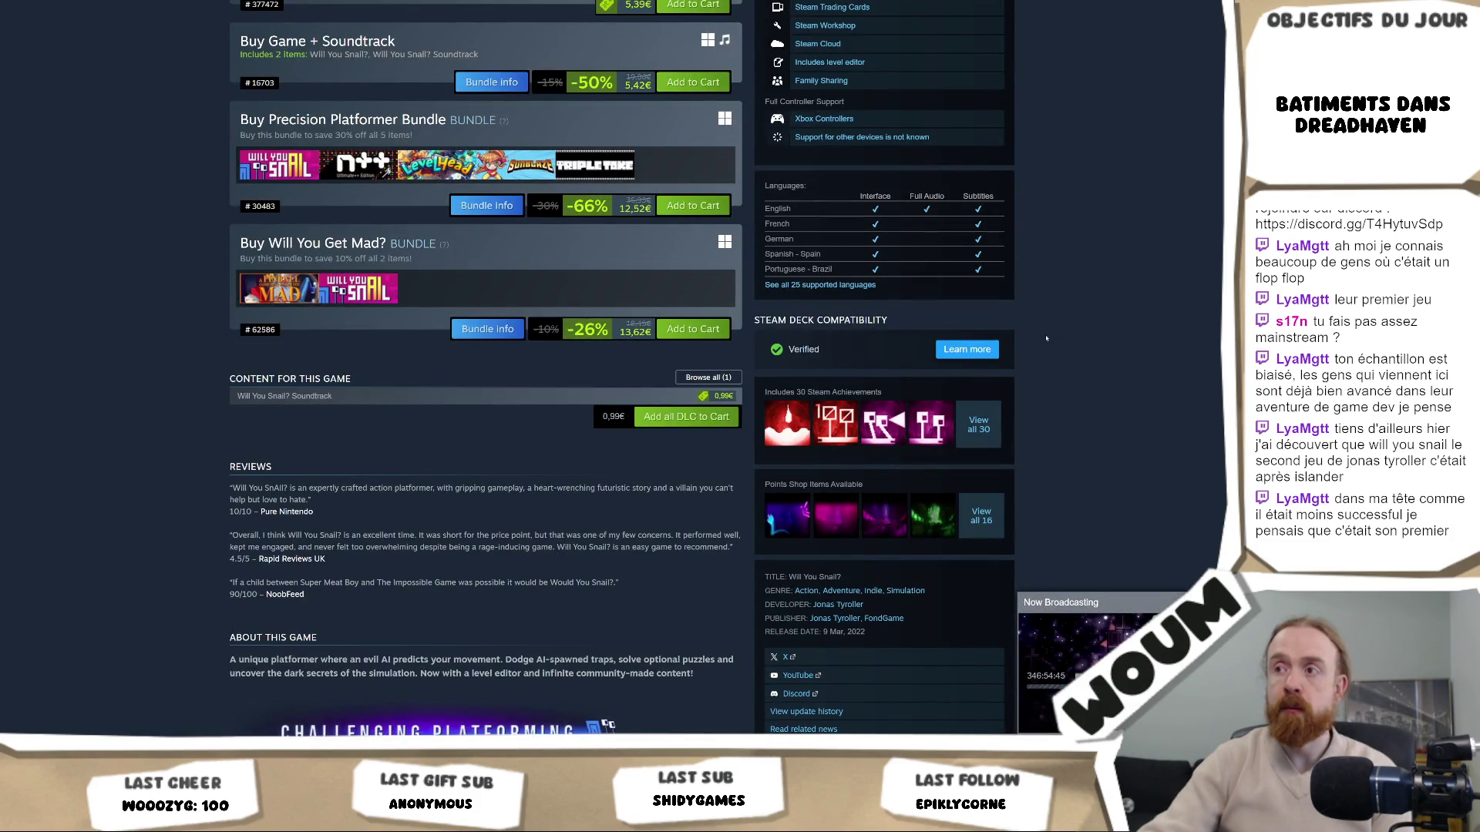
{"action": "scroll", "coordinate": [1046, 338], "scroll_direction": "down", "scroll_amount": 4}
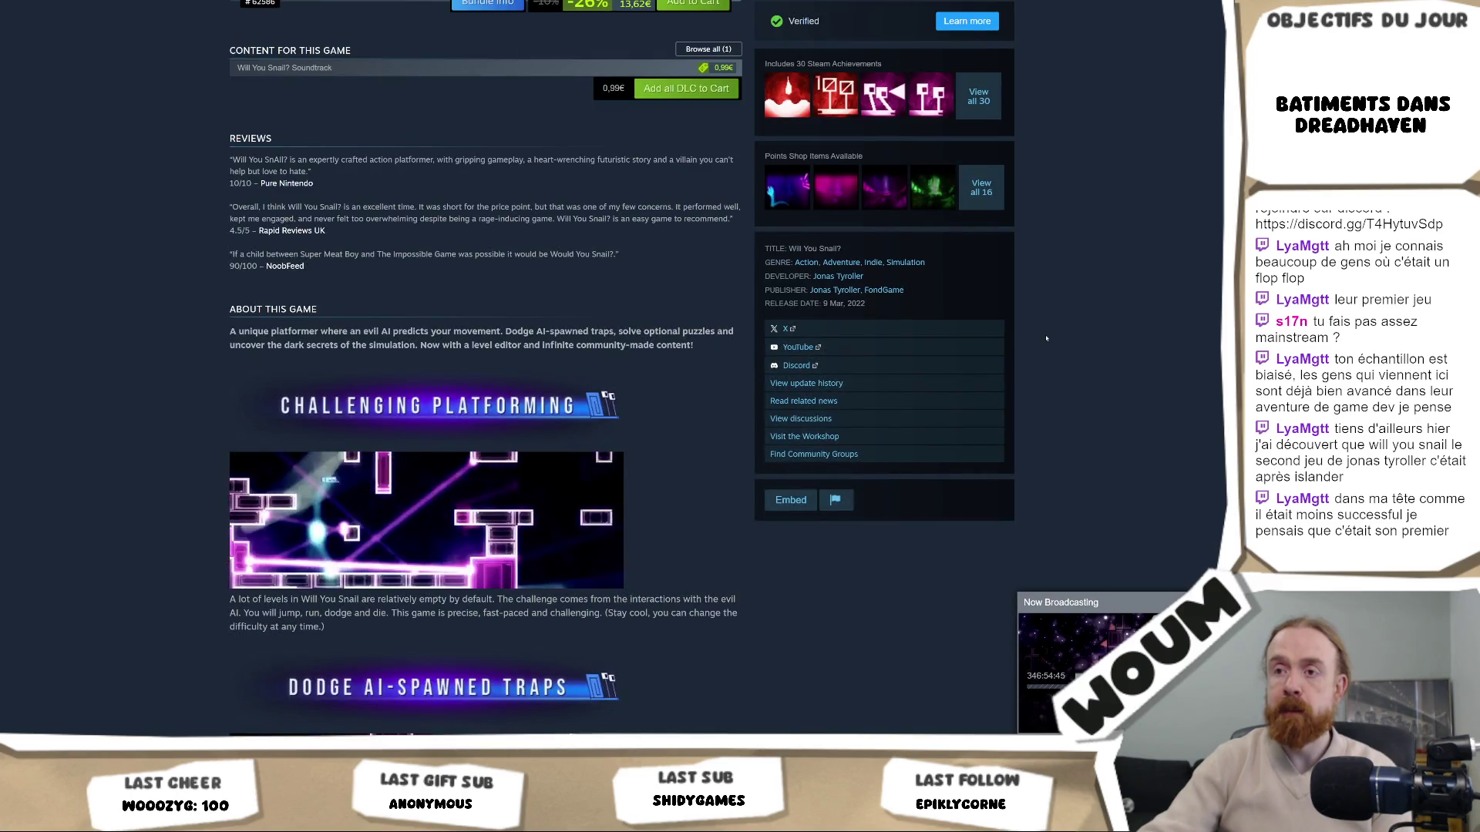
{"action": "scroll", "coordinate": [1046, 337], "scroll_direction": "up", "scroll_amount": 6}
{"action": "scroll", "coordinate": [1046, 338], "scroll_direction": "up", "scroll_amount": 5}
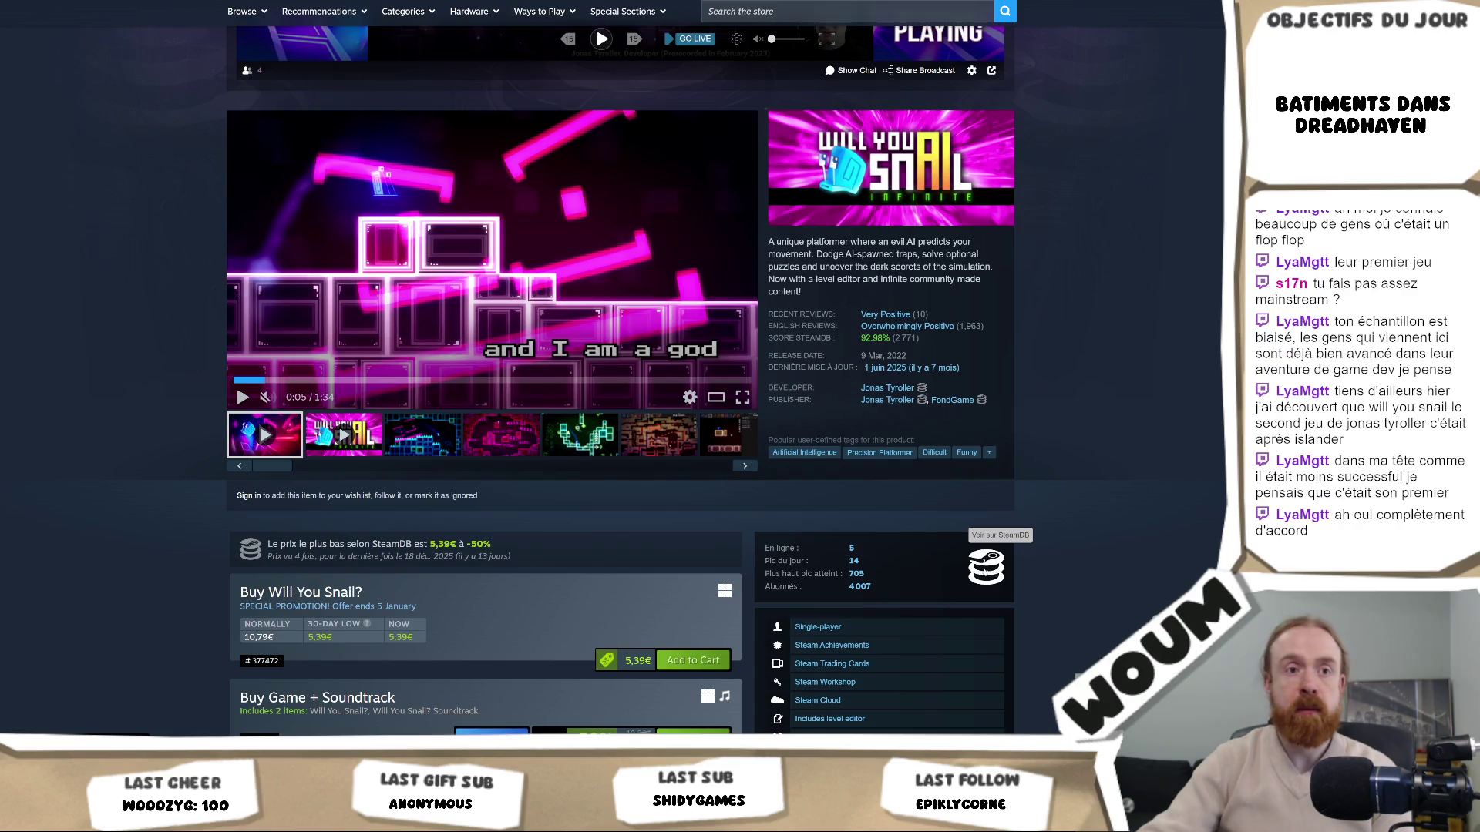
{"action": "left_click", "coordinate": [986, 568]}
{"action": "scroll", "coordinate": [191, 549], "scroll_direction": "down", "scroll_amount": 4}
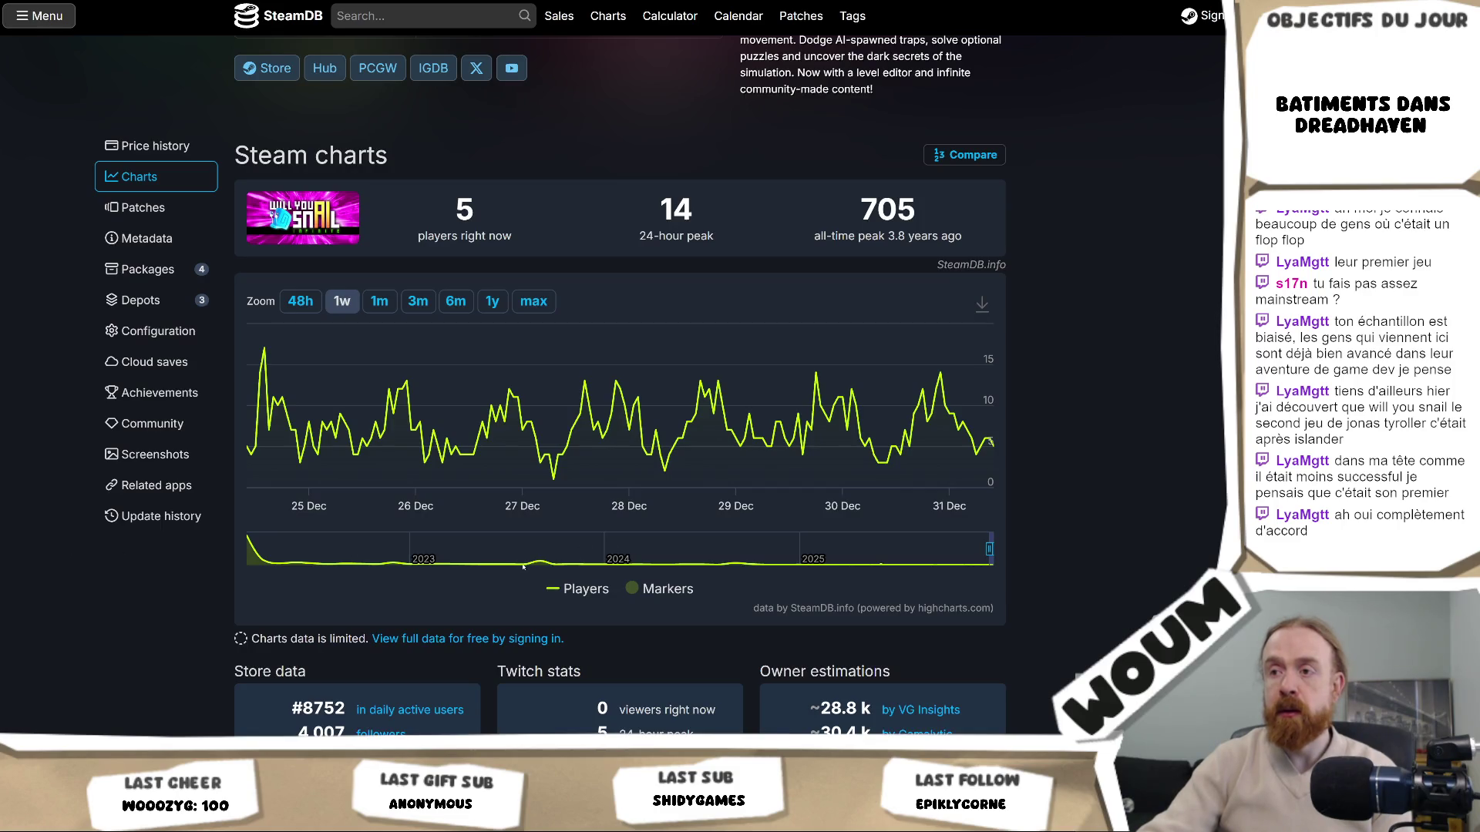
Show a full year of Will You Snail? player counts, then view its price history
{"action": "scroll", "coordinate": [152, 613], "scroll_direction": "down", "scroll_amount": 3}
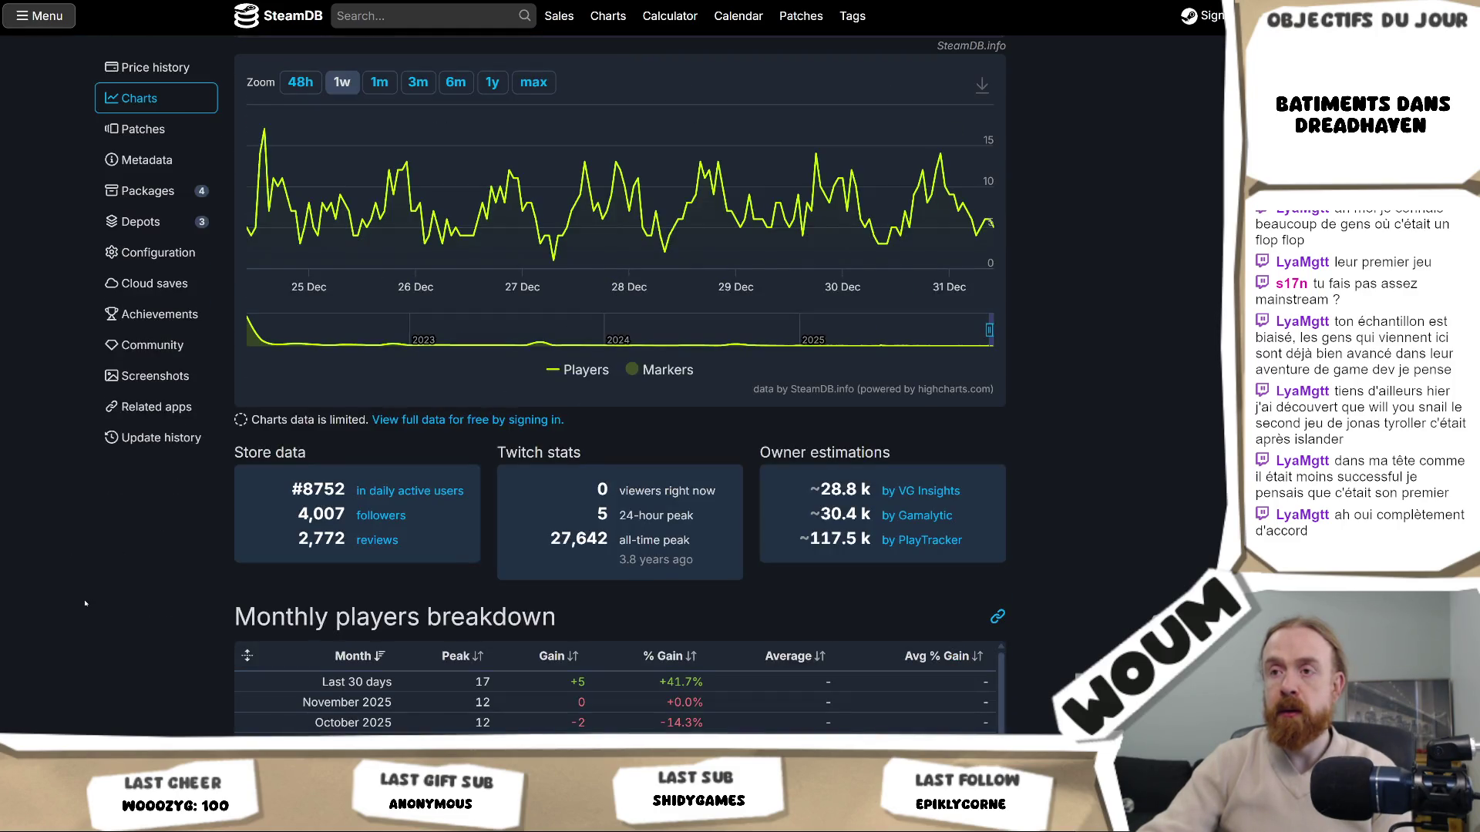
{"action": "scroll", "coordinate": [86, 602], "scroll_direction": "down", "scroll_amount": 3}
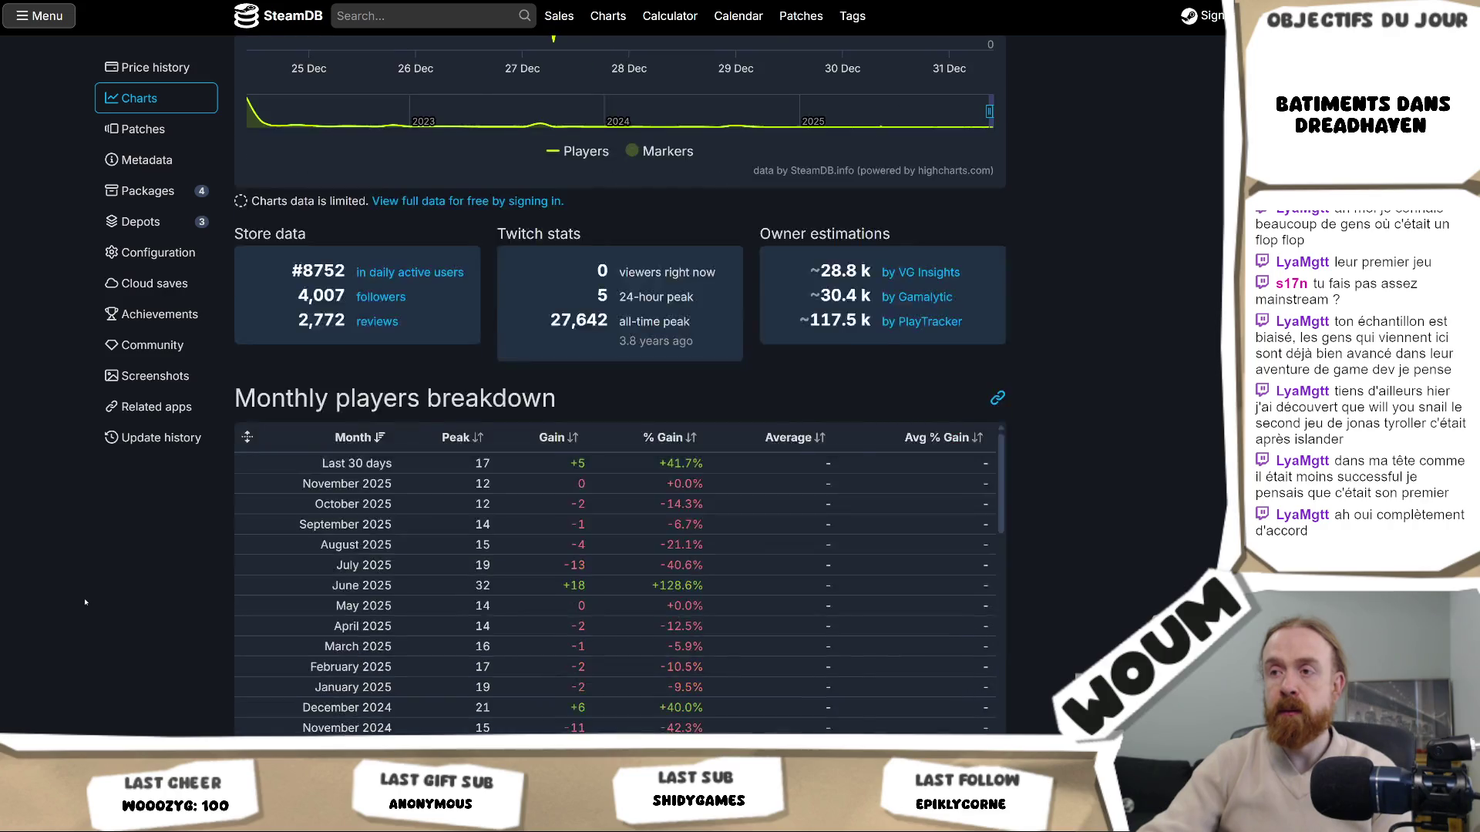
{"action": "scroll", "coordinate": [85, 602], "scroll_direction": "up", "scroll_amount": 7}
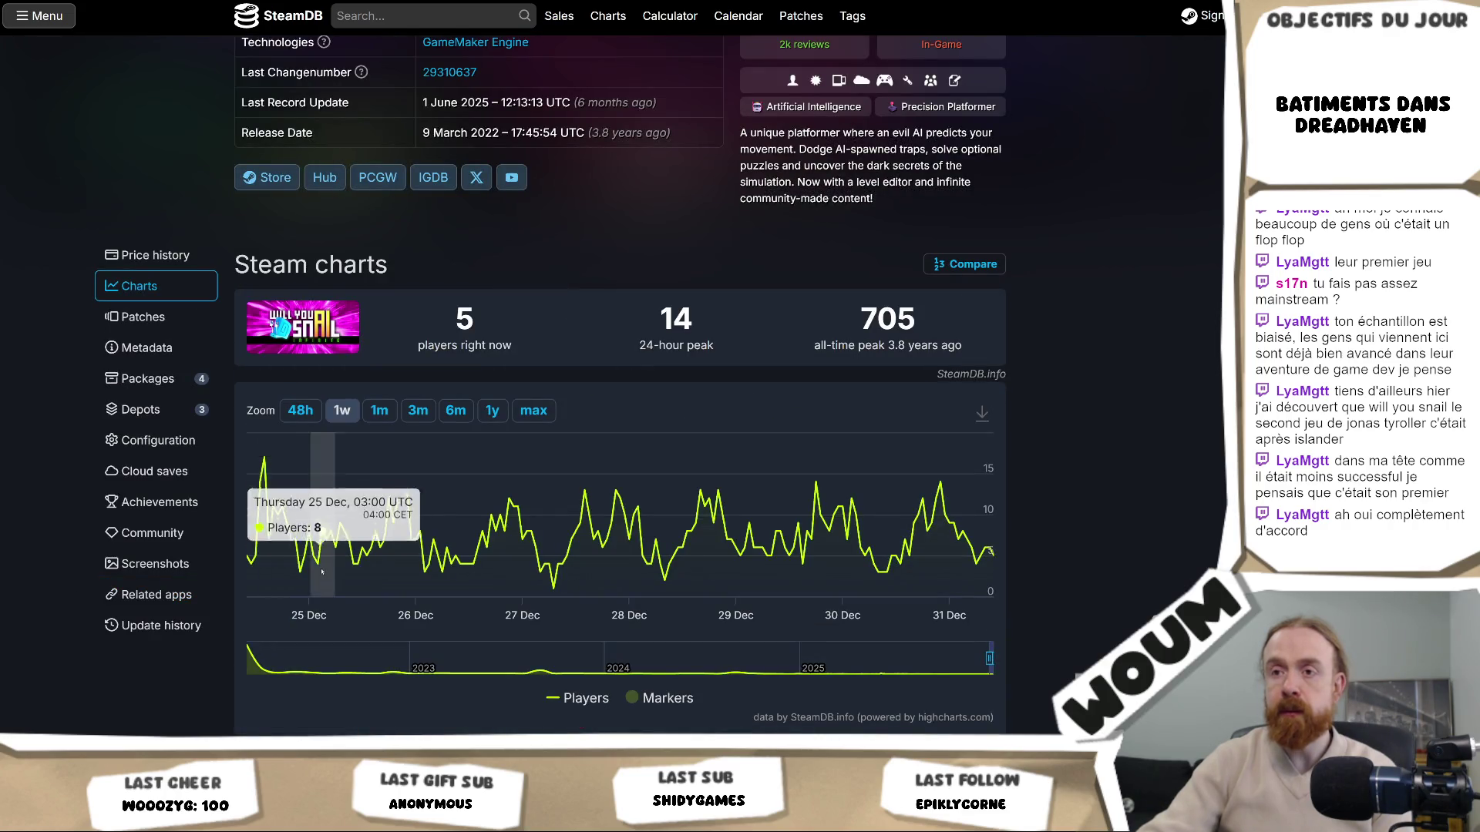
{"action": "left_click", "coordinate": [498, 411]}
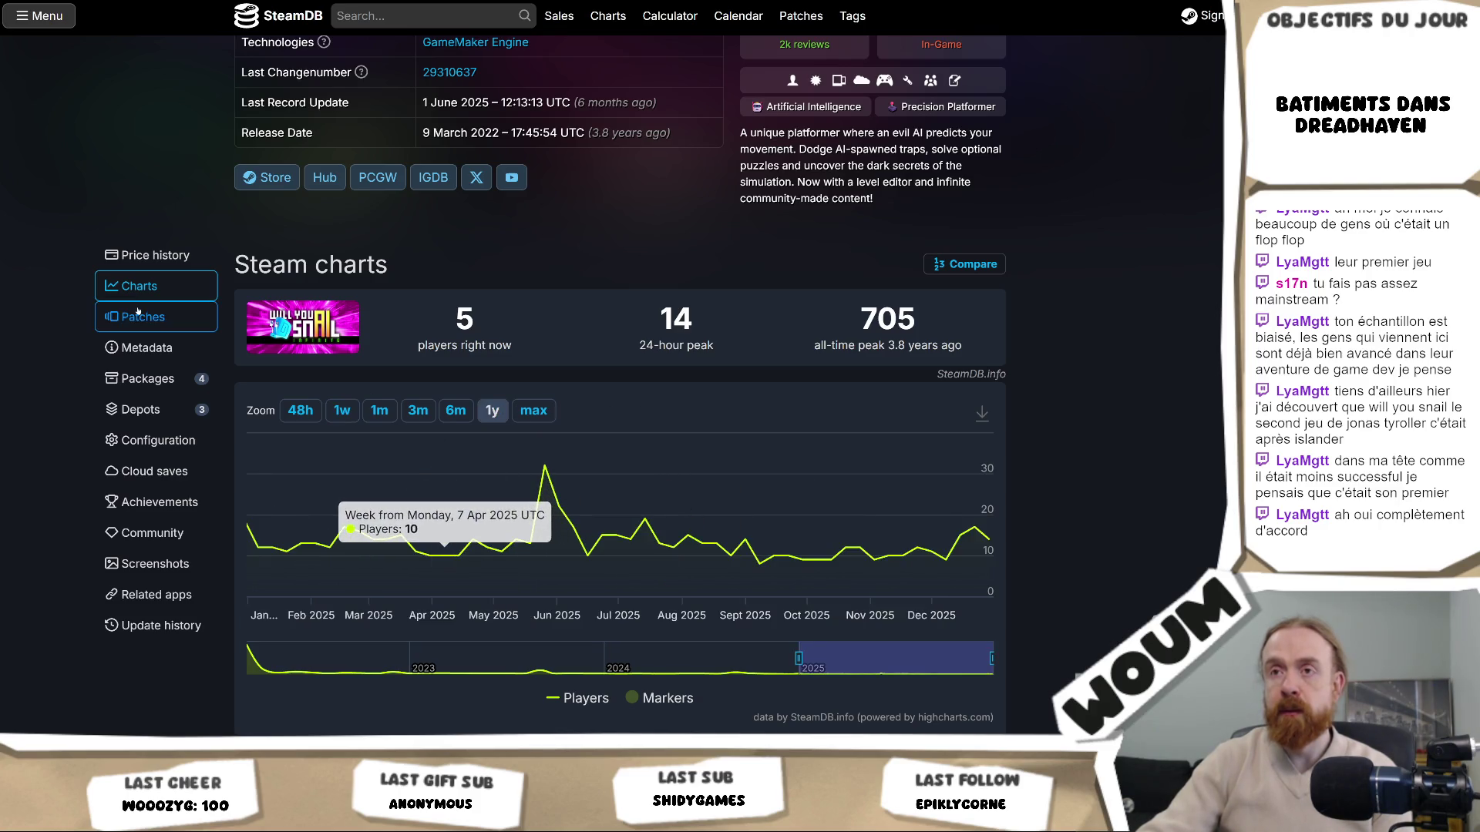
{"action": "left_click", "coordinate": [143, 255]}
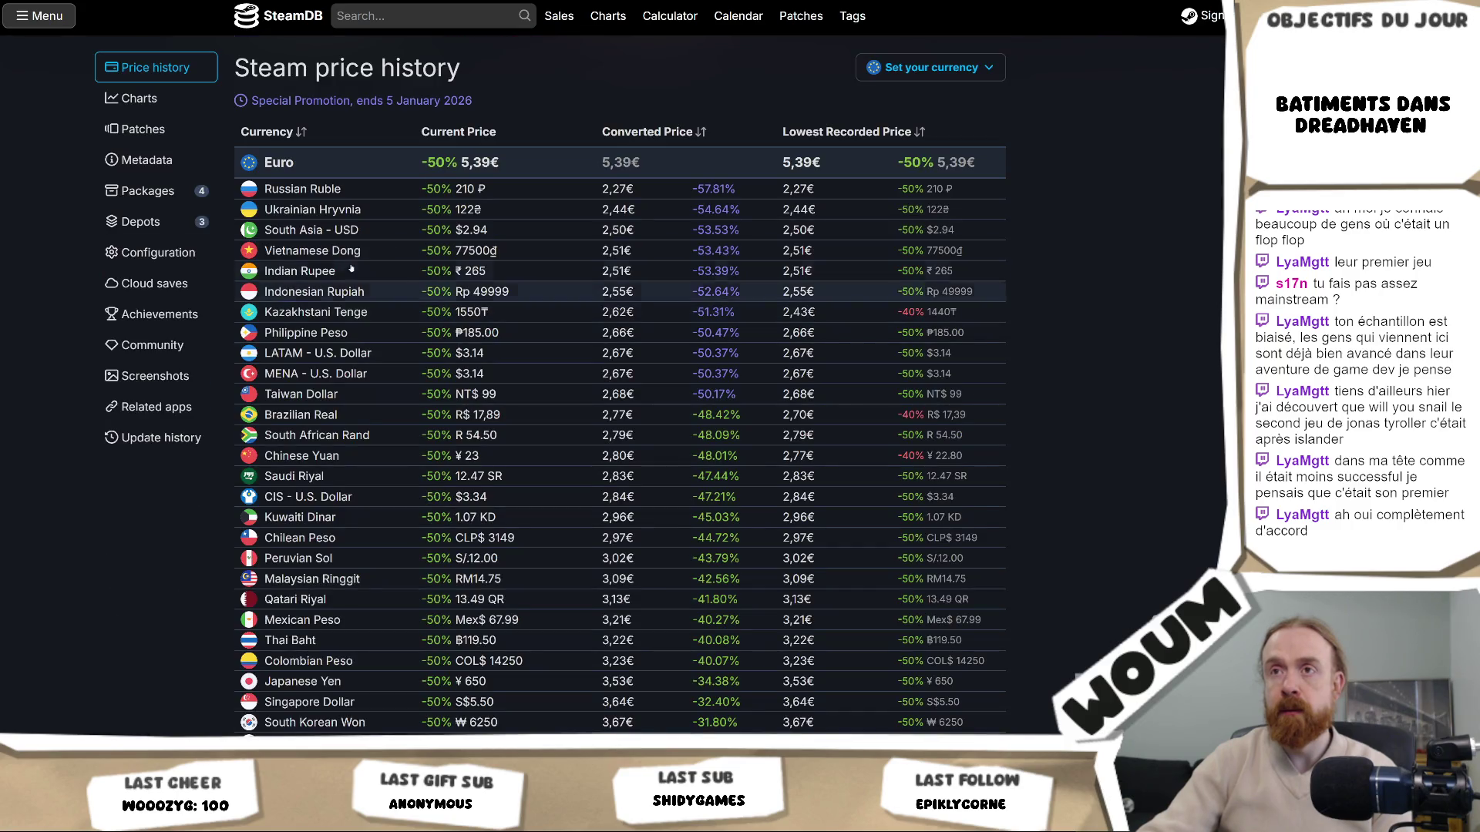
{"action": "scroll", "coordinate": [617, 308], "scroll_direction": "down", "scroll_amount": 10}
{"action": "mouse_move", "coordinate": [297, 305]}
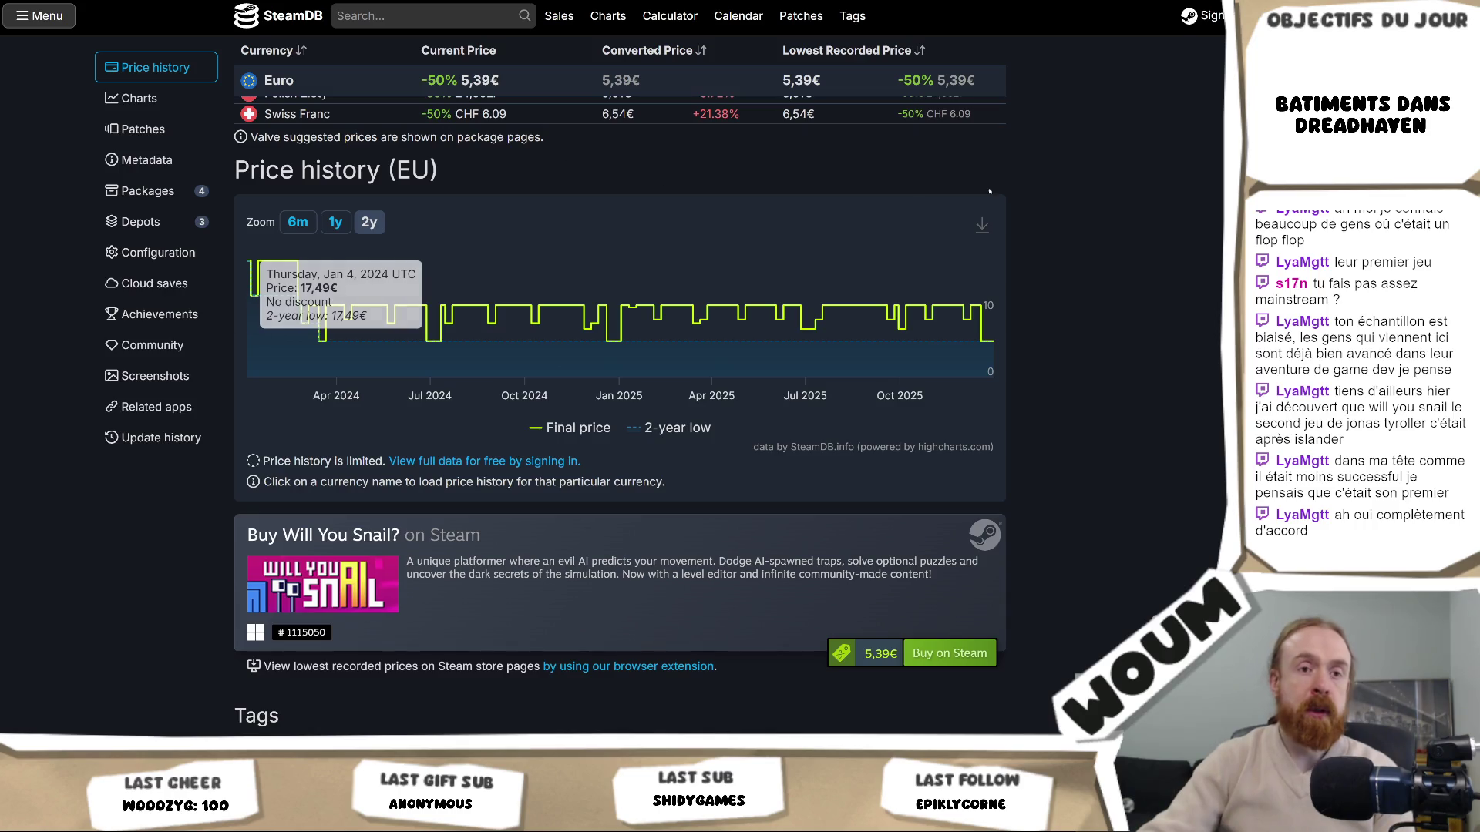
{"action": "scroll", "coordinate": [1040, 239], "scroll_direction": "down", "scroll_amount": 5}
{"action": "scroll", "coordinate": [1171, 285], "scroll_direction": "up", "scroll_amount": 5}
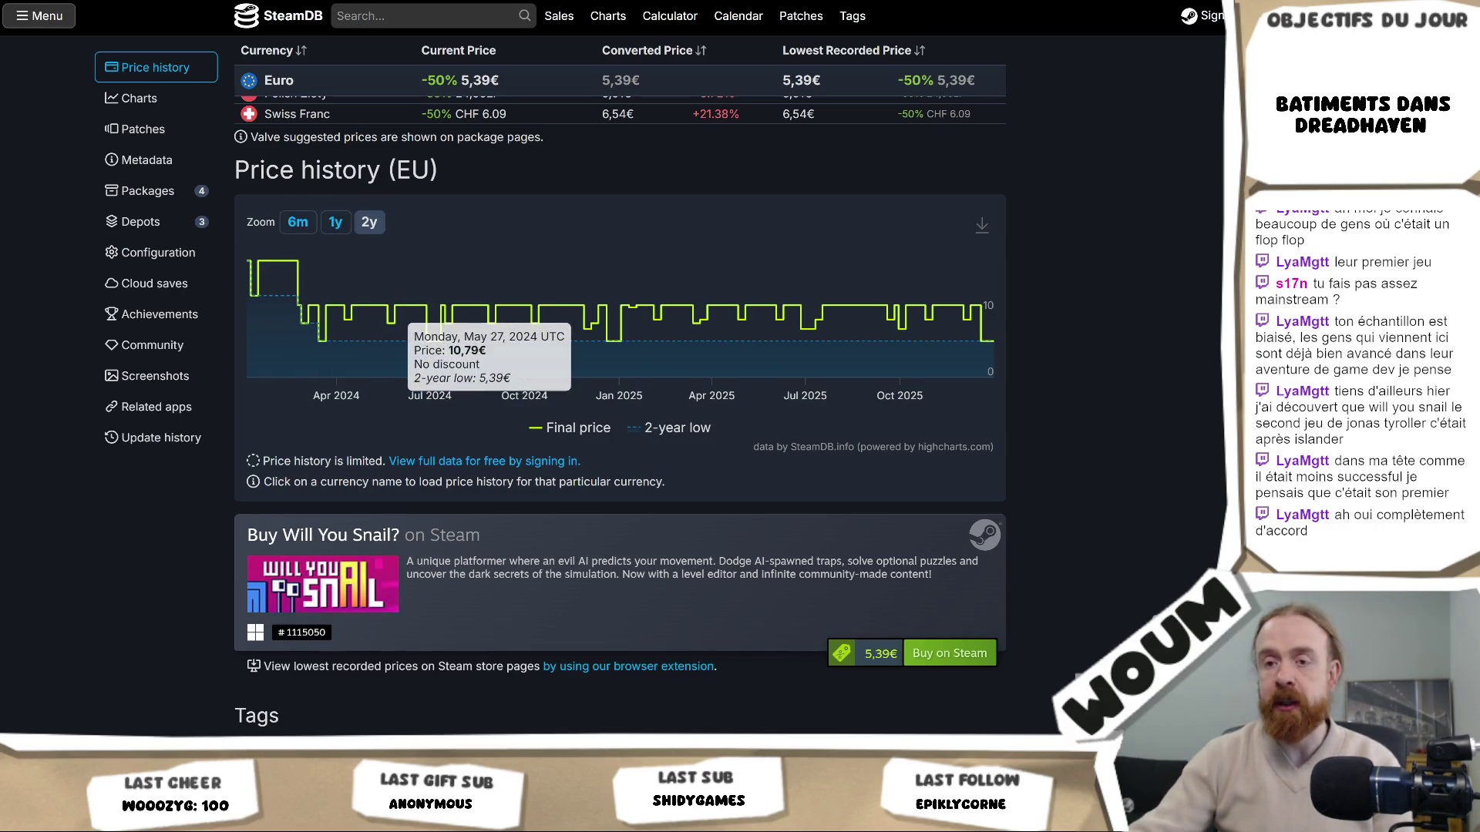
Glance at the DreadHavenV2 Unity window, then open the game's Steam store page from SteamDB
{"action": "mouse_move", "coordinate": [161, 821]}
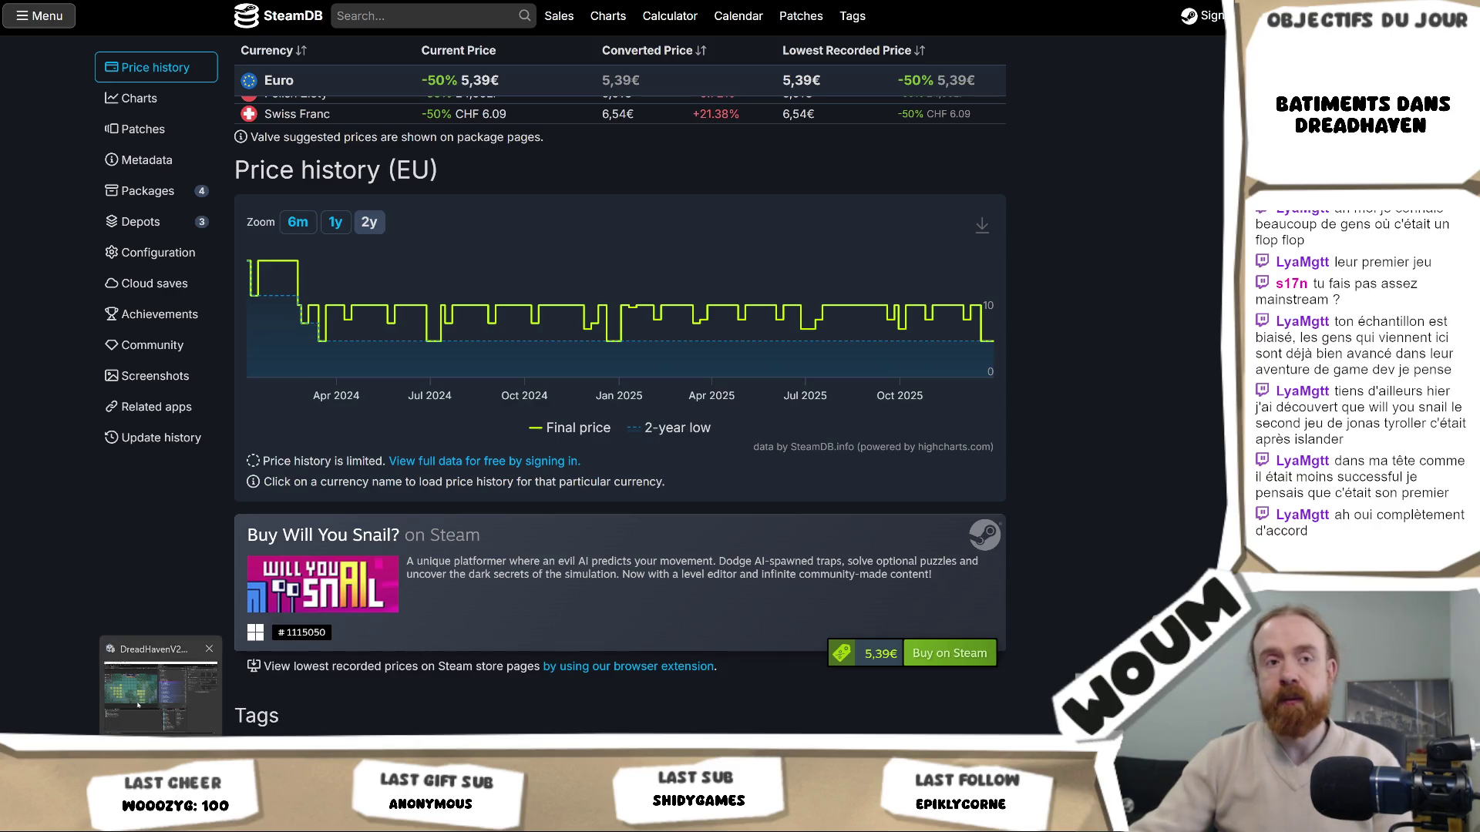
{"action": "left_click", "coordinate": [138, 705]}
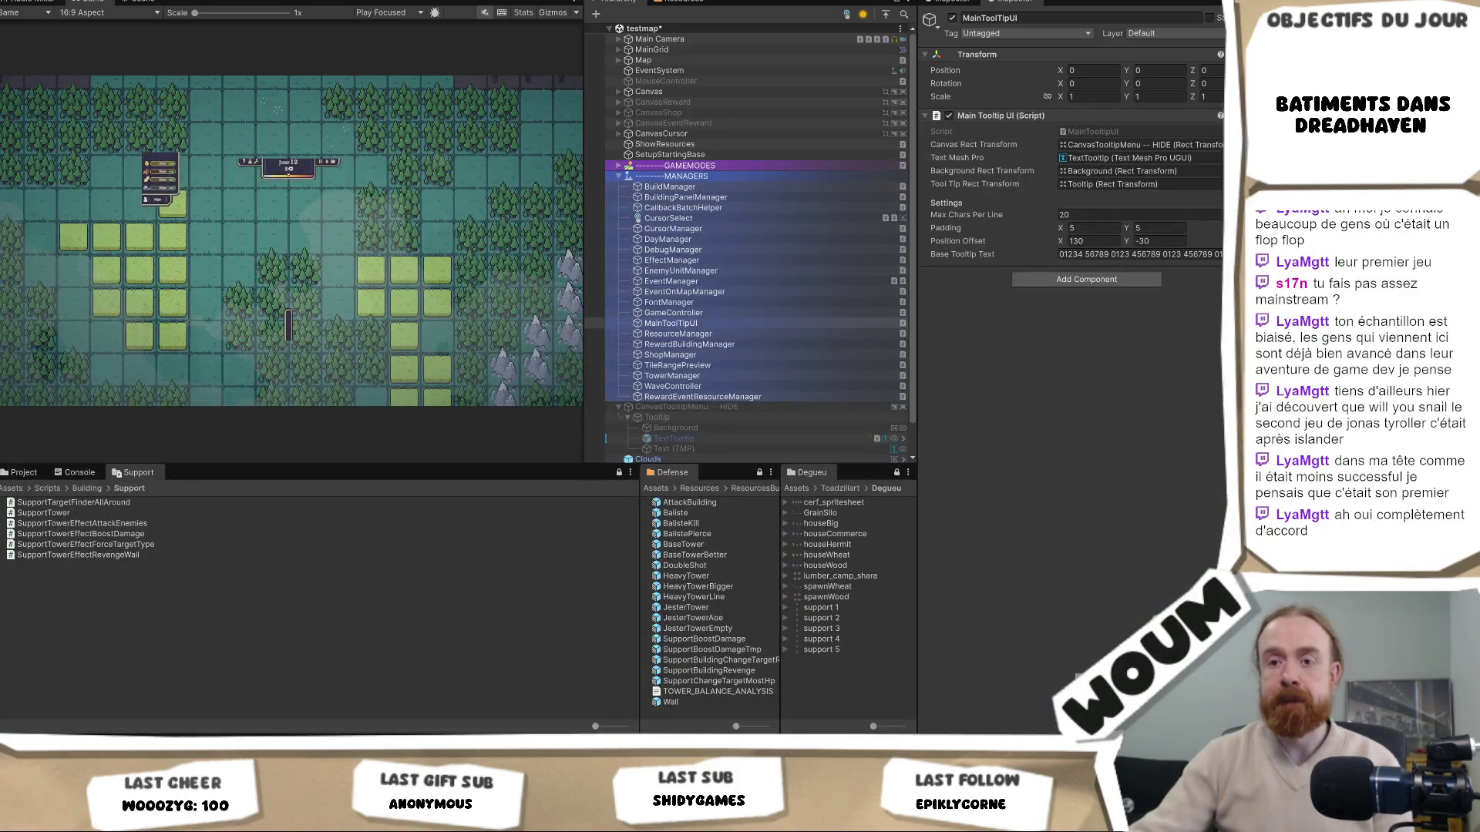
{"action": "key", "text": "alt+Tab"}
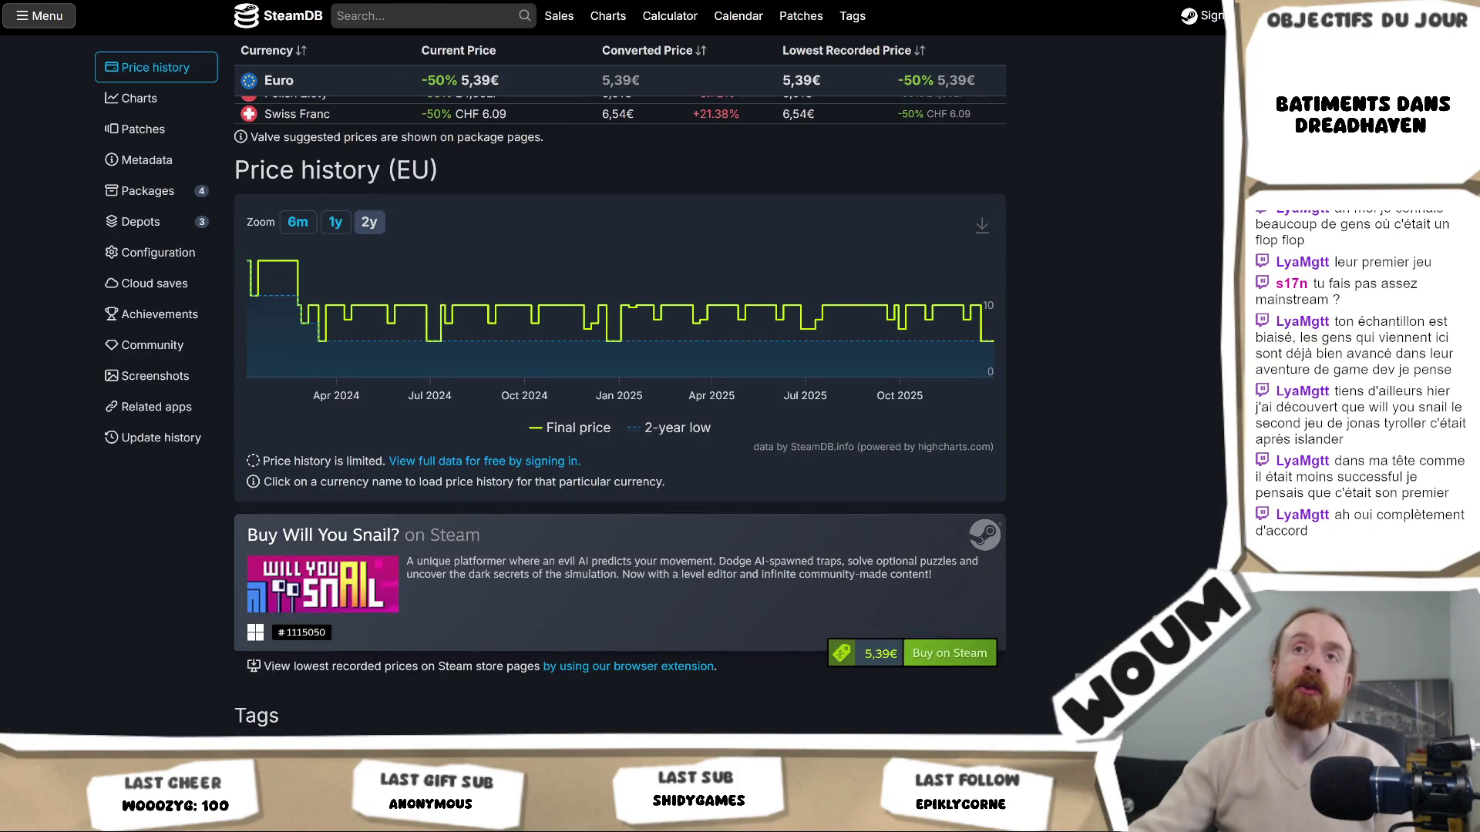
{"action": "left_click", "coordinate": [950, 653]}
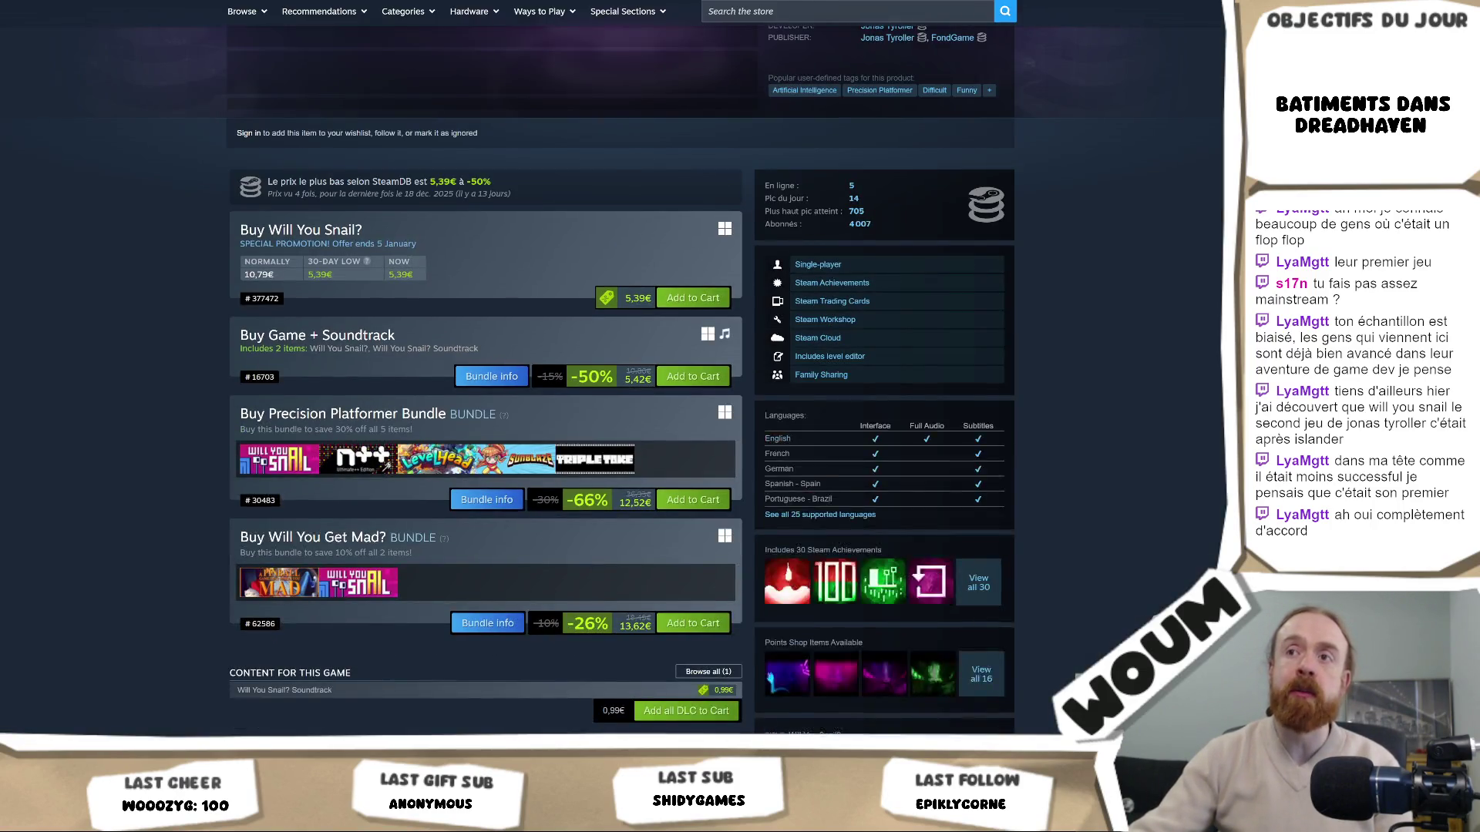
Pause the live broadcast and the Will You Snail? trailer, then switch back to Visual Studio
{"action": "scroll", "coordinate": [129, 227], "scroll_direction": "up", "scroll_amount": 10}
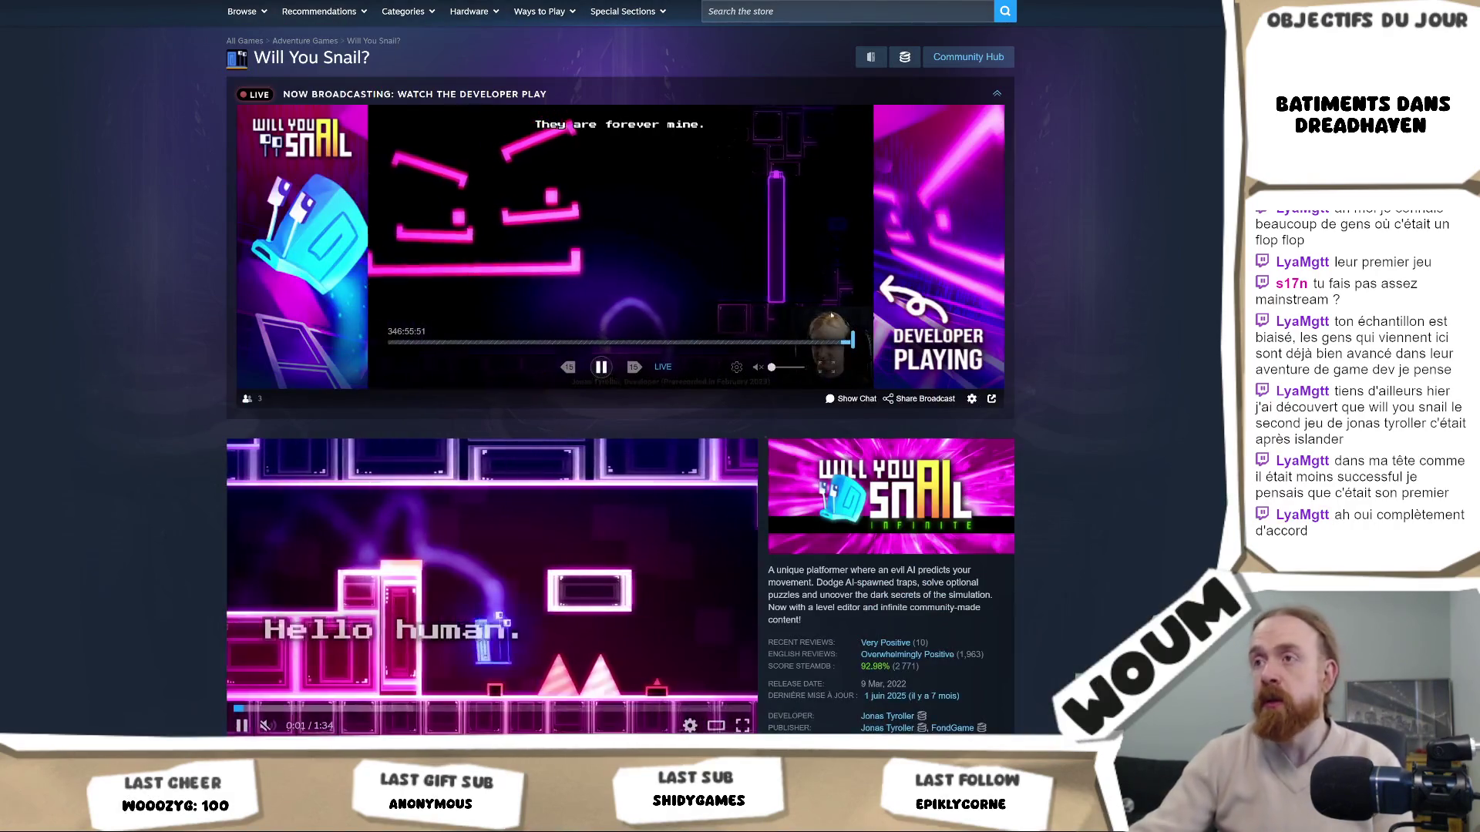
{"action": "left_click", "coordinate": [600, 367]}
{"action": "scroll", "coordinate": [598, 366], "scroll_direction": "down", "scroll_amount": 4}
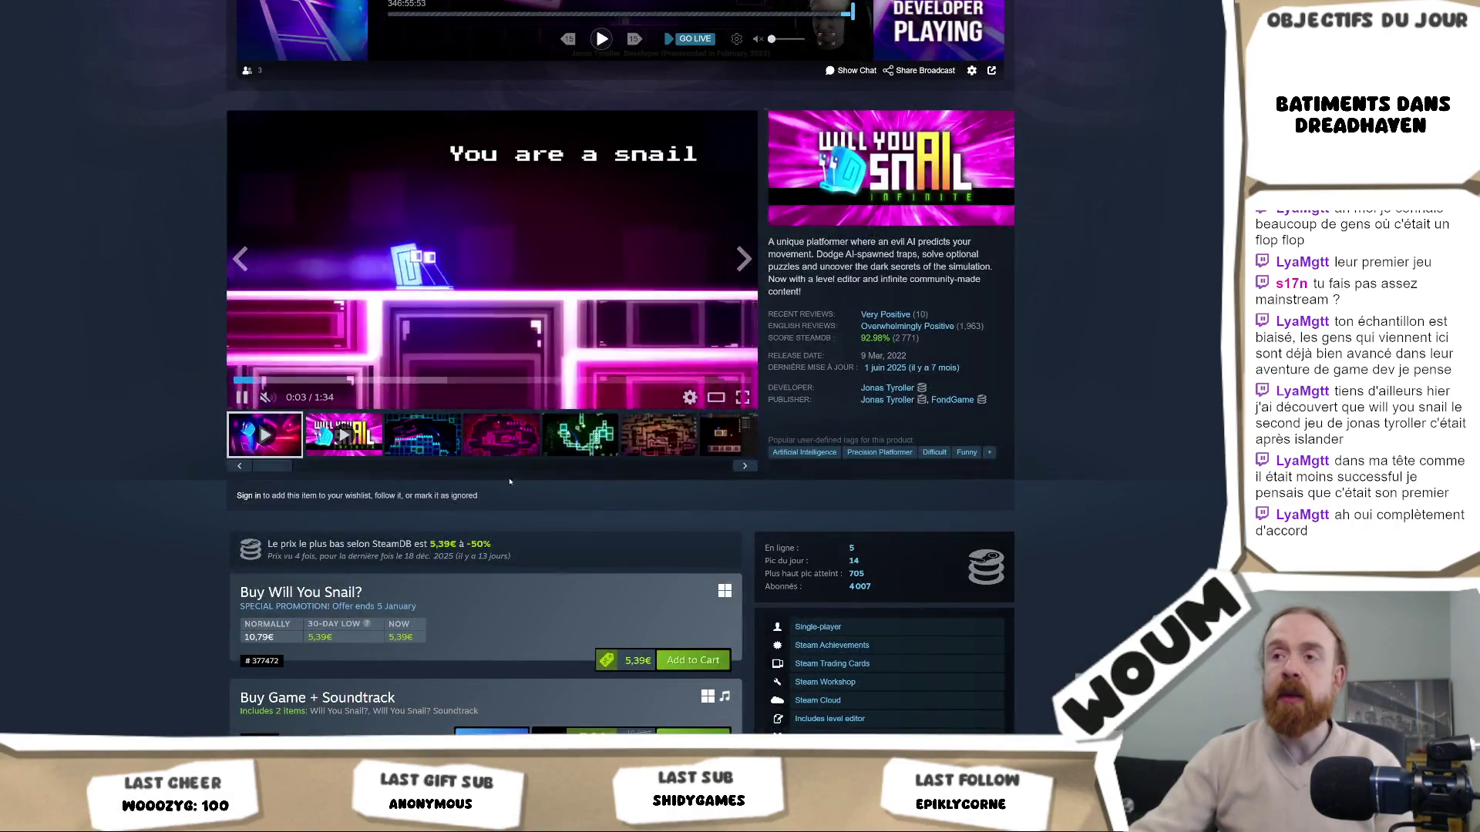
{"action": "left_click", "coordinate": [400, 319]}
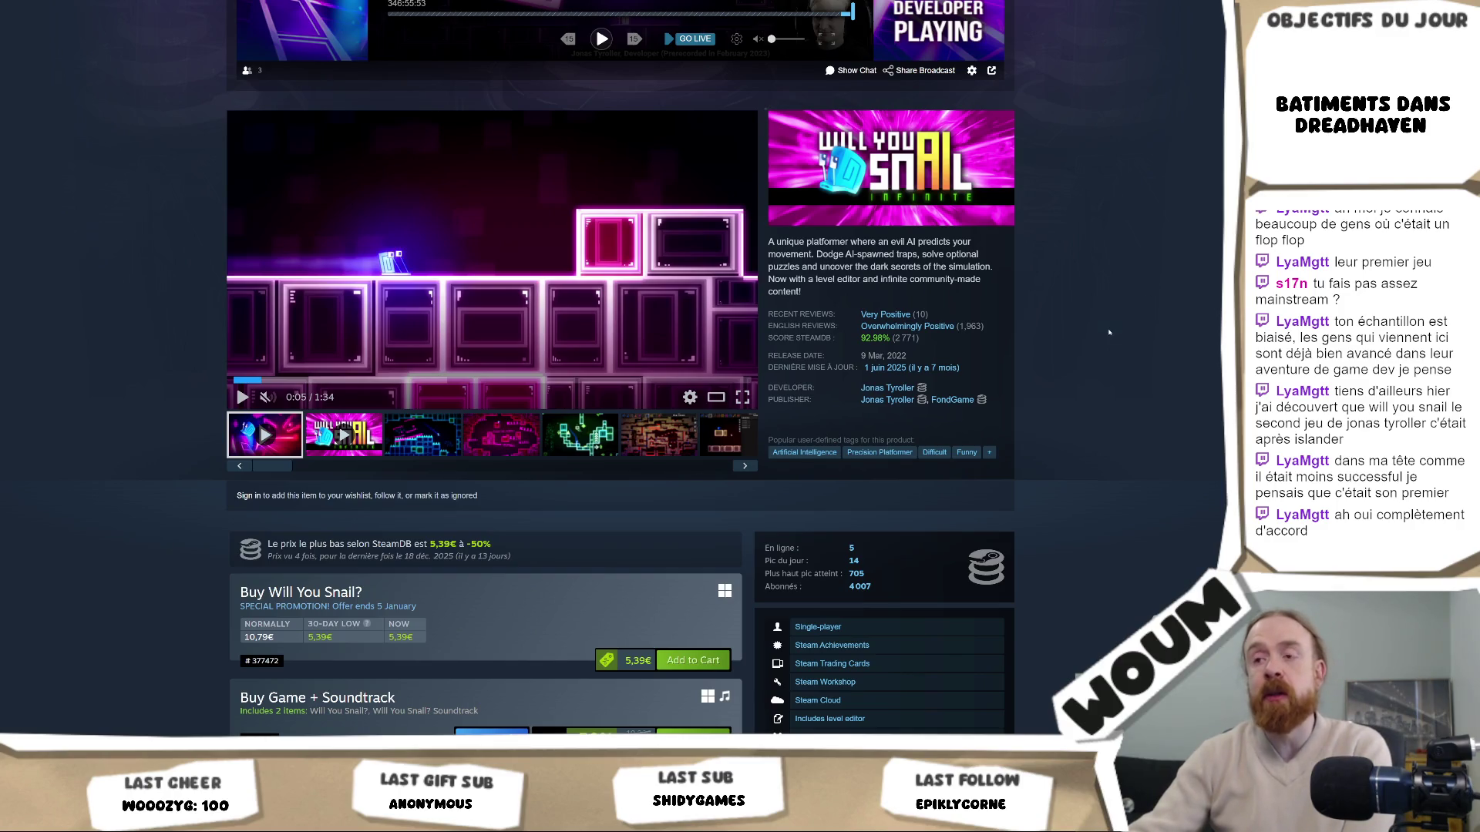
{"action": "scroll", "coordinate": [1110, 333], "scroll_direction": "down", "scroll_amount": 4}
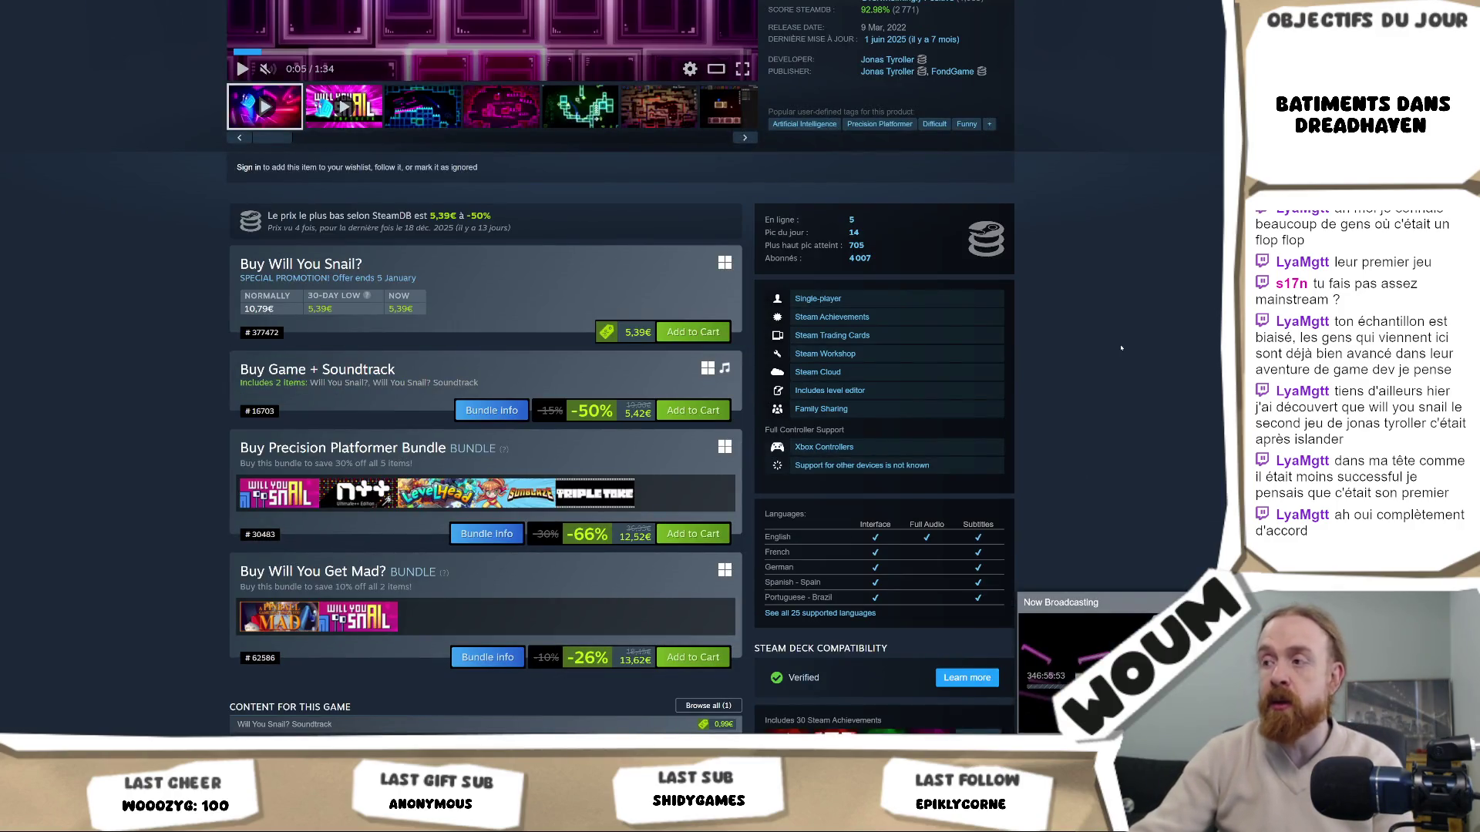
{"action": "scroll", "coordinate": [1121, 349], "scroll_direction": "up", "scroll_amount": 5}
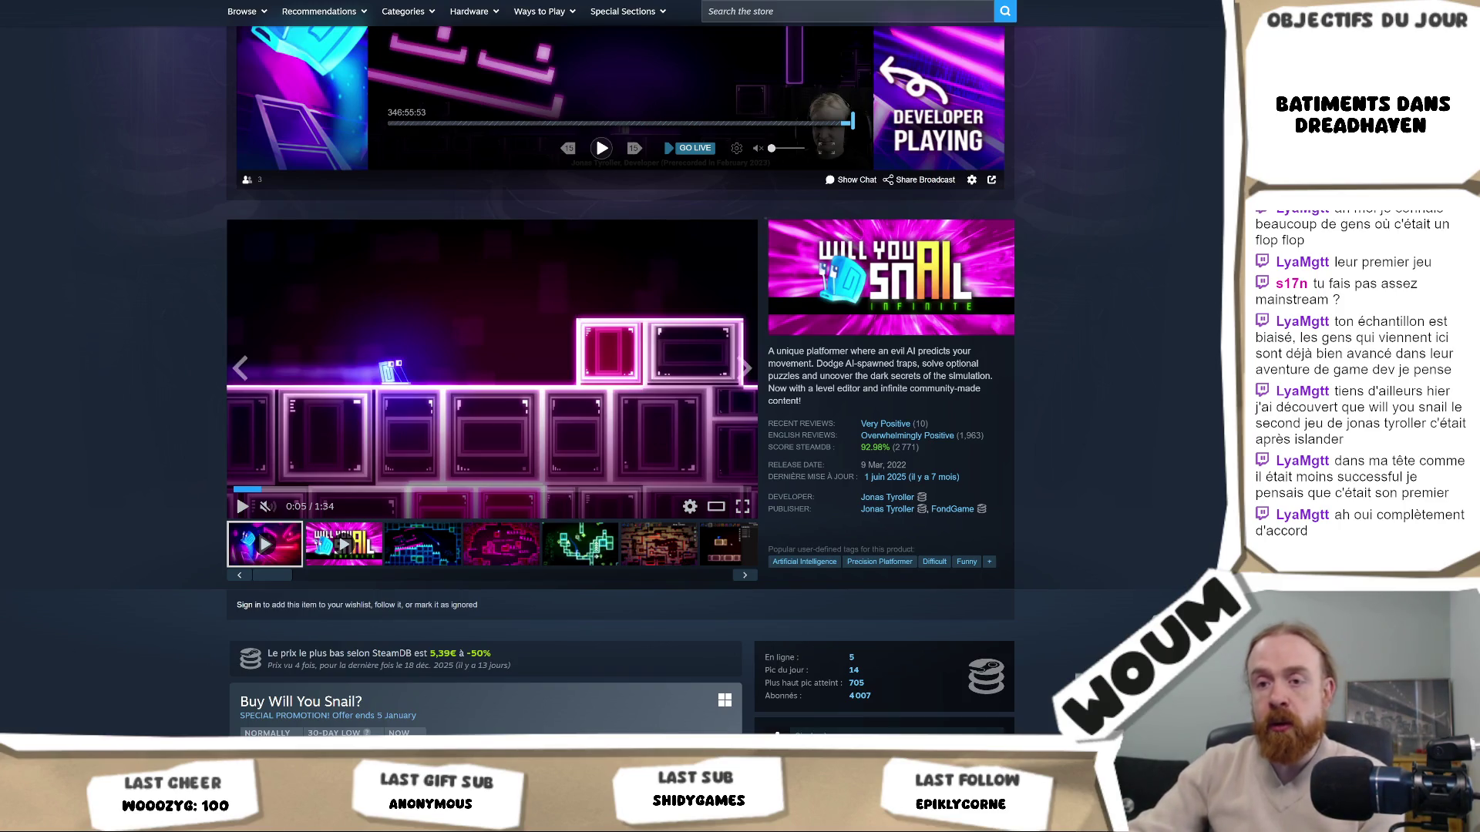
{"action": "key", "text": "alt+Tab"}
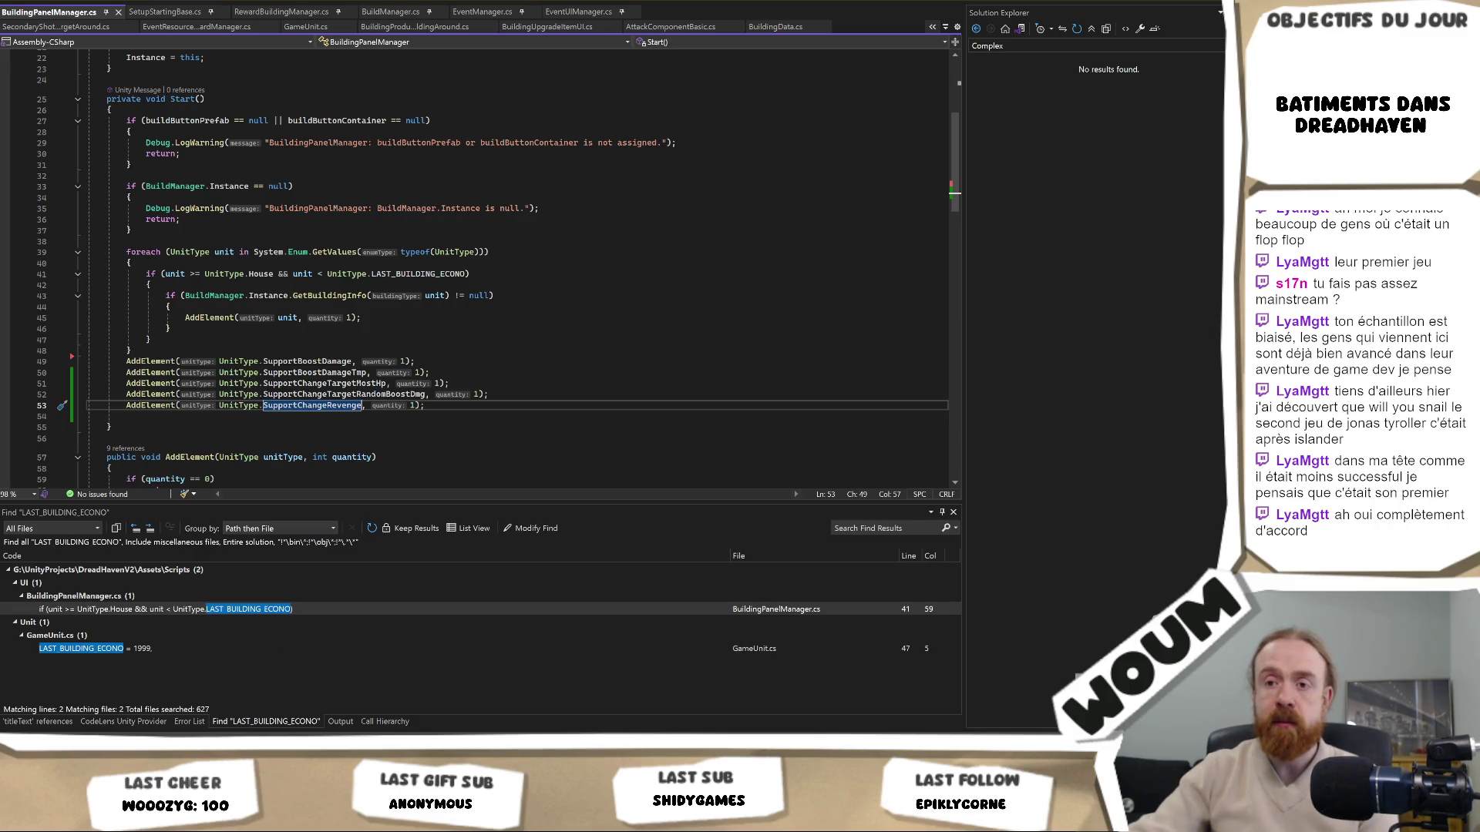
Select CanvasCursor in Unity's Hierarchy, briefly checking the BuildingPanelManager code before returning
{"action": "key", "text": "alt+Tab"}
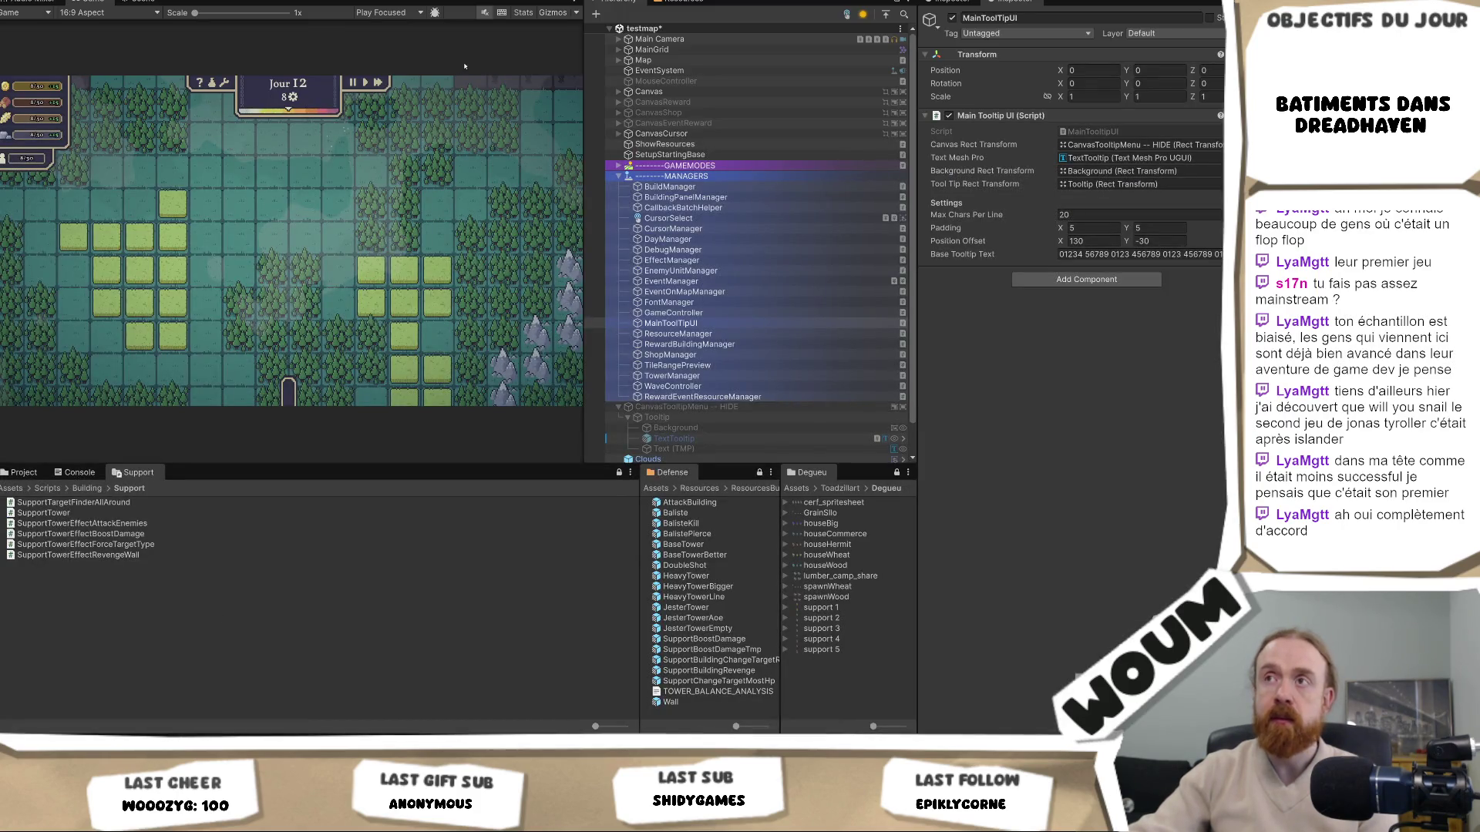
{"action": "left_click", "coordinate": [751, 135]}
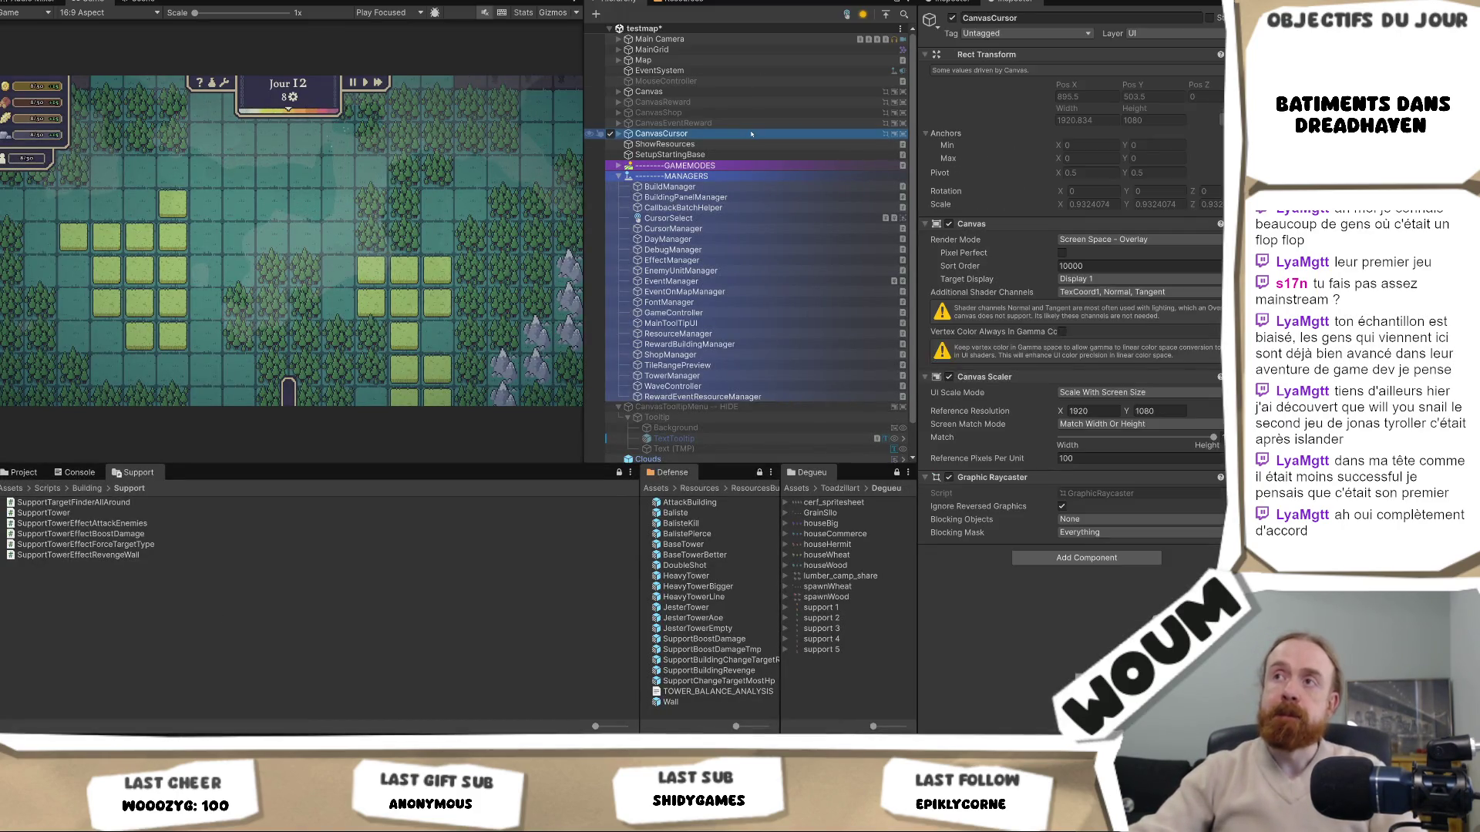
{"action": "key", "text": "alt+Tab"}
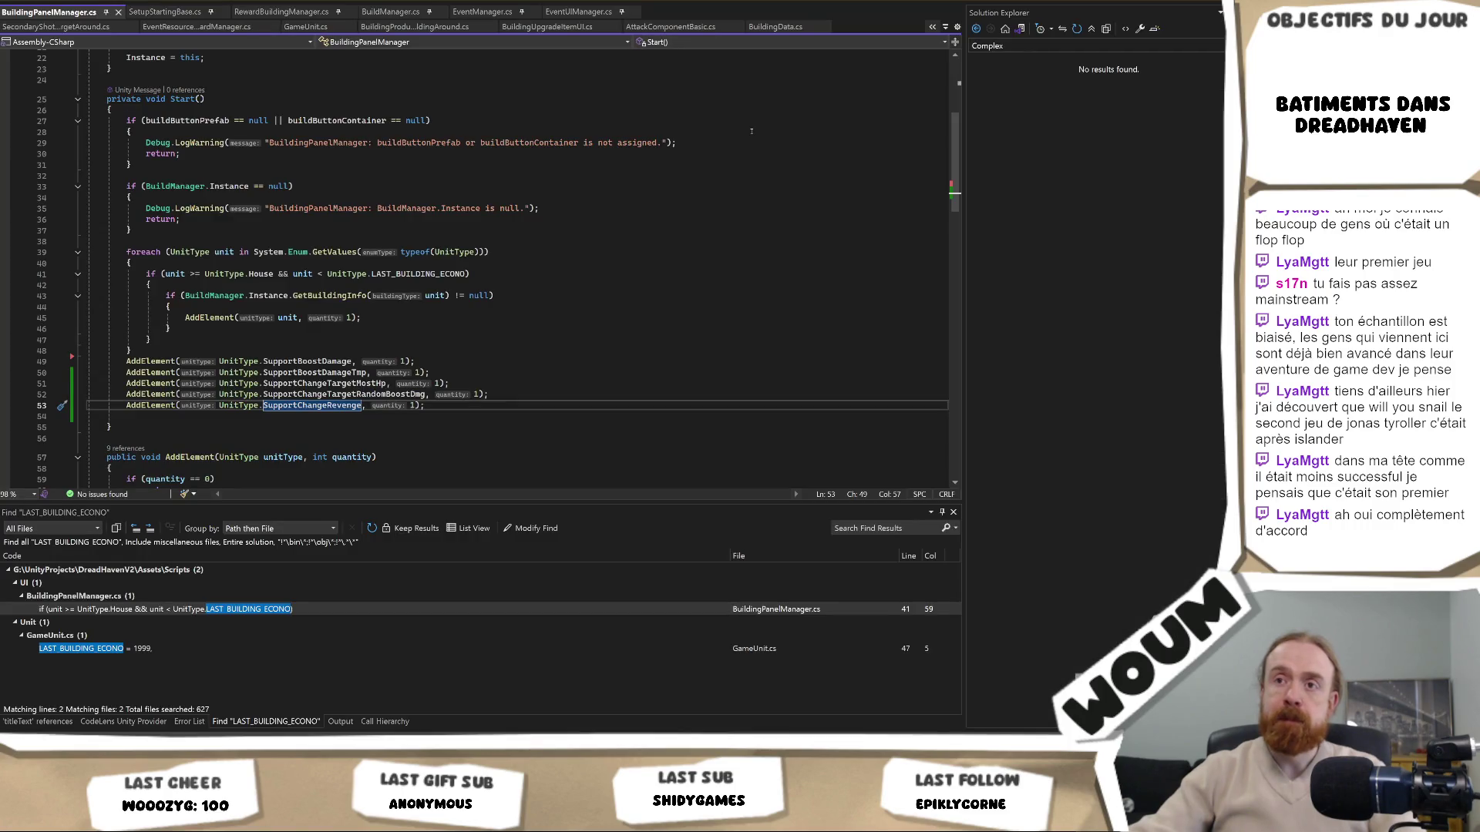
{"action": "key", "text": "alt+Tab"}
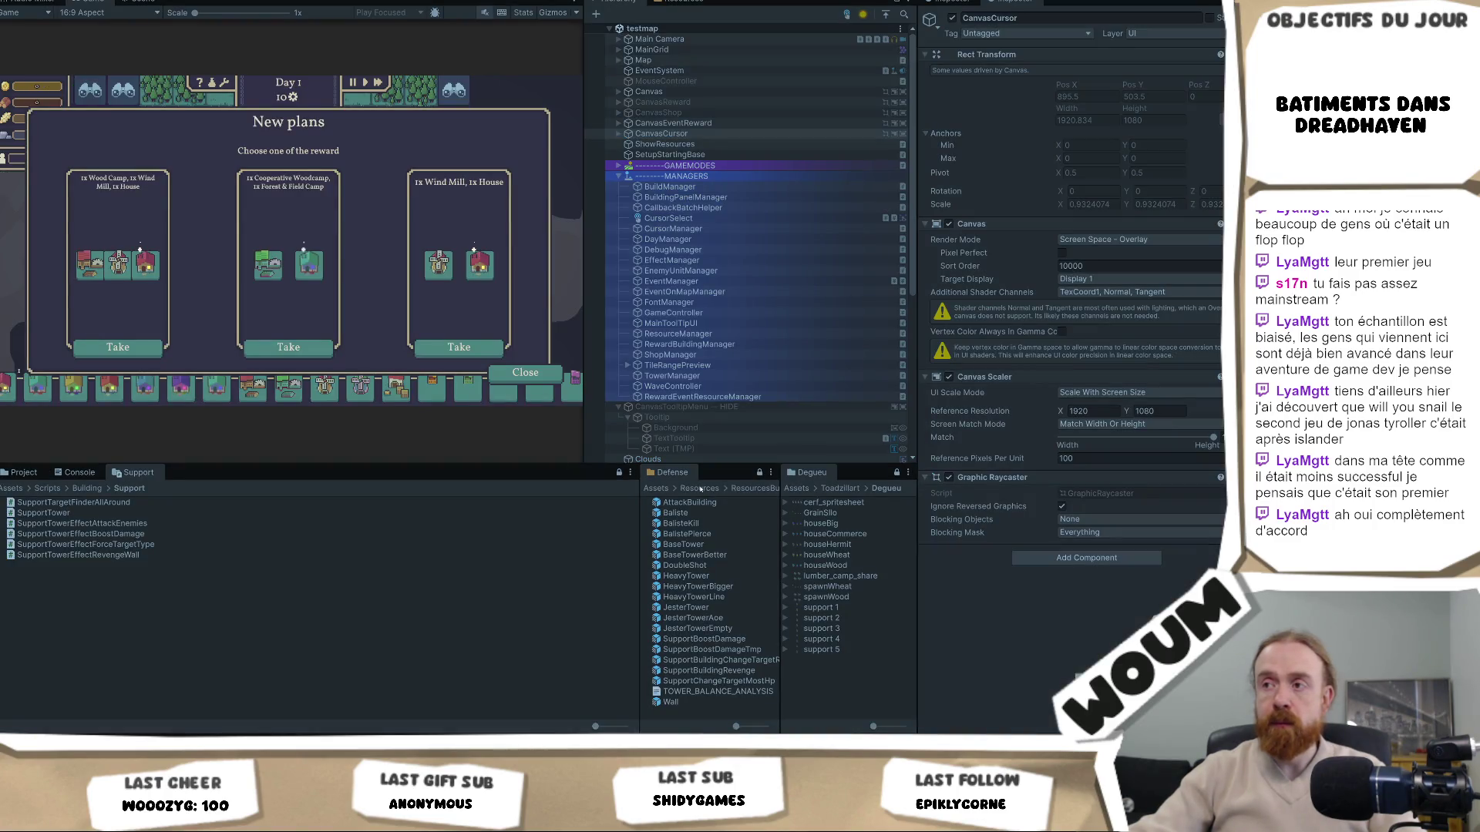
Open the Zombie prefab from the Resources > Enemies folder
{"action": "left_click", "coordinate": [700, 489]}
{"action": "left_click", "coordinate": [716, 502]}
{"action": "double_click", "coordinate": [717, 503]}
{"action": "left_click", "coordinate": [716, 503]}
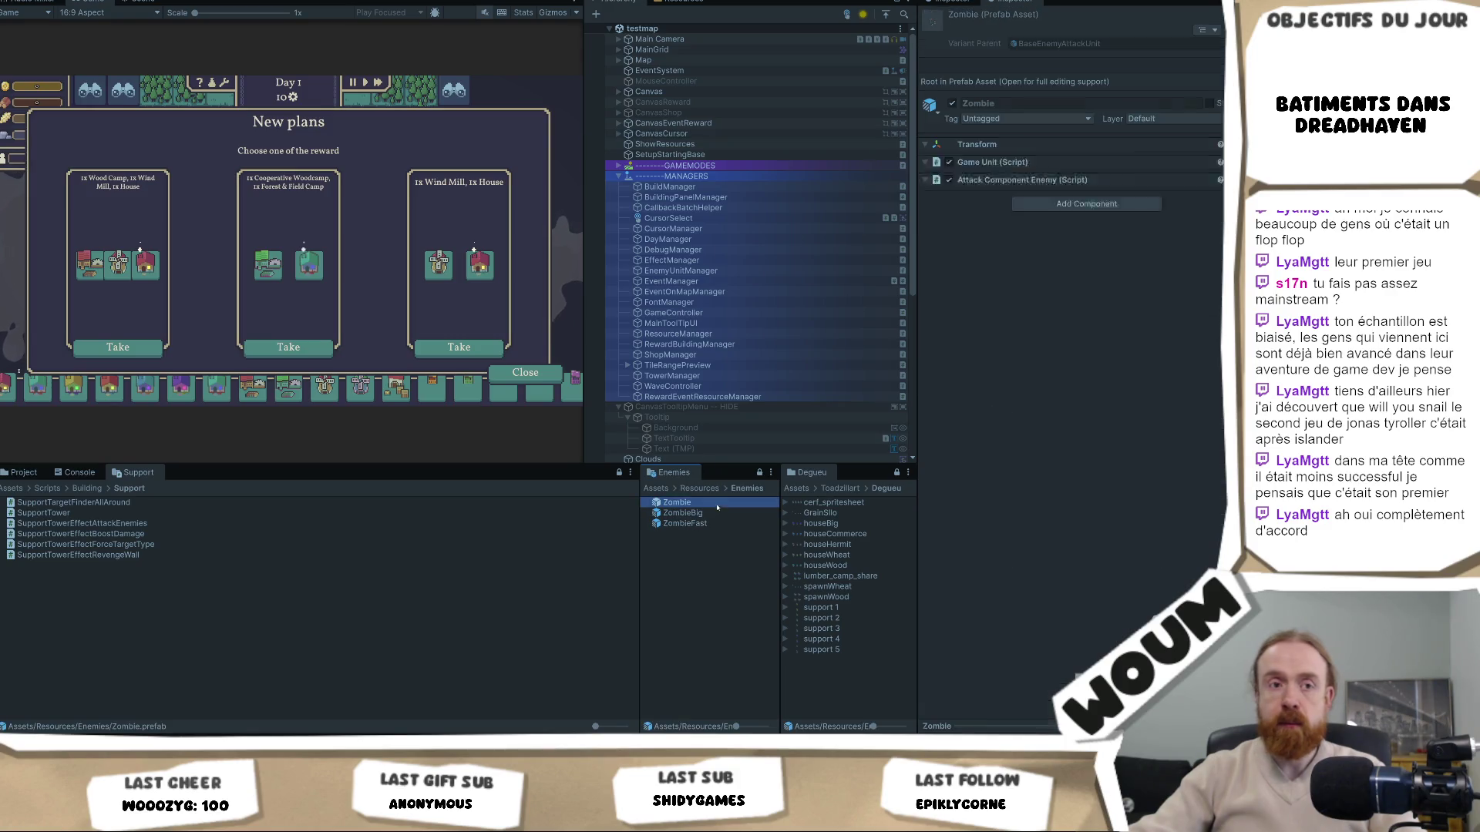
{"action": "double_click", "coordinate": [716, 502]}
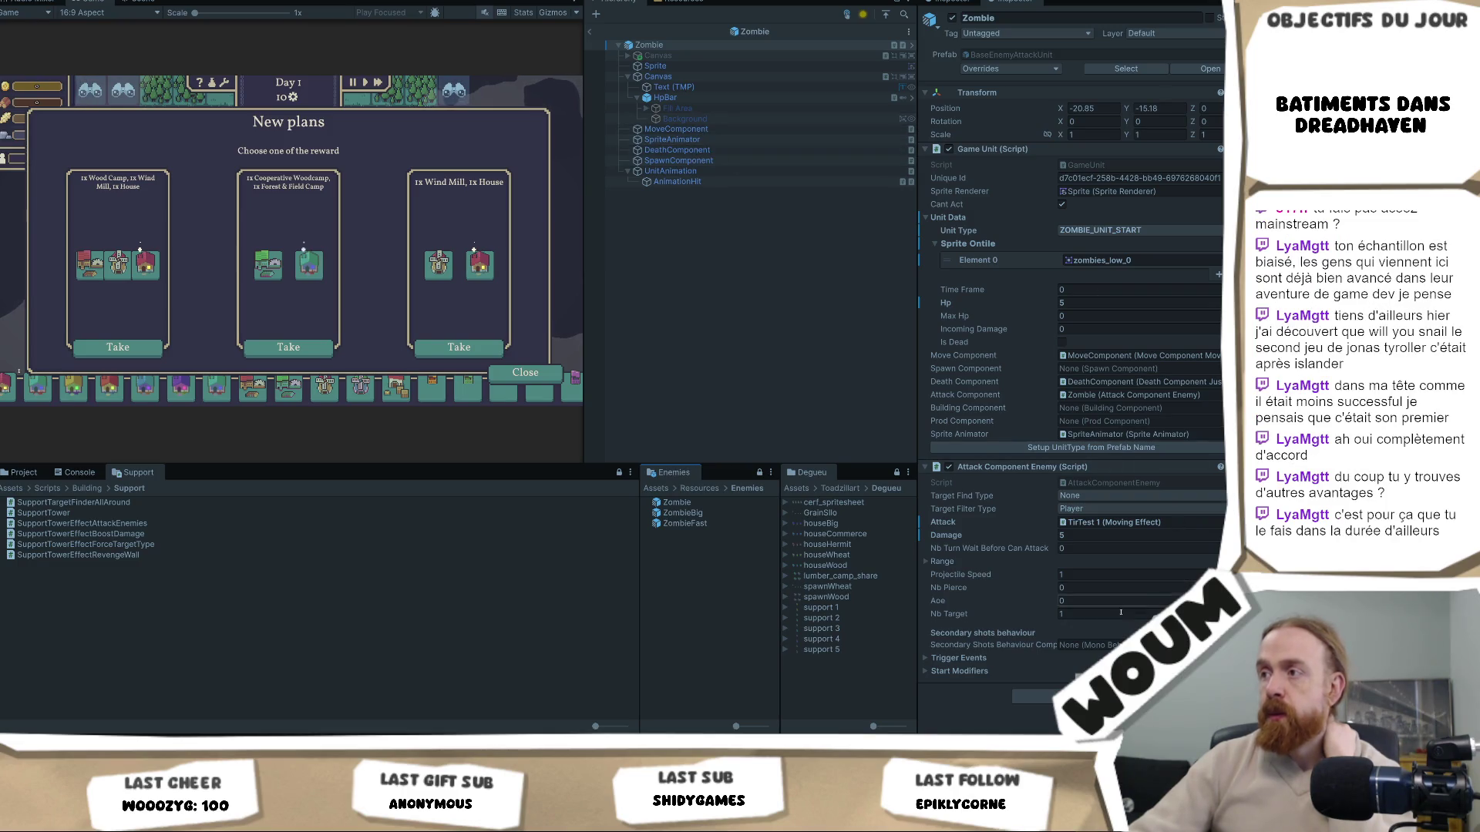
Set Range X and Y to 1, apply it to the prefab, save, and take the first reward
{"action": "left_click", "coordinate": [950, 561]}
{"action": "left_click", "coordinate": [1095, 575]}
{"action": "type", "text": "1"}
{"action": "left_click", "coordinate": [1100, 588]}
{"action": "type", "text": "1"}
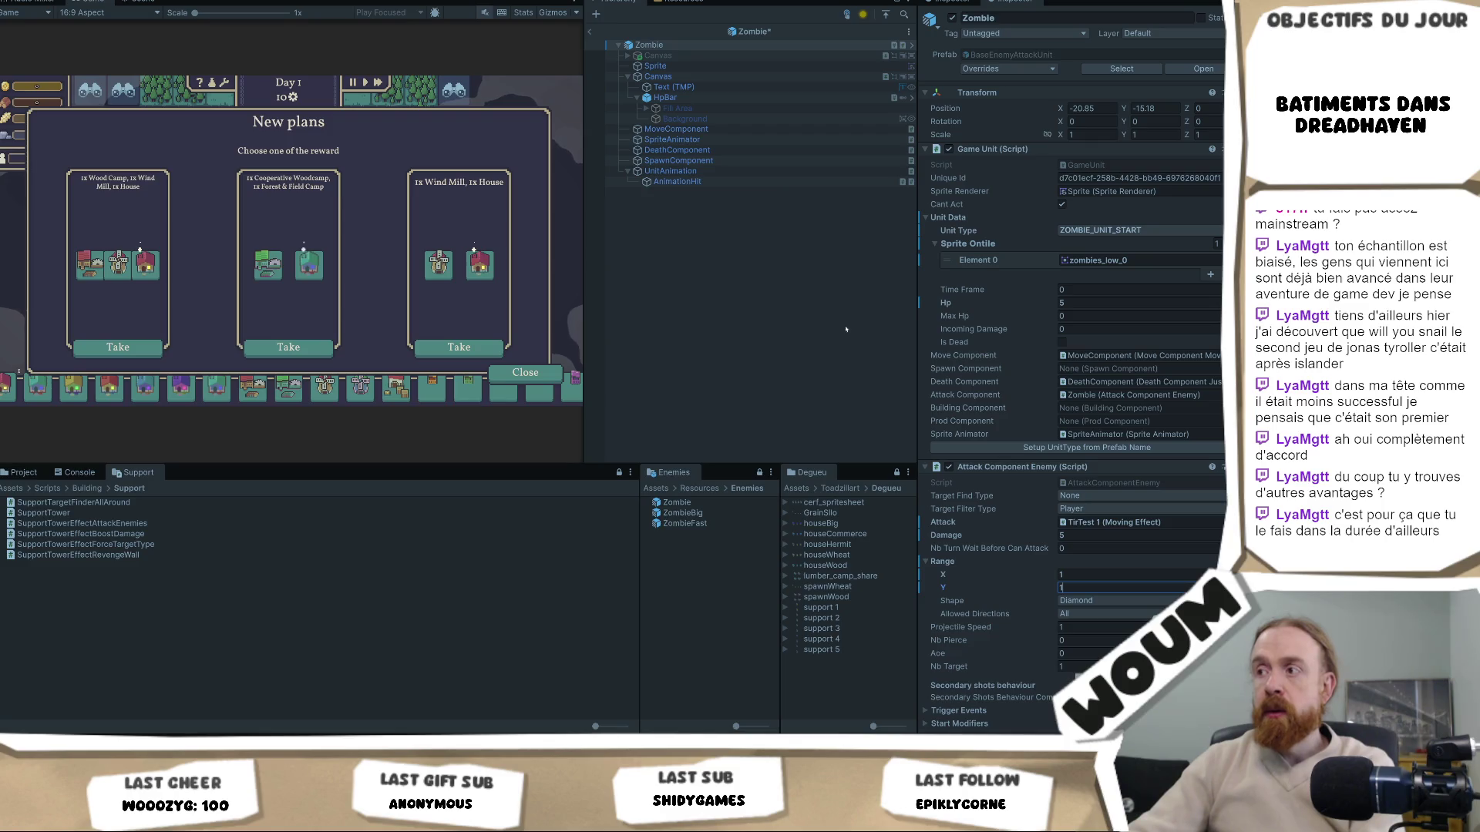
{"action": "right_click", "coordinate": [943, 562]}
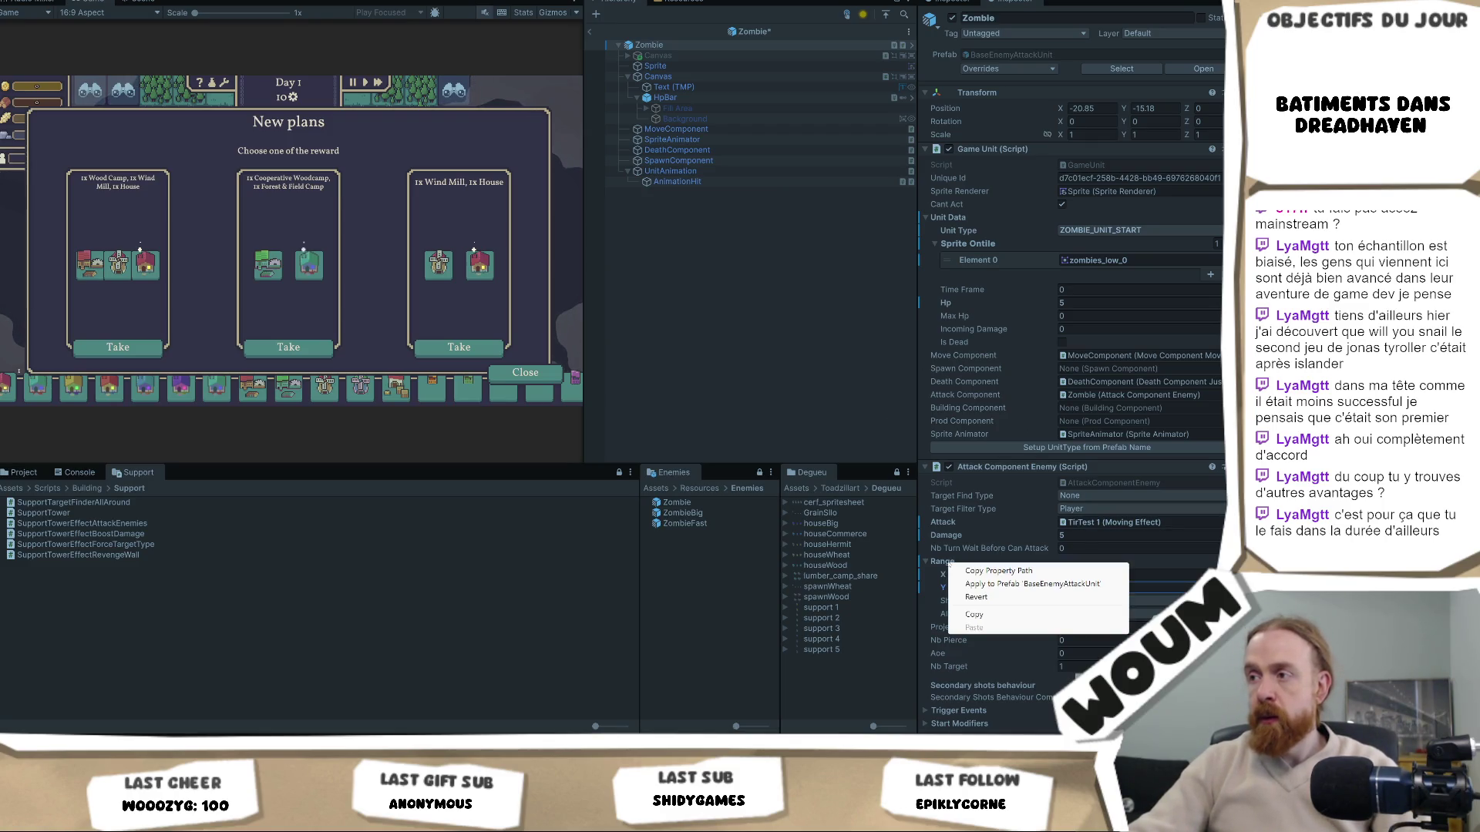
{"action": "left_click", "coordinate": [1032, 584]}
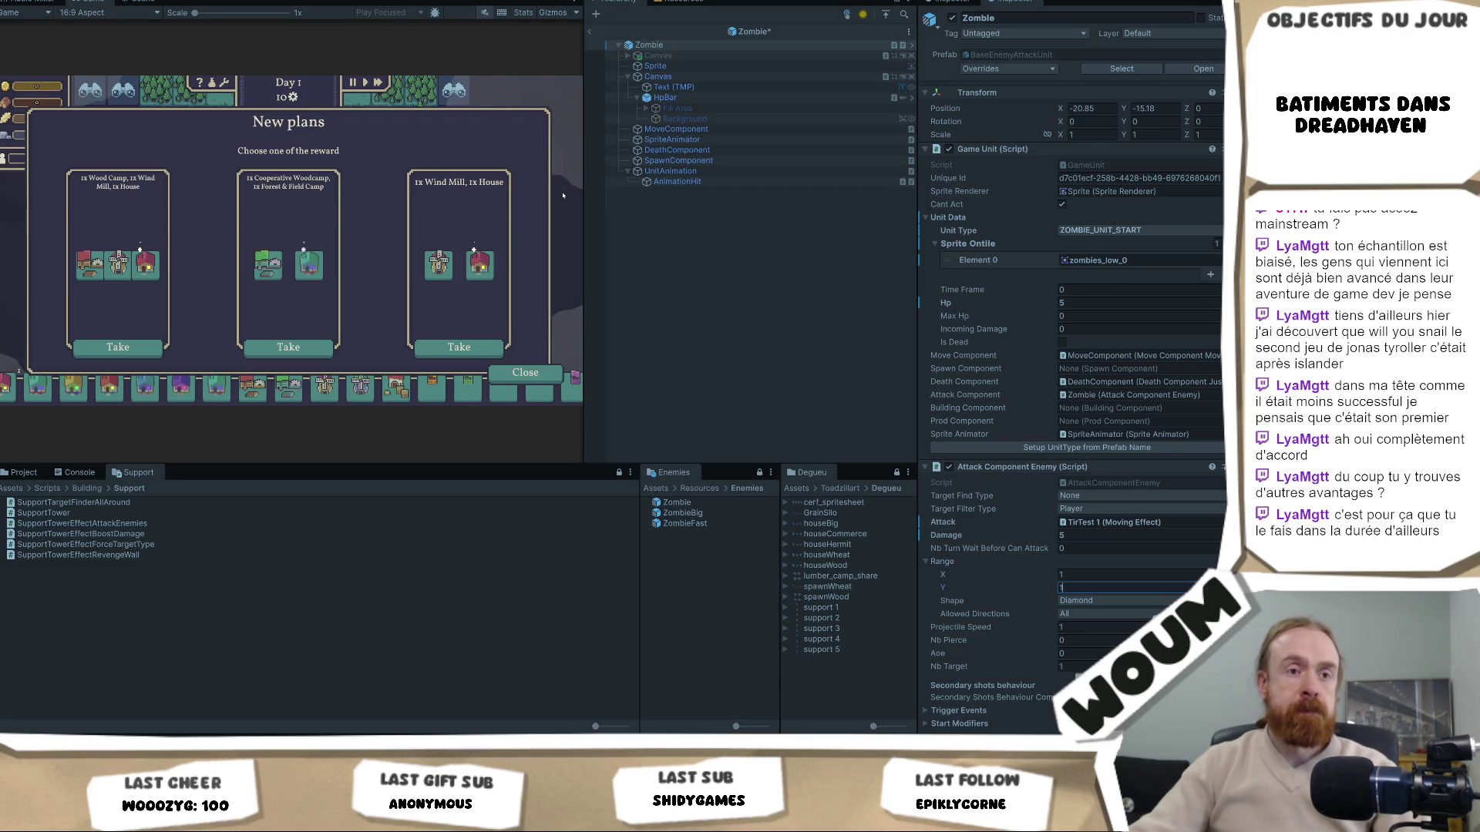
{"action": "key", "text": "ctrl+s"}
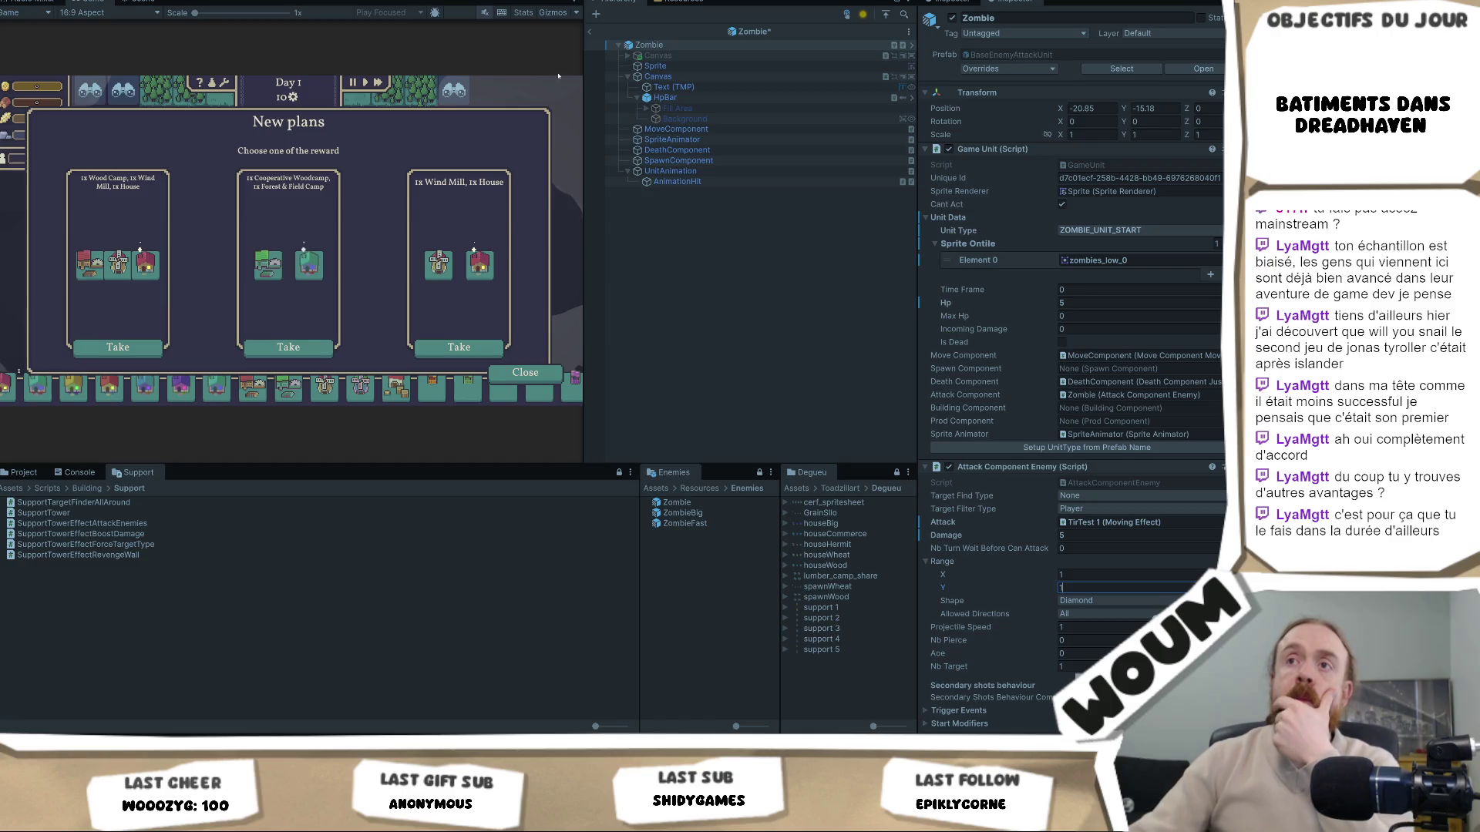
{"action": "left_click", "coordinate": [118, 347]}
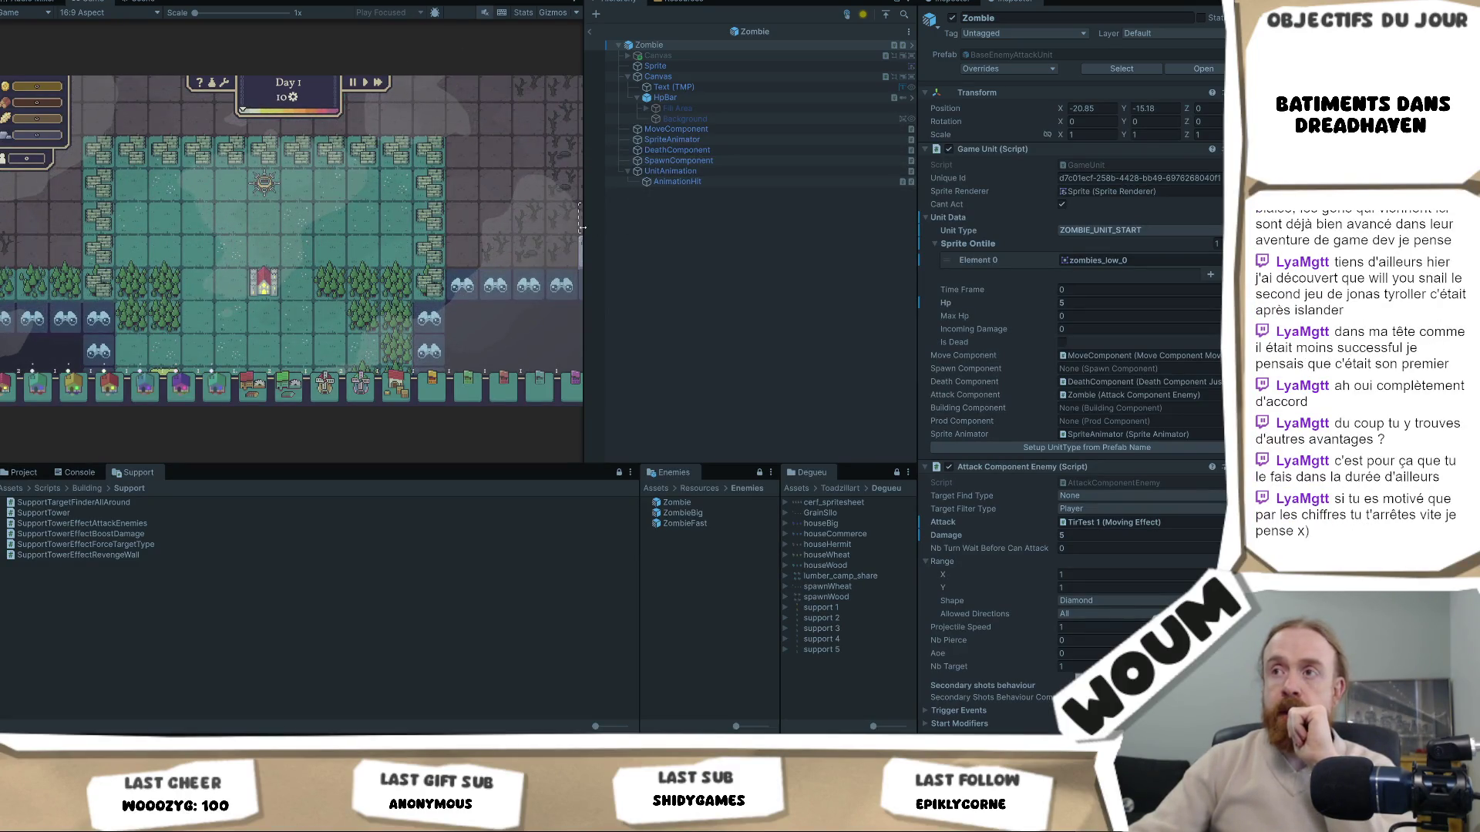
Widen the Game view of the board and return the Project panel to the Resources folder
{"action": "left_click_drag", "start_coordinate": [582, 229], "coordinate": [852, 229]}
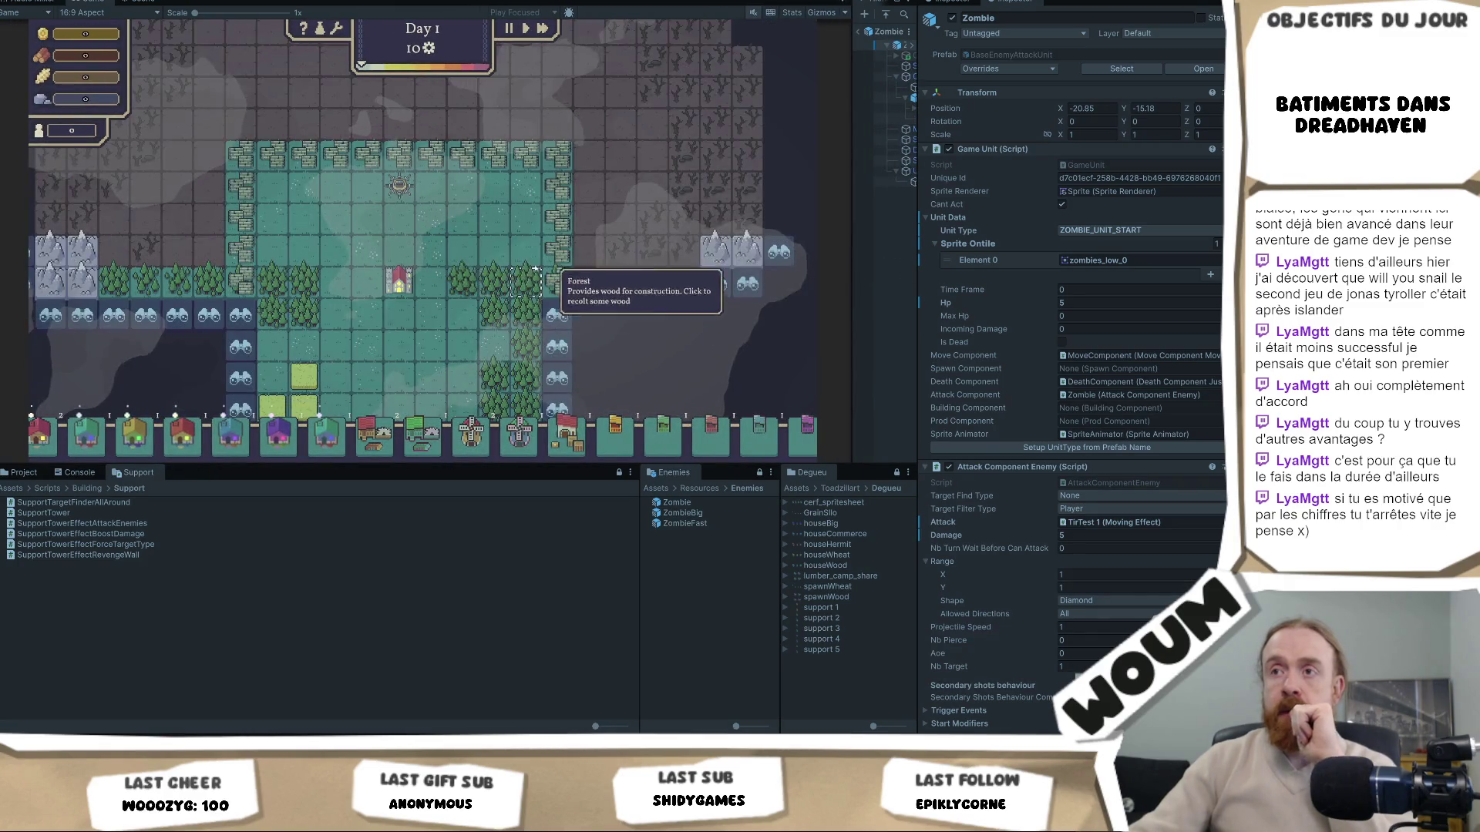
{"action": "scroll", "coordinate": [539, 316], "scroll_direction": "down", "scroll_amount": 2}
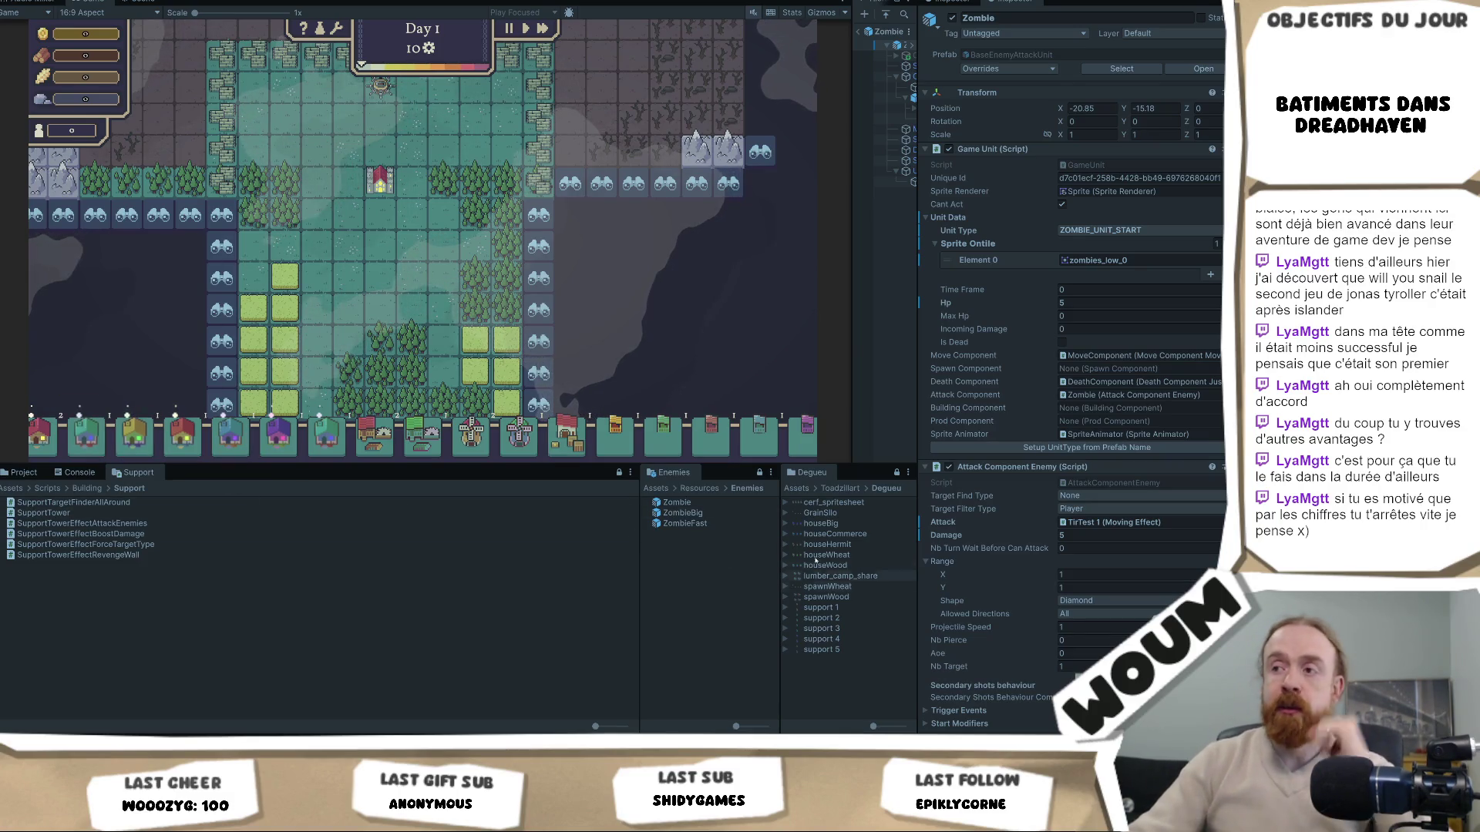
{"action": "left_click", "coordinate": [690, 490]}
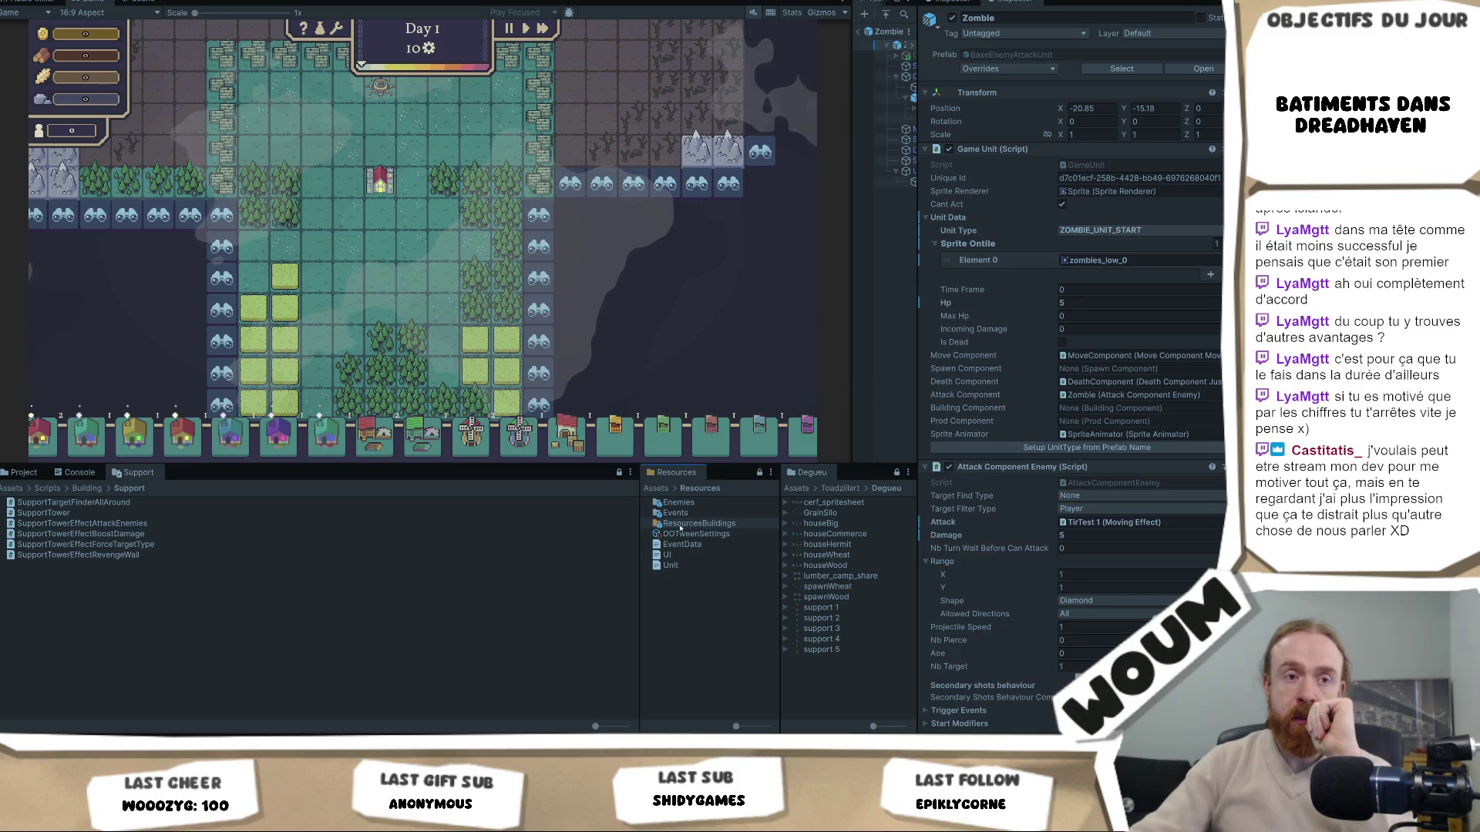
Open ResourcesBuildings/Defense and multi-select the five Support prefabs, SupportBoostDamage through SupportChangeTargetMostHp
{"action": "double_click", "coordinate": [681, 525]}
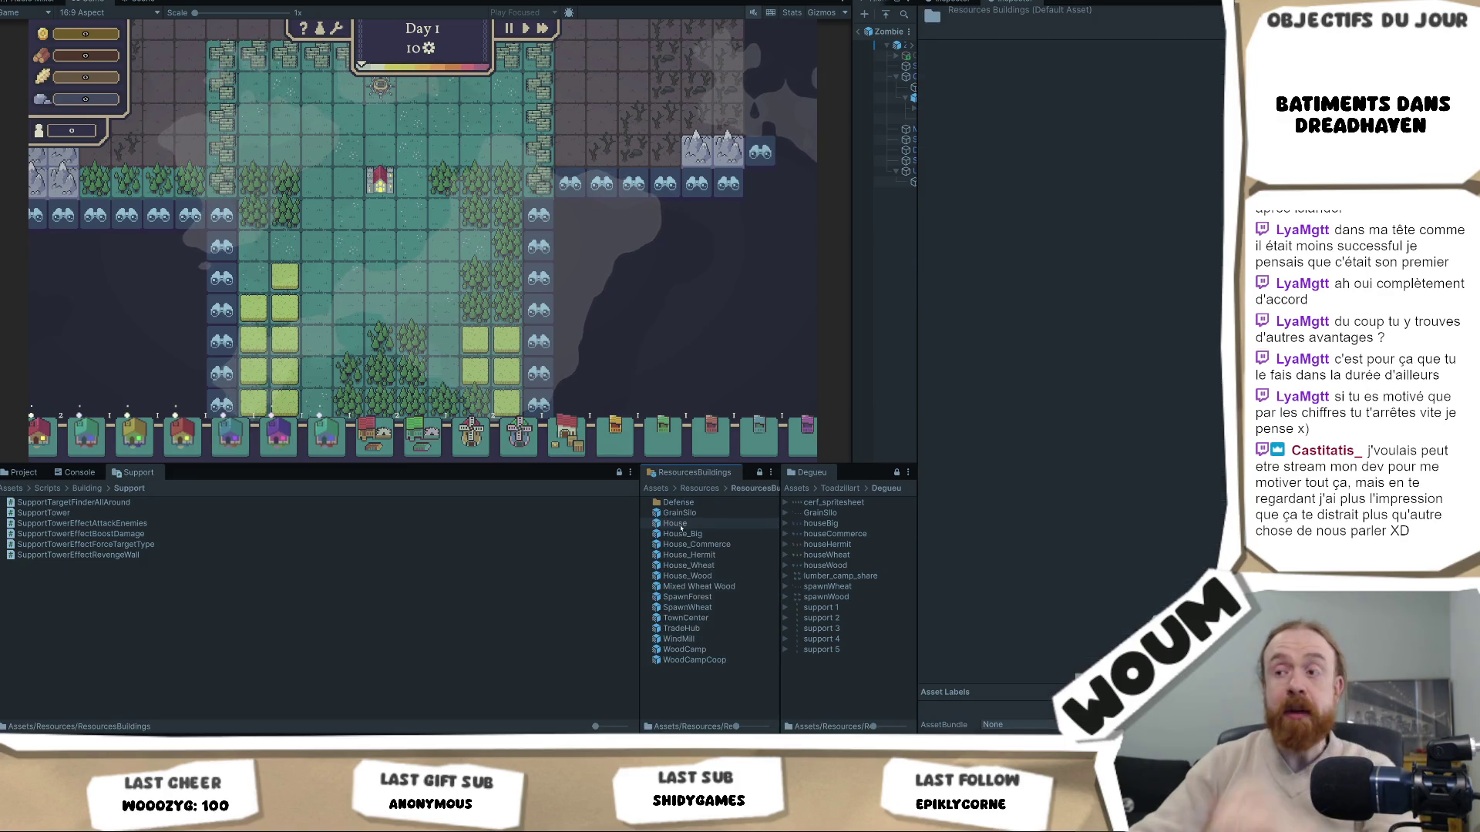
{"action": "left_click", "coordinate": [707, 488]}
{"action": "key", "text": "Up"}
{"action": "key", "text": "Up"}
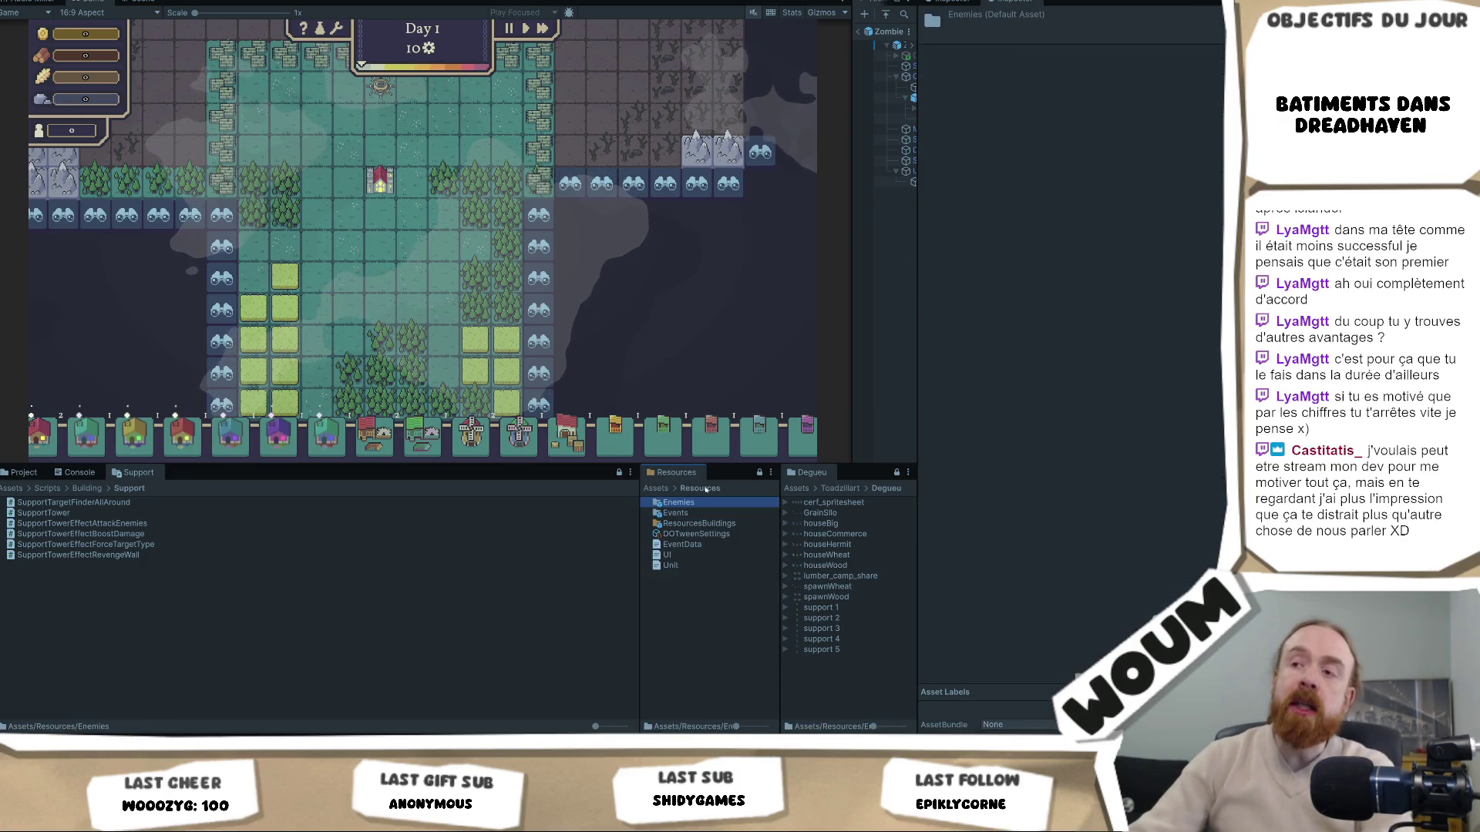
{"action": "left_click", "coordinate": [713, 522]}
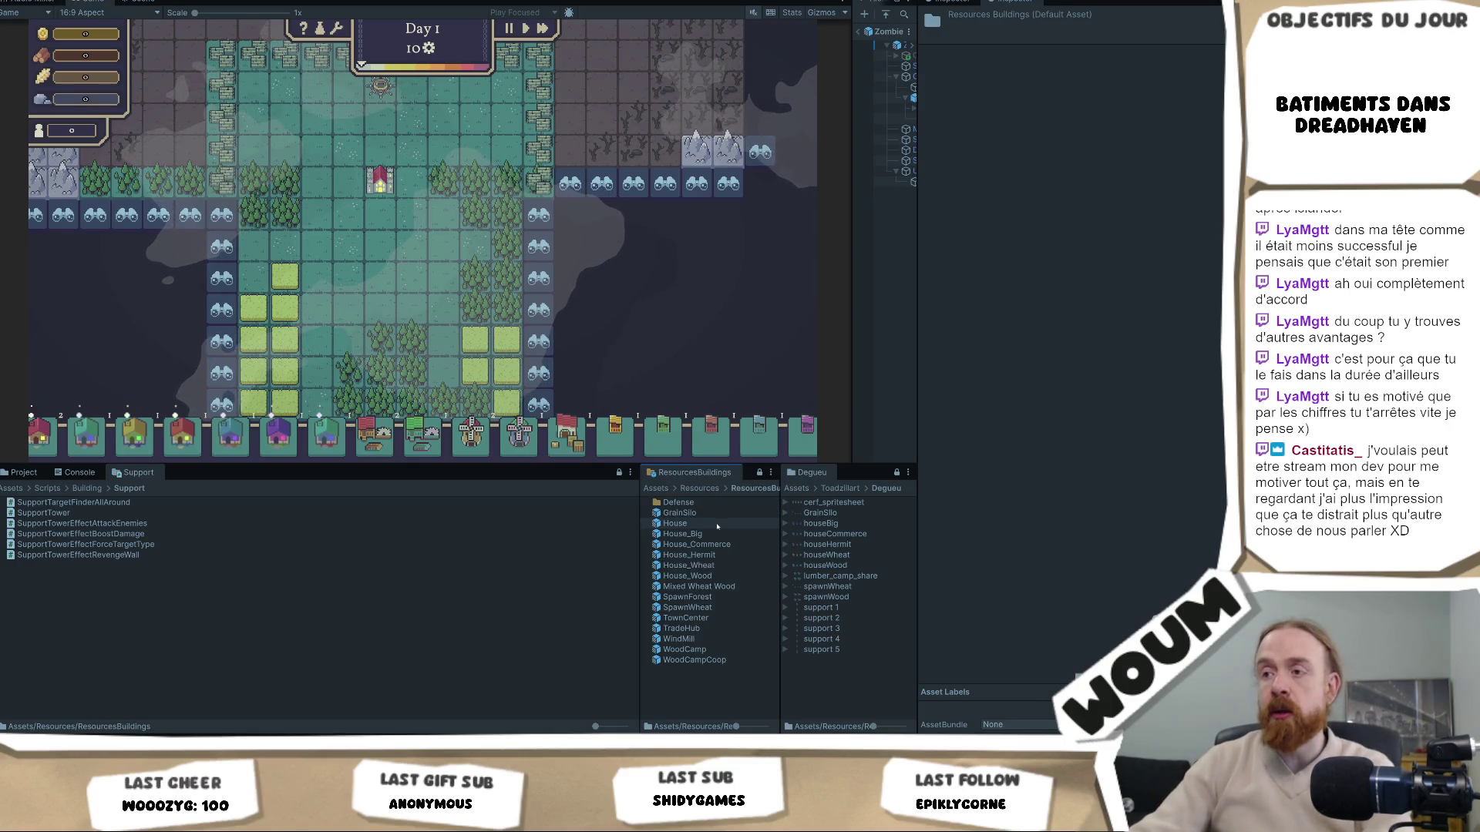
{"action": "double_click", "coordinate": [713, 503]}
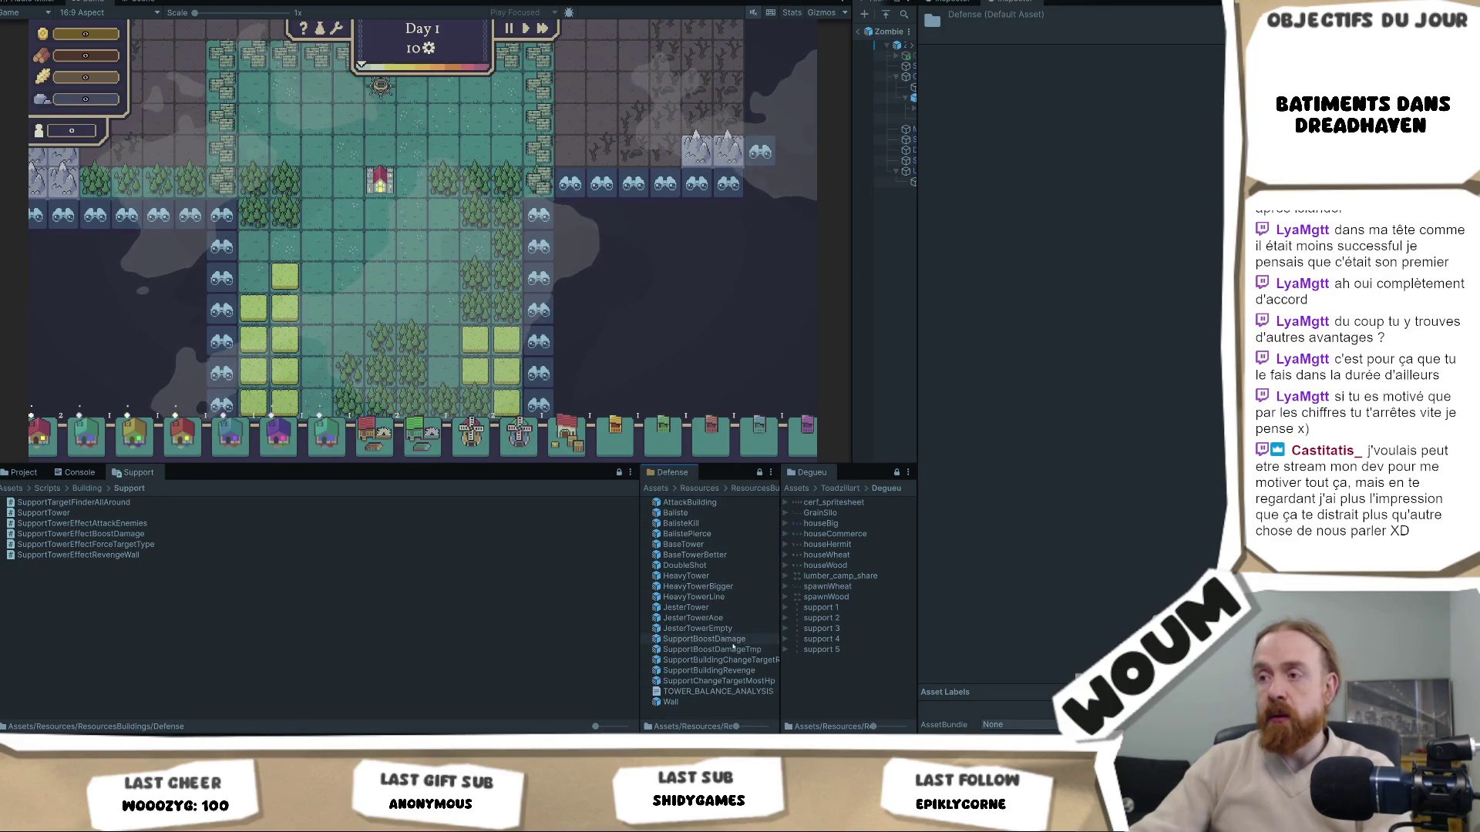
{"action": "left_click", "coordinate": [703, 639]}
{"action": "left_click", "coordinate": [739, 681], "text": "shift"}
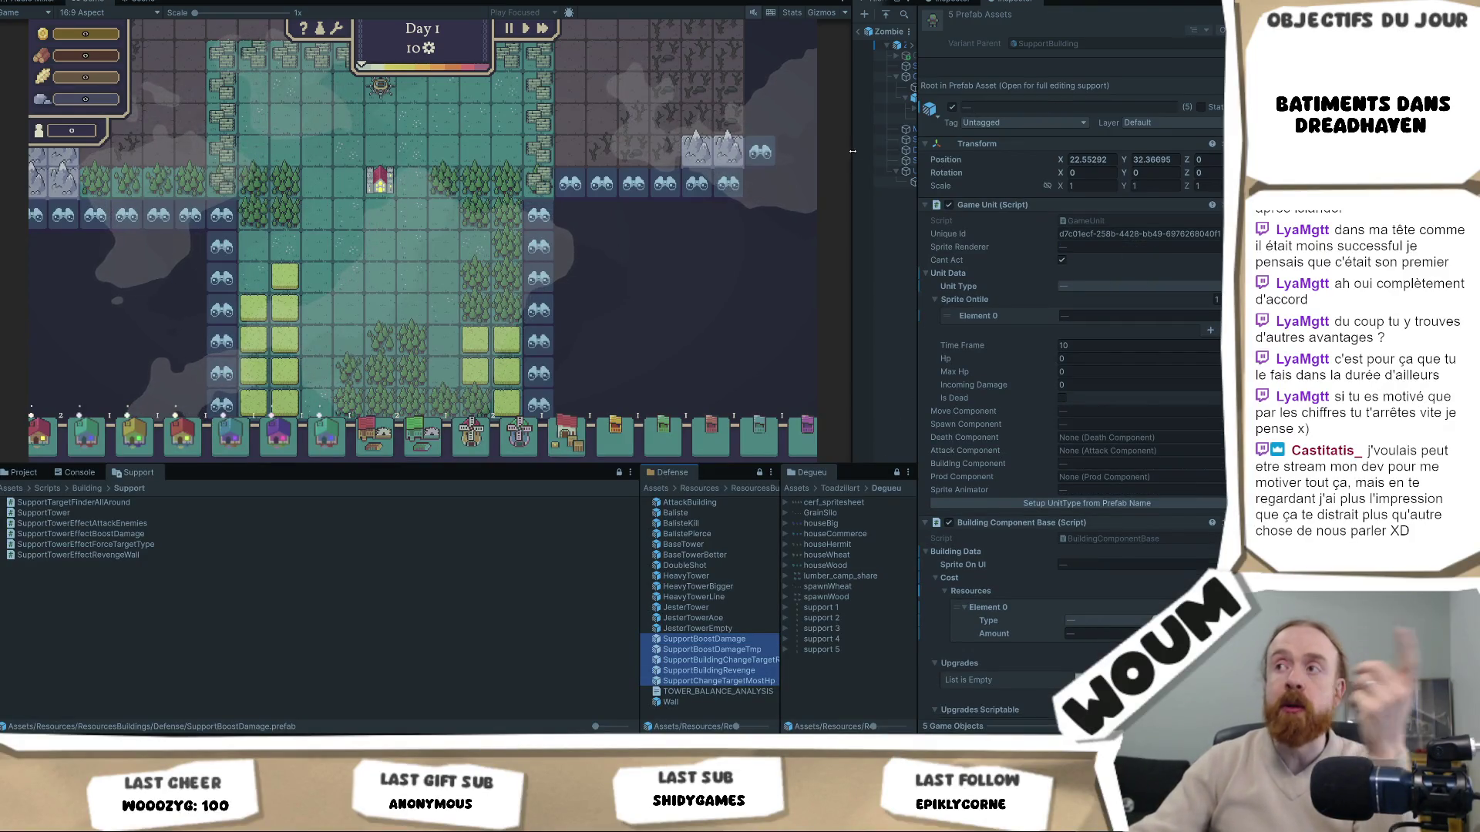
Set the five Support prefabs' cost Element 0 to Wood with amount 5, then deselect
{"action": "mouse_move", "coordinate": [851, 160]}
{"action": "left_mouse_down"}
{"action": "mouse_move", "coordinate": [684, 170]}
{"action": "mouse_move", "coordinate": [709, 171]}
{"action": "left_mouse_up"}
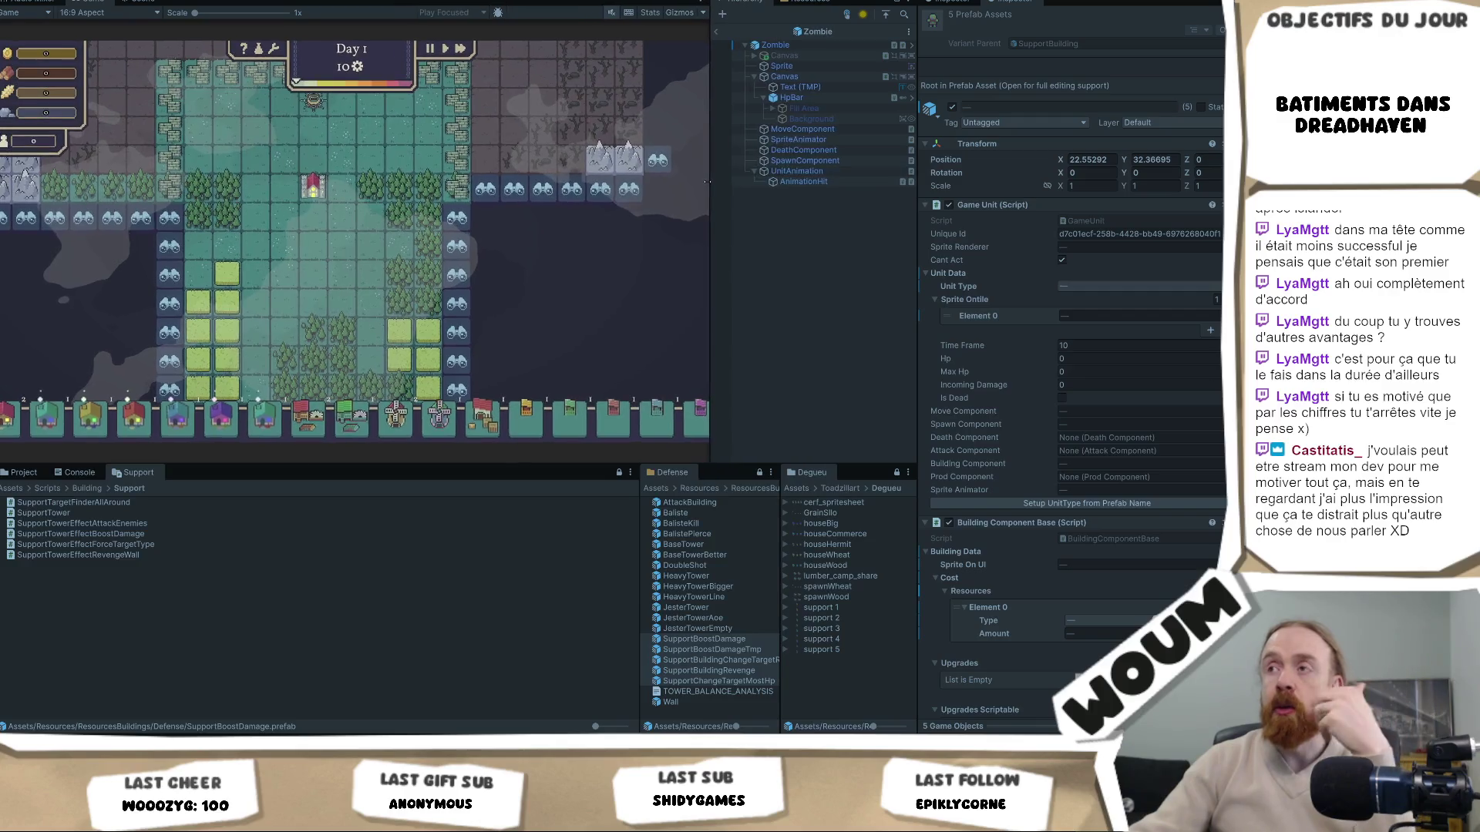
{"action": "scroll", "coordinate": [1094, 632], "scroll_direction": "down", "scroll_amount": 3}
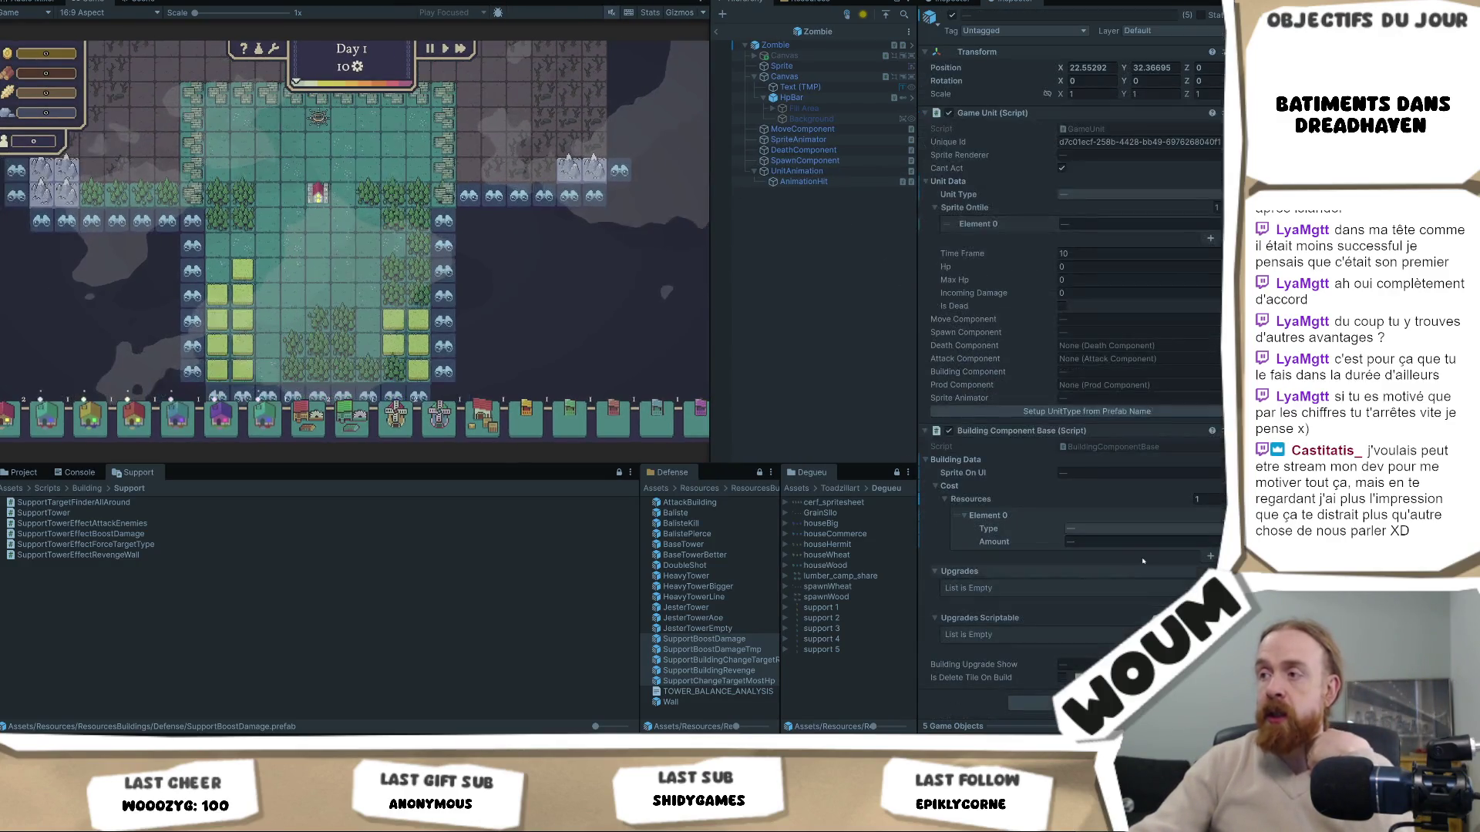
{"action": "left_click", "coordinate": [1117, 531]}
{"action": "left_click", "coordinate": [1110, 544]}
{"action": "left_click", "coordinate": [1102, 542]}
{"action": "type", "text": "5"}
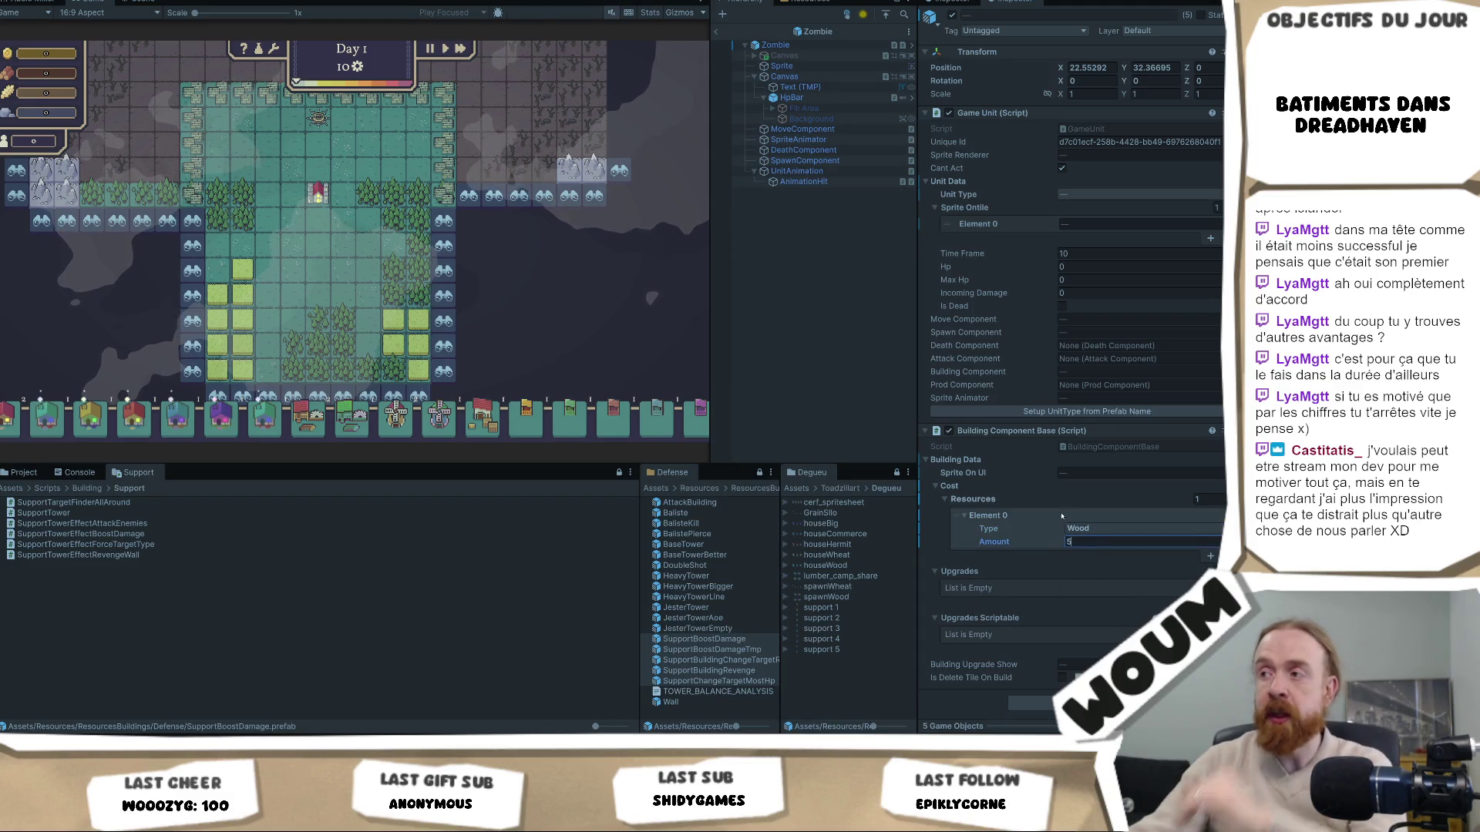
{"action": "left_click", "coordinate": [486, 572]}
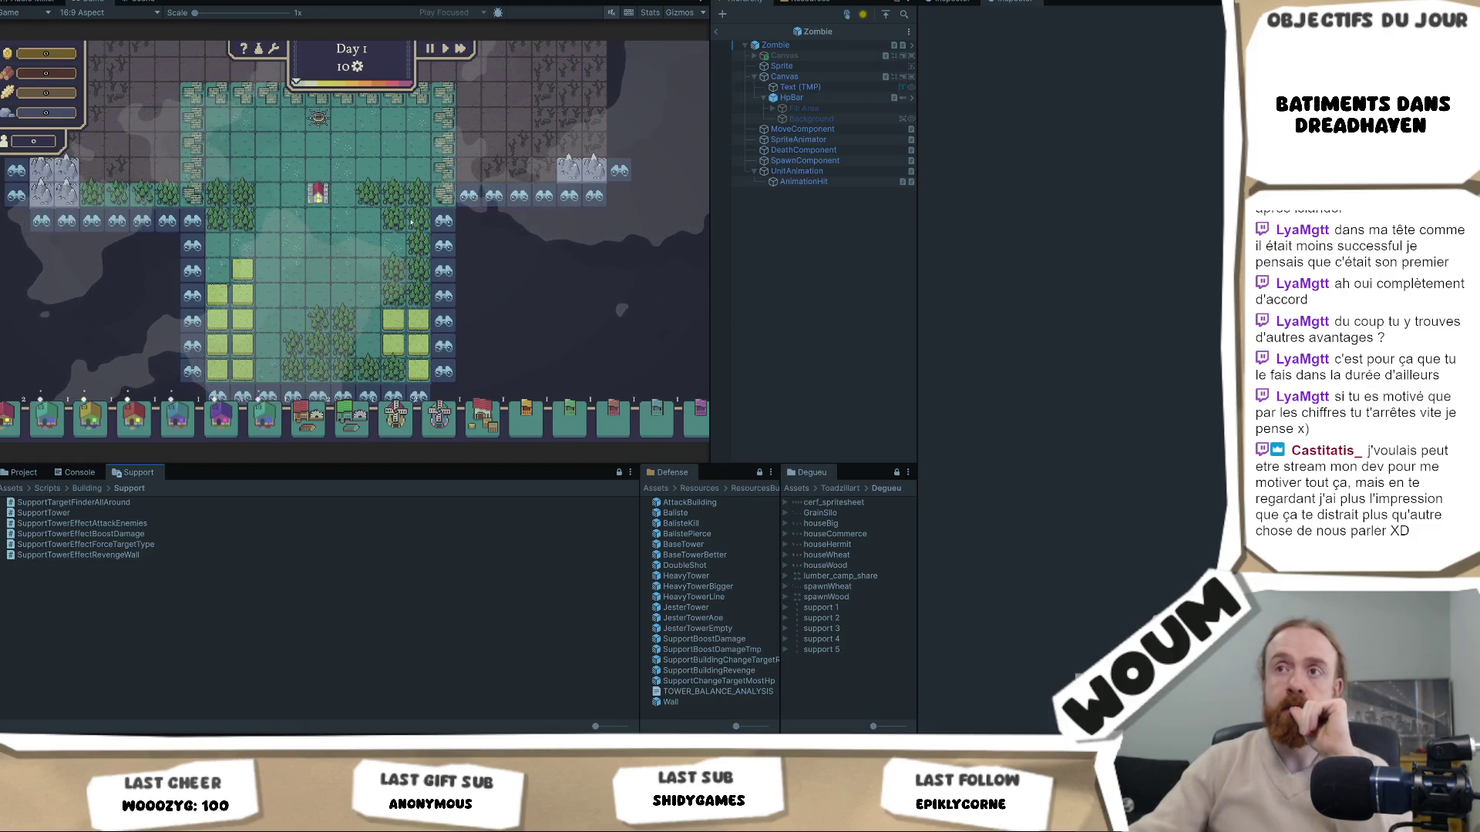
Harvest wood from a forest tile and move the view toward the top of the base
{"action": "left_click", "coordinate": [398, 223]}
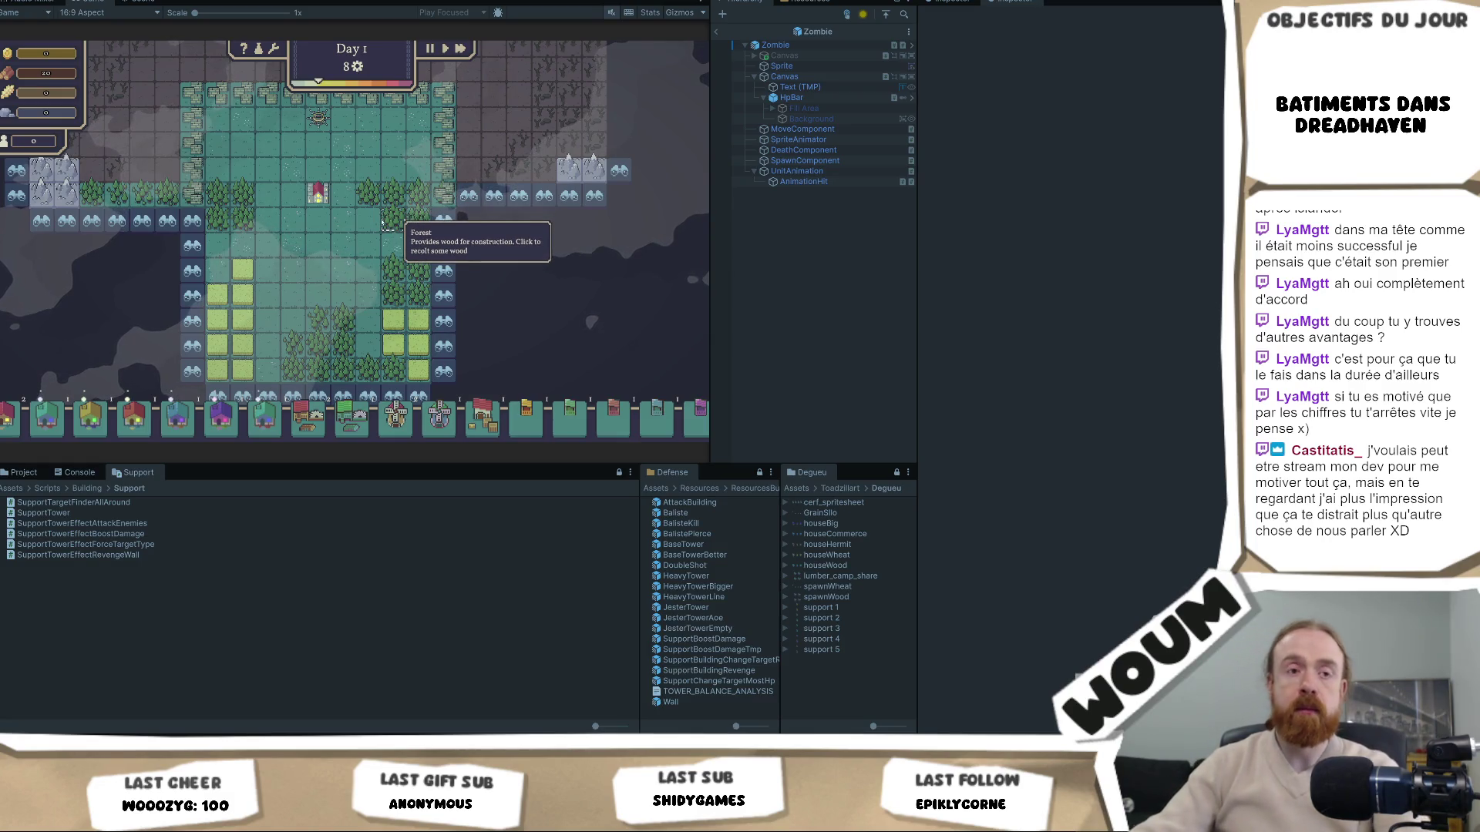
{"action": "key", "text": "w"}
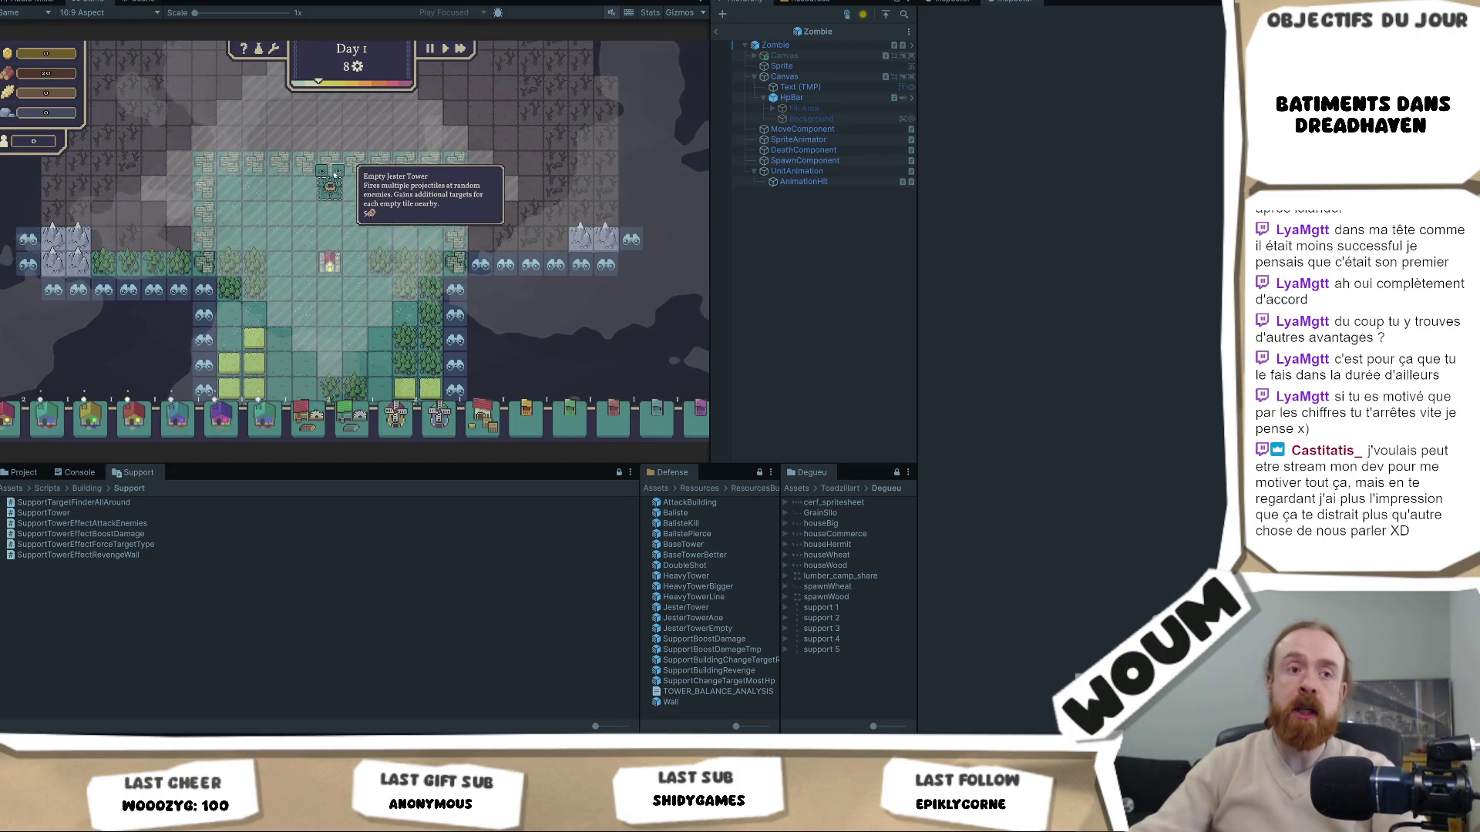
{"action": "scroll", "coordinate": [323, 168], "scroll_direction": "up", "scroll_amount": 1}
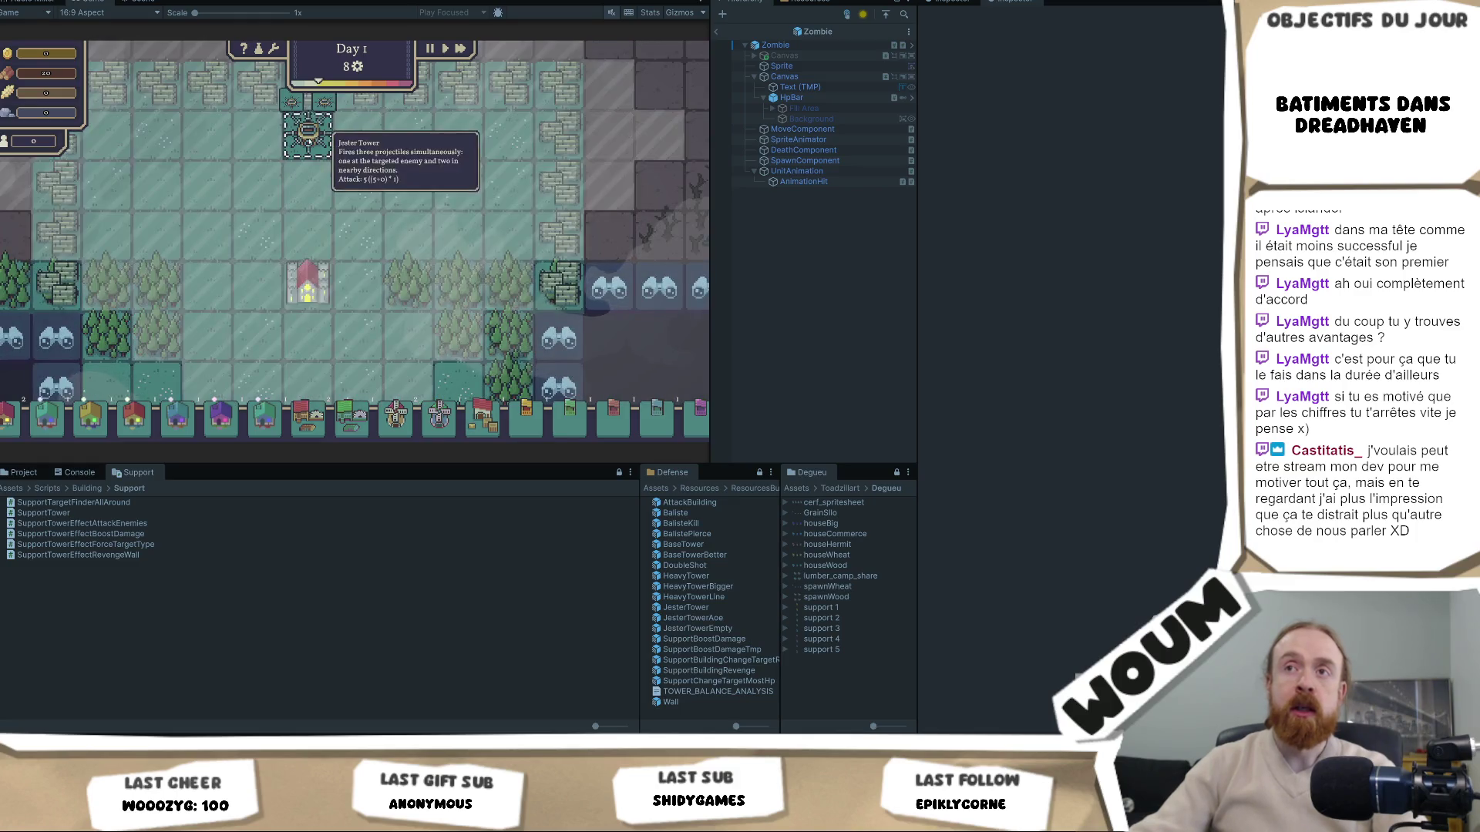
{"action": "scroll", "coordinate": [289, 204], "scroll_direction": "up", "scroll_amount": 1}
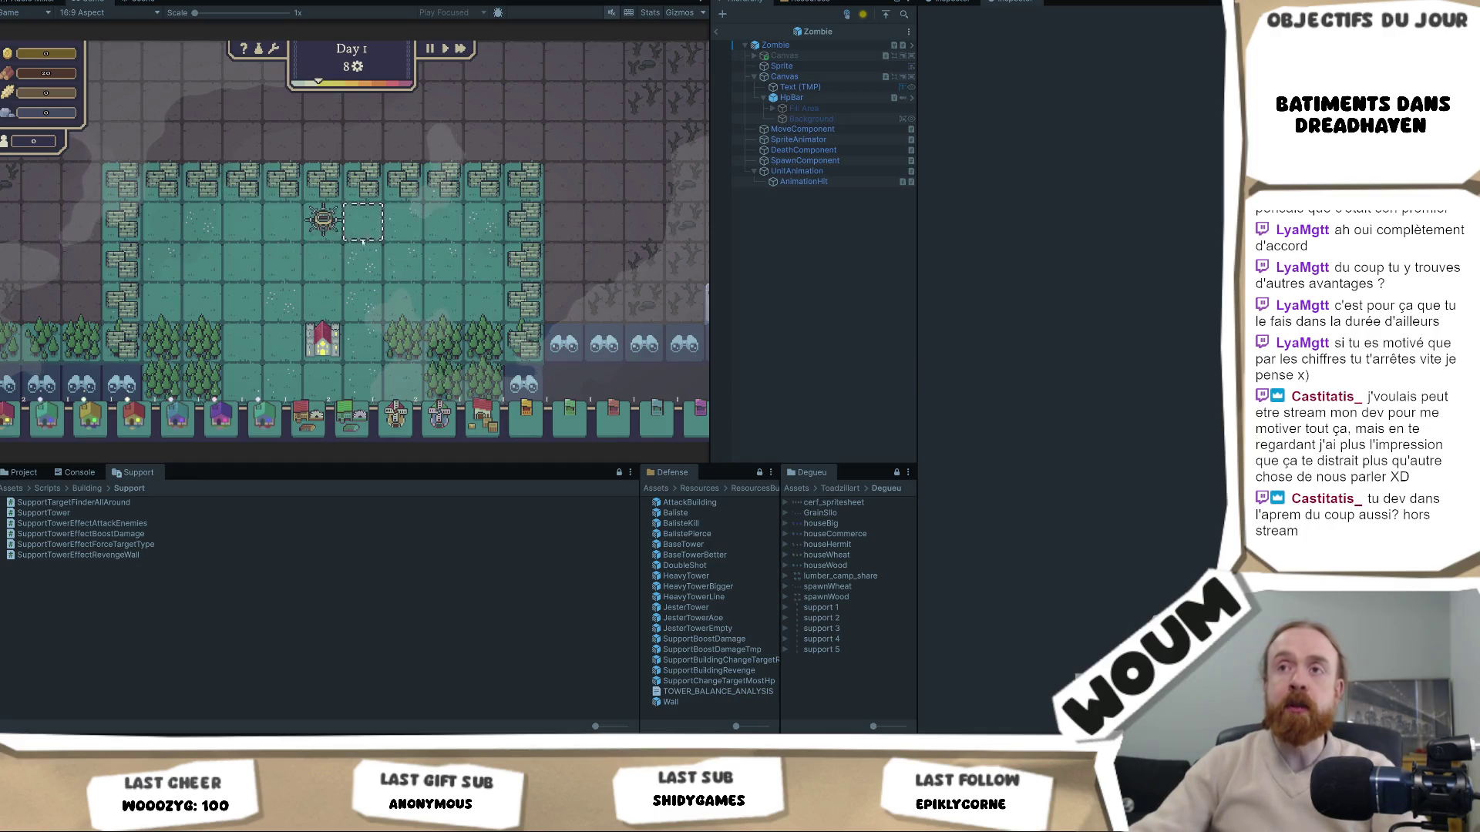
Build the Jester Tower on the tower spot at the top of the base
{"action": "left_click", "coordinate": [323, 202]}
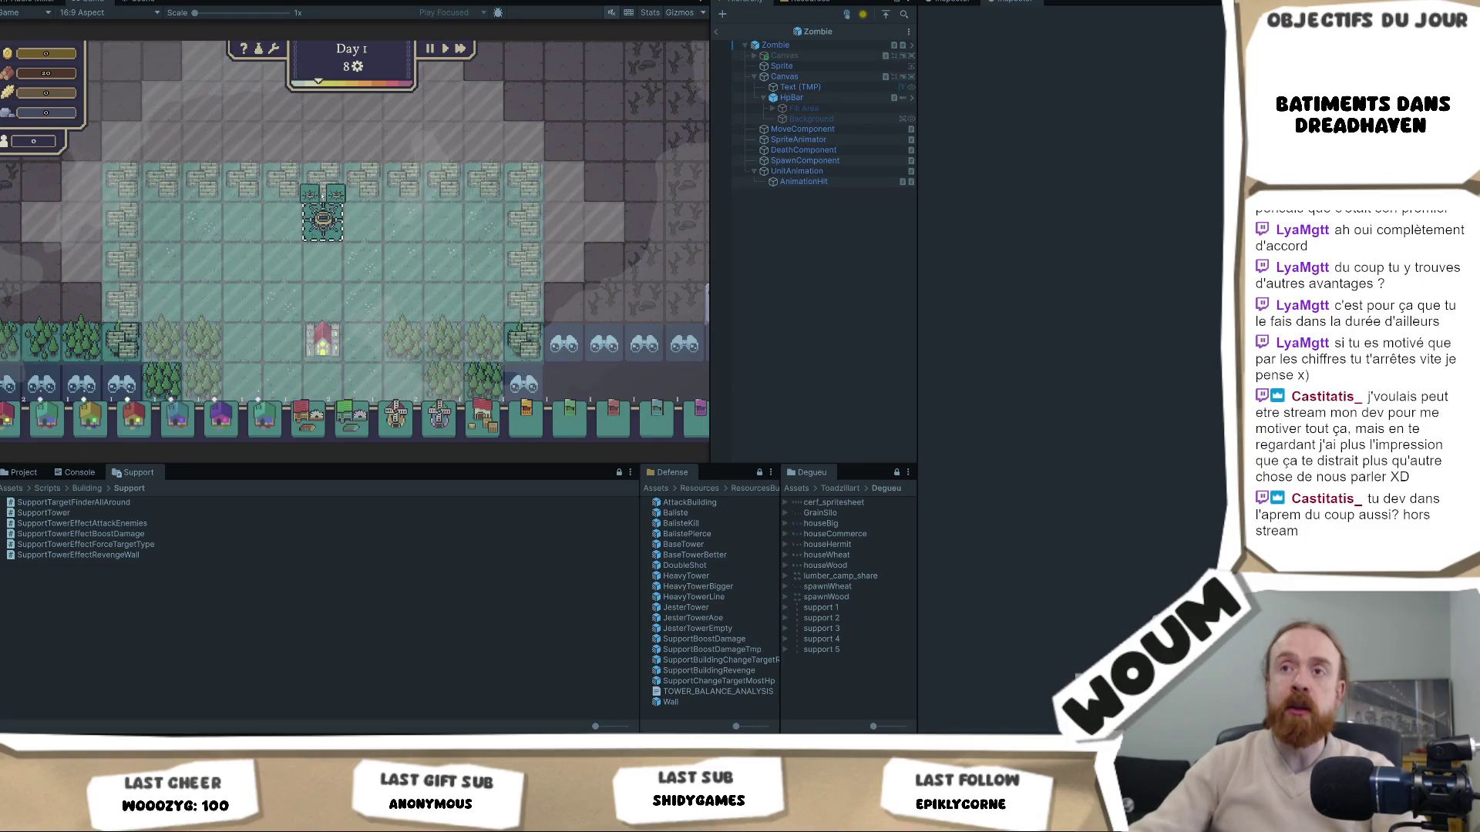
{"action": "mouse_move", "coordinate": [319, 200]}
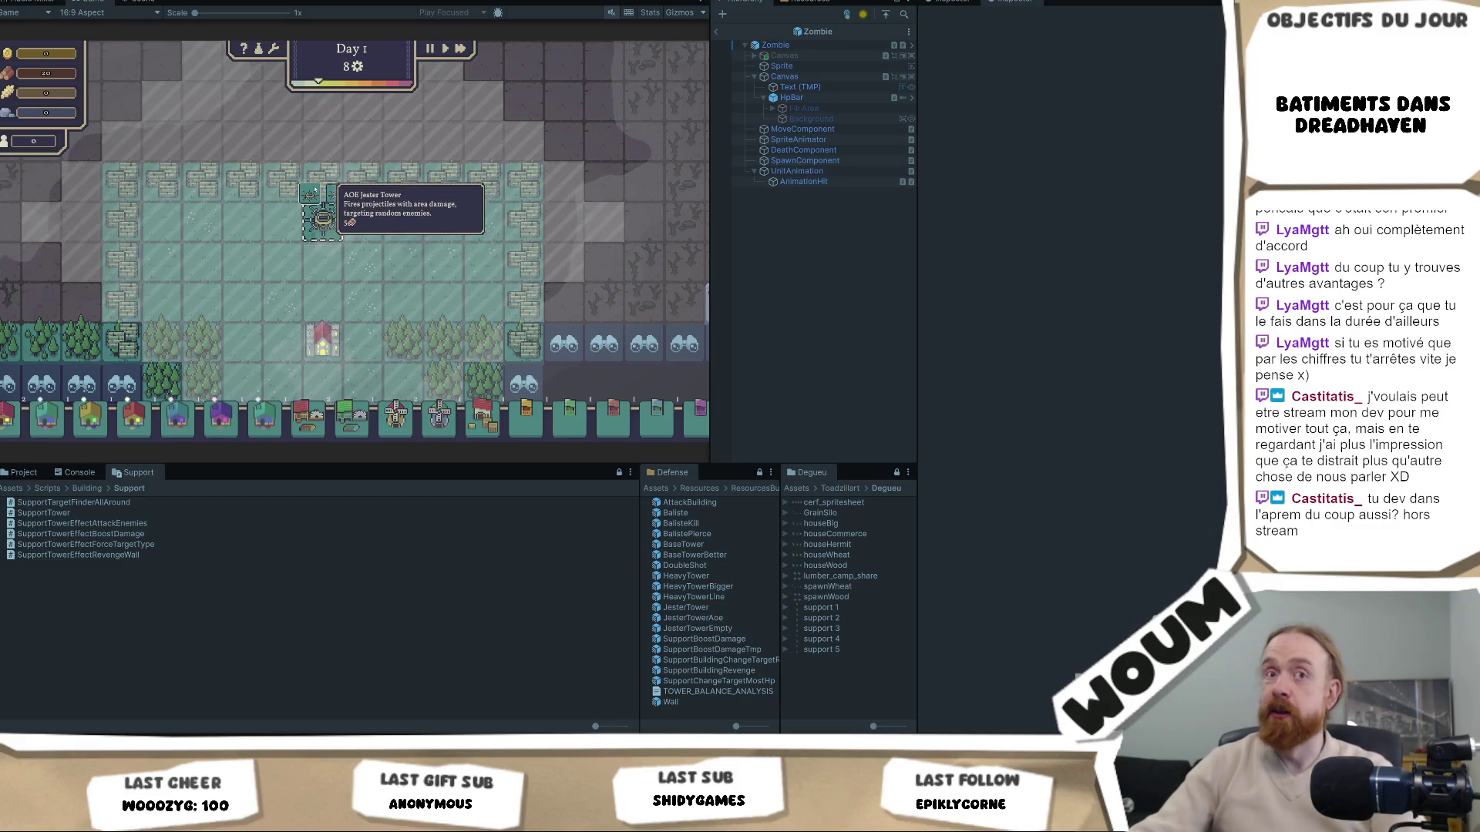
{"action": "left_click", "coordinate": [315, 190]}
{"action": "scroll", "coordinate": [351, 247], "scroll_direction": "down", "scroll_amount": 2}
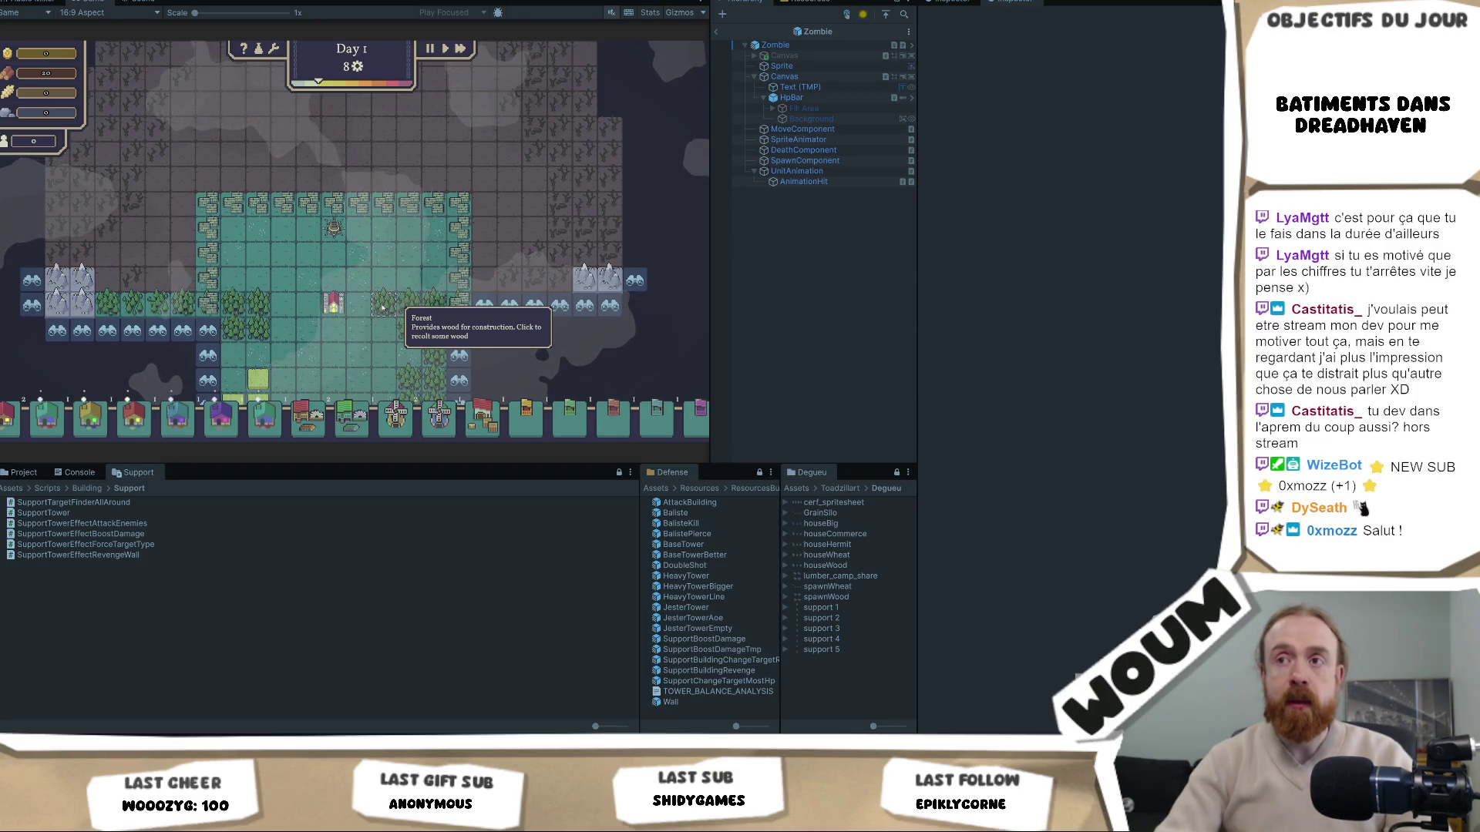
{"action": "mouse_move", "coordinate": [333, 229]}
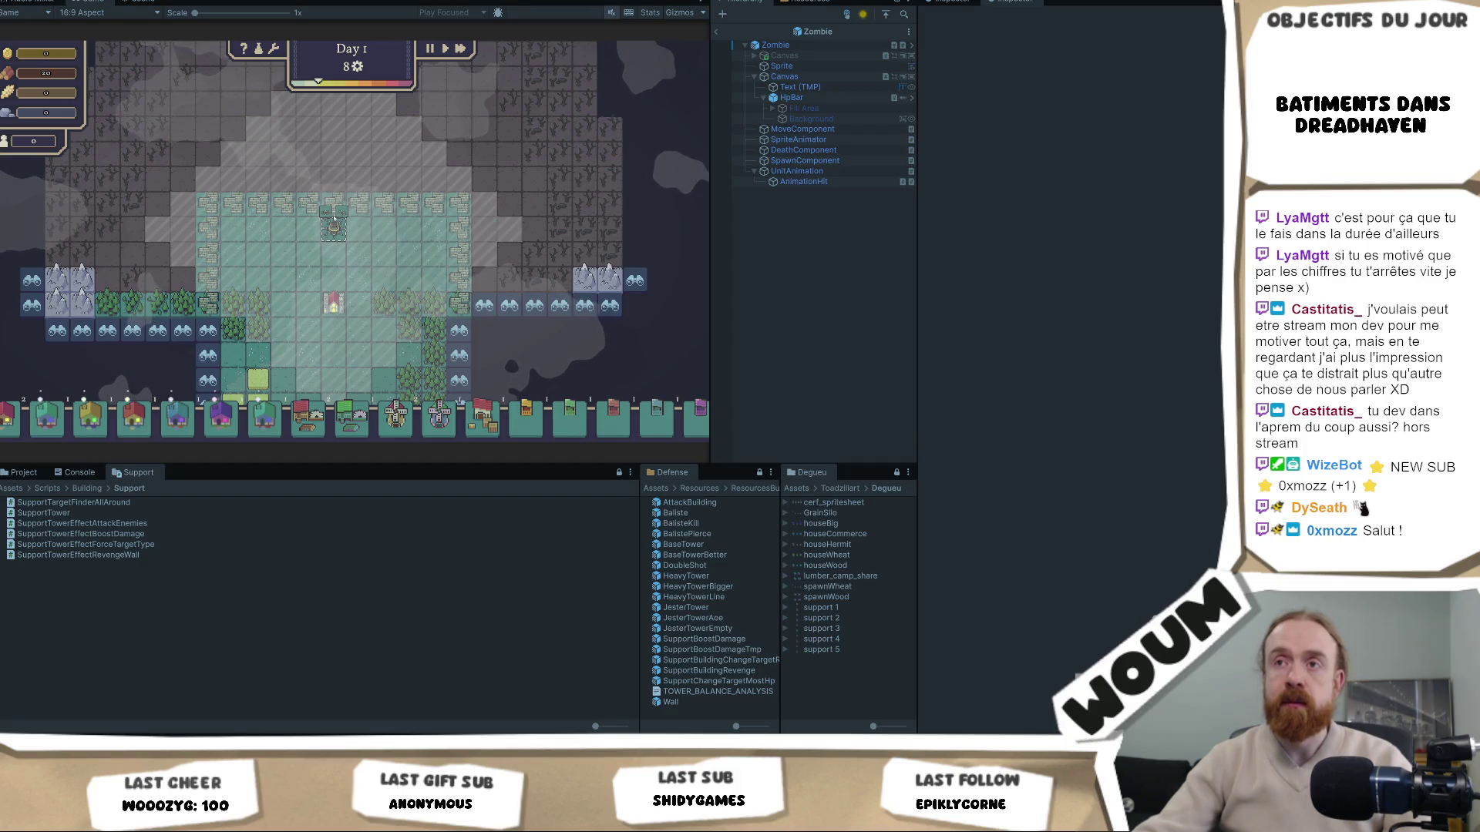
{"action": "scroll", "coordinate": [334, 218], "scroll_direction": "up", "scroll_amount": 1}
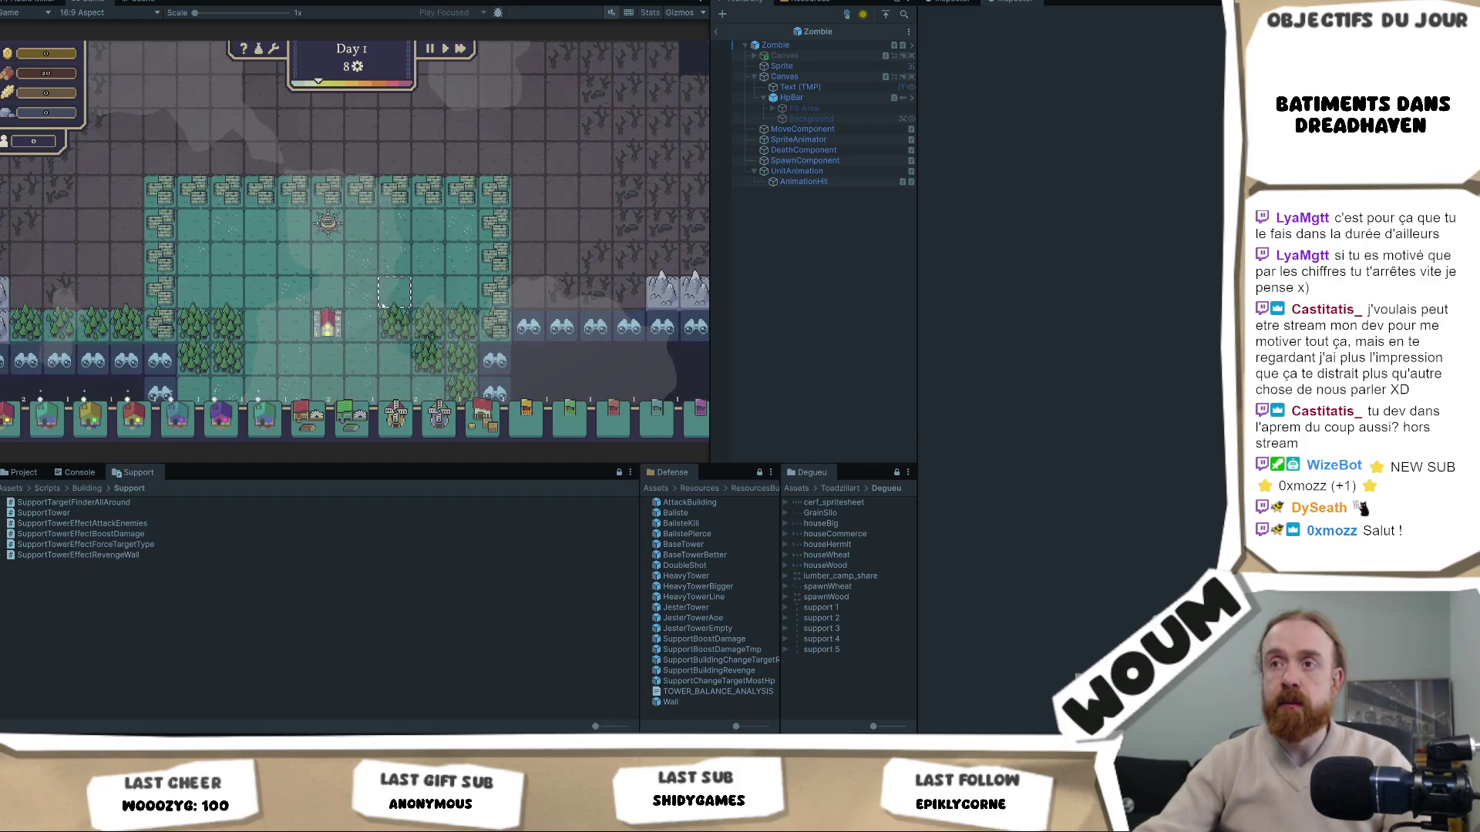
{"action": "mouse_move", "coordinate": [508, 431]}
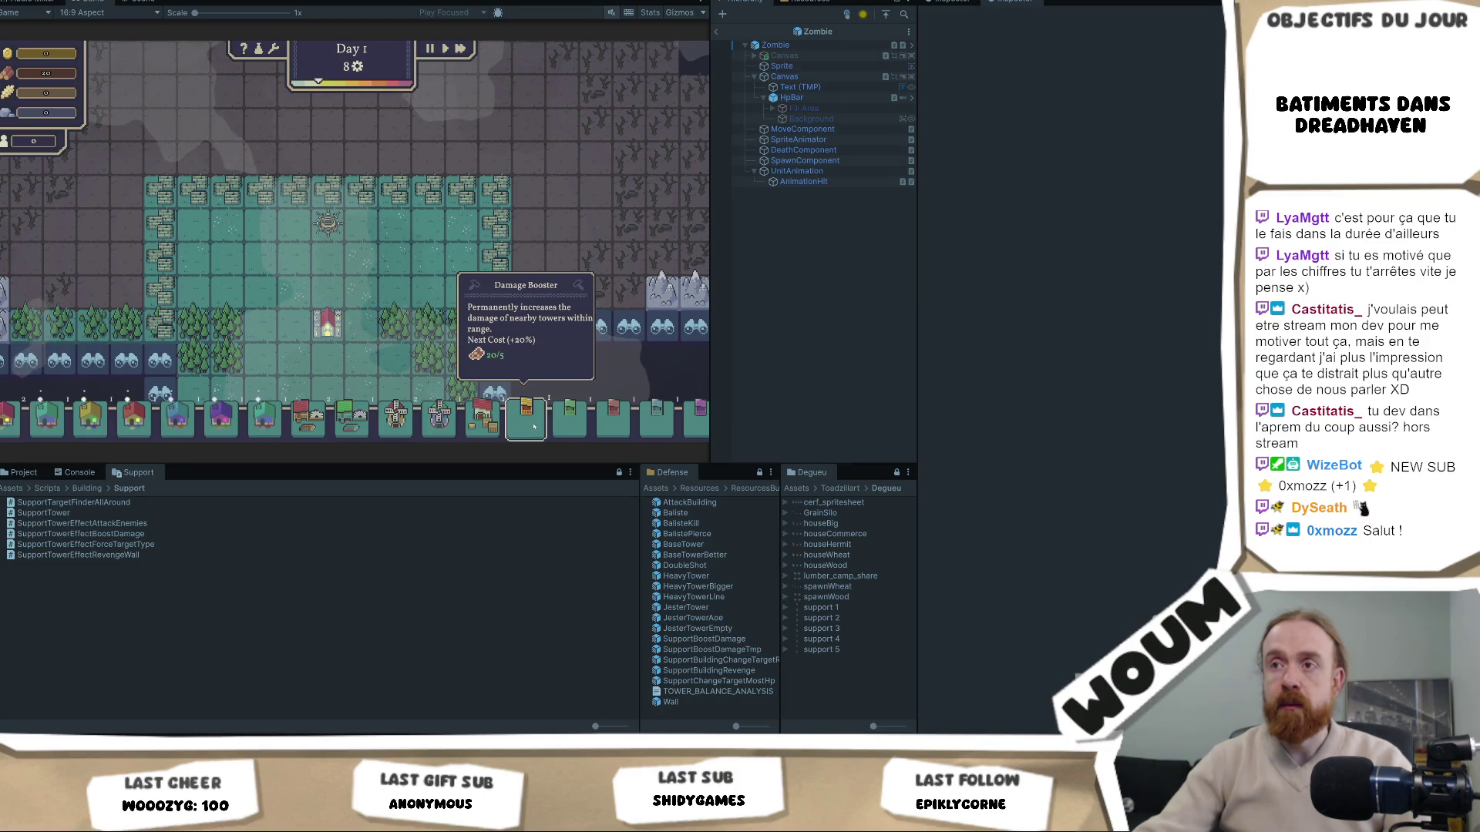
Place a Damage Booster and a Temporary Damage Booster beside the Jester Tower
{"action": "left_click", "coordinate": [532, 426]}
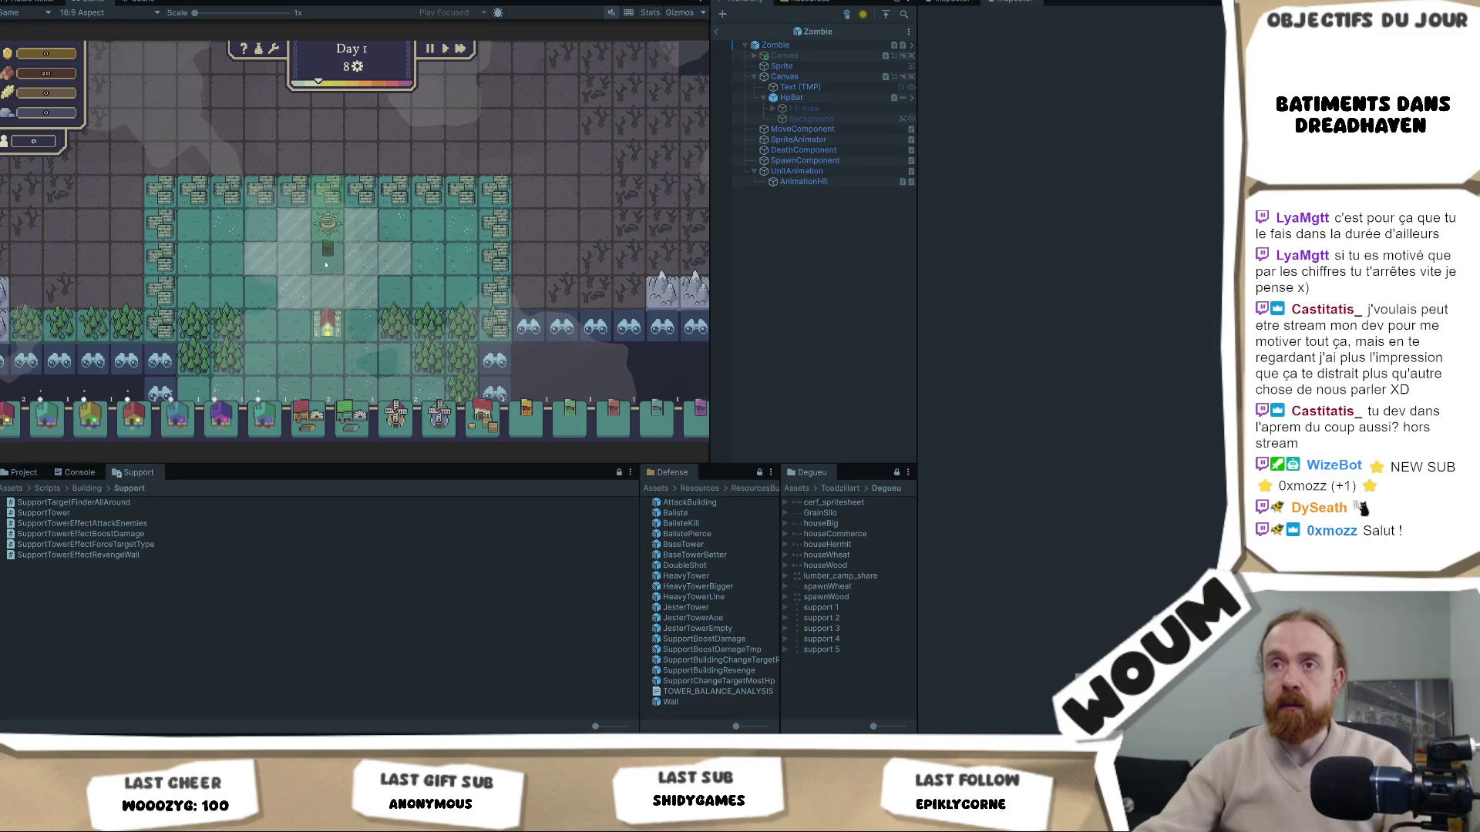
{"action": "left_click", "coordinate": [326, 262]}
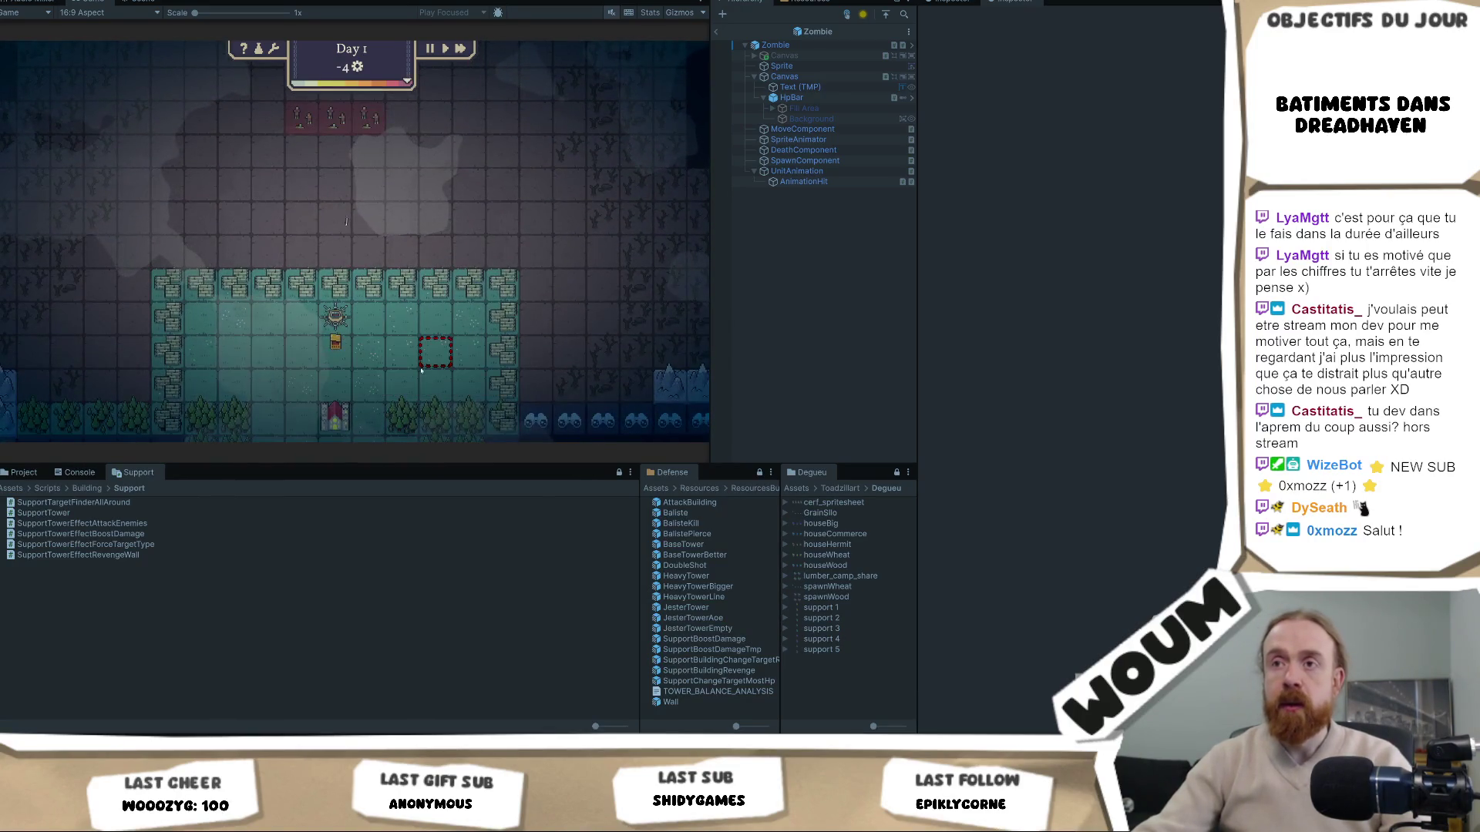
{"action": "left_click", "coordinate": [392, 372]}
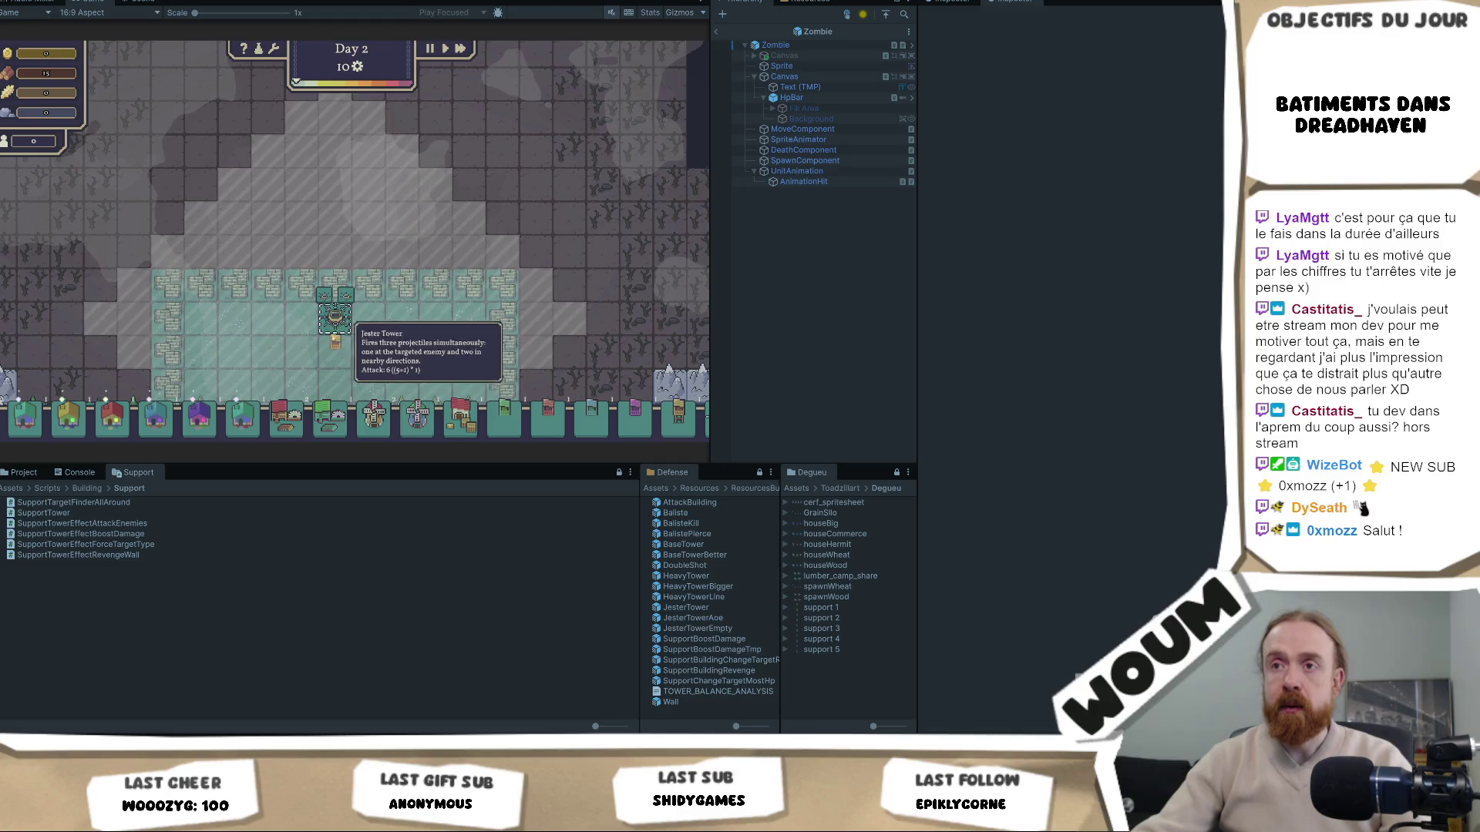
{"action": "left_click", "coordinate": [335, 312]}
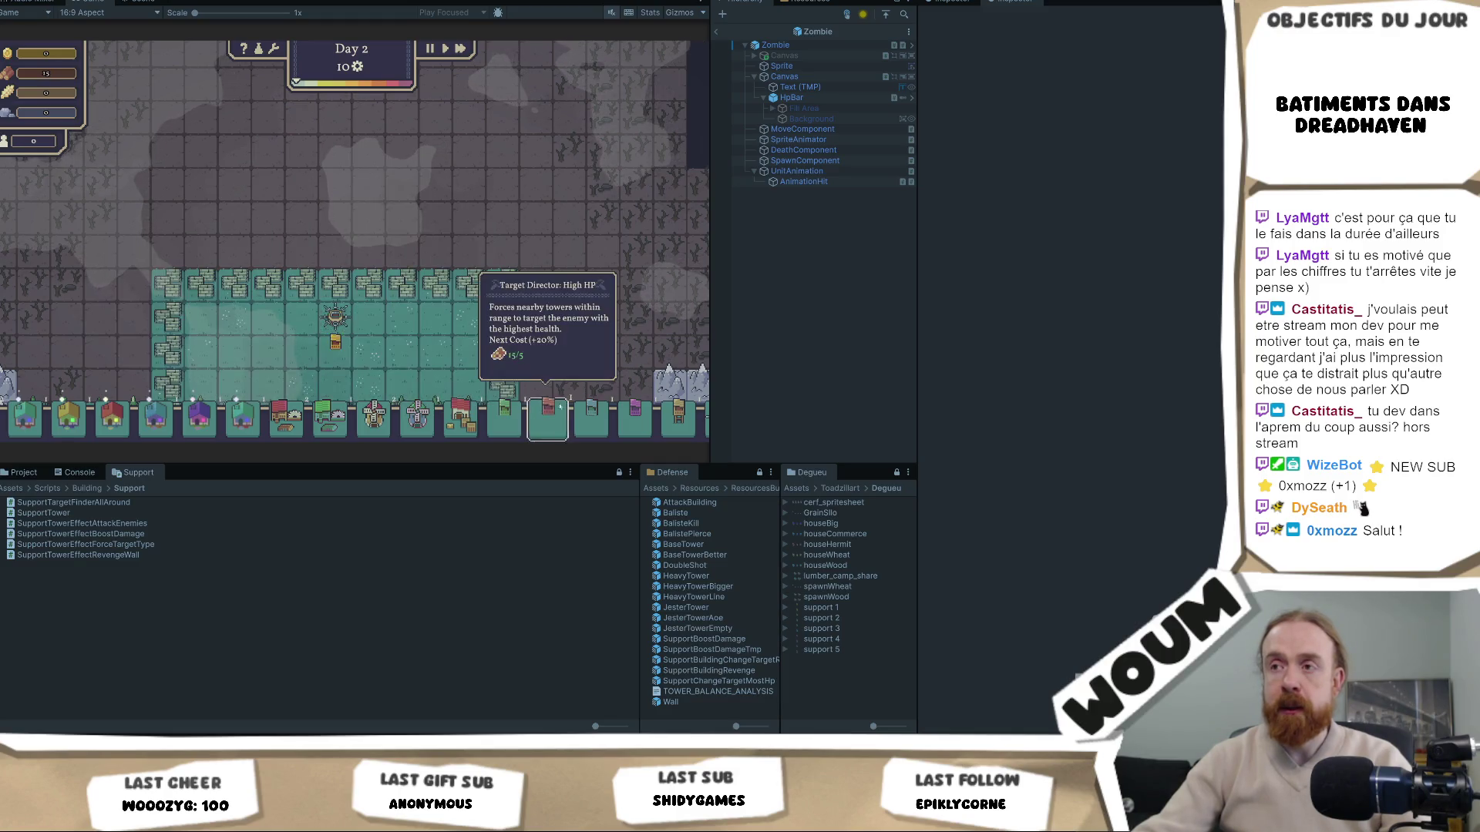
{"action": "left_click", "coordinate": [511, 425]}
{"action": "left_click", "coordinate": [337, 317]}
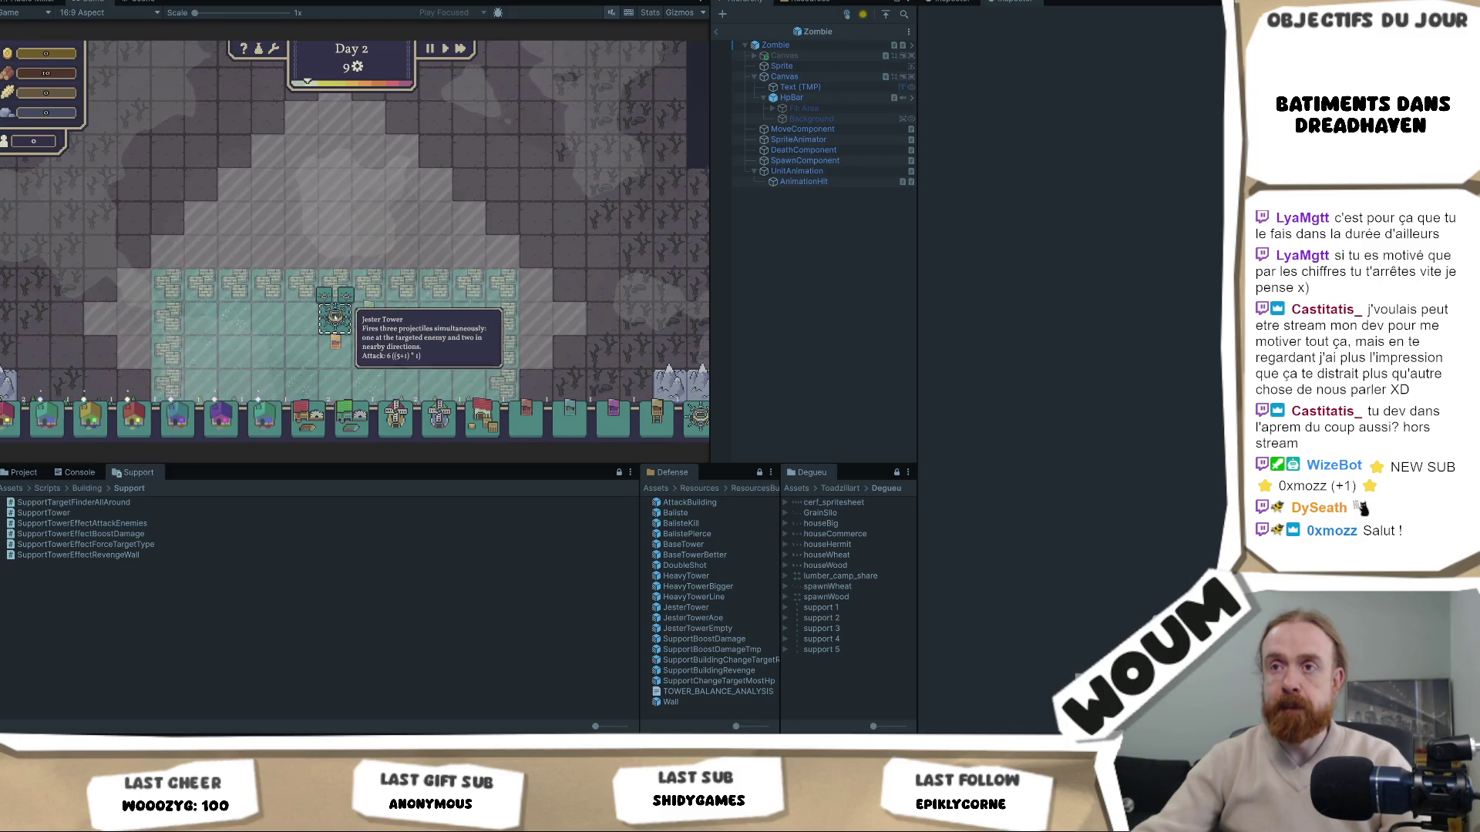
Skip through the night, take a plan reward, and advance the game to Day 4
{"action": "key", "text": "space"}
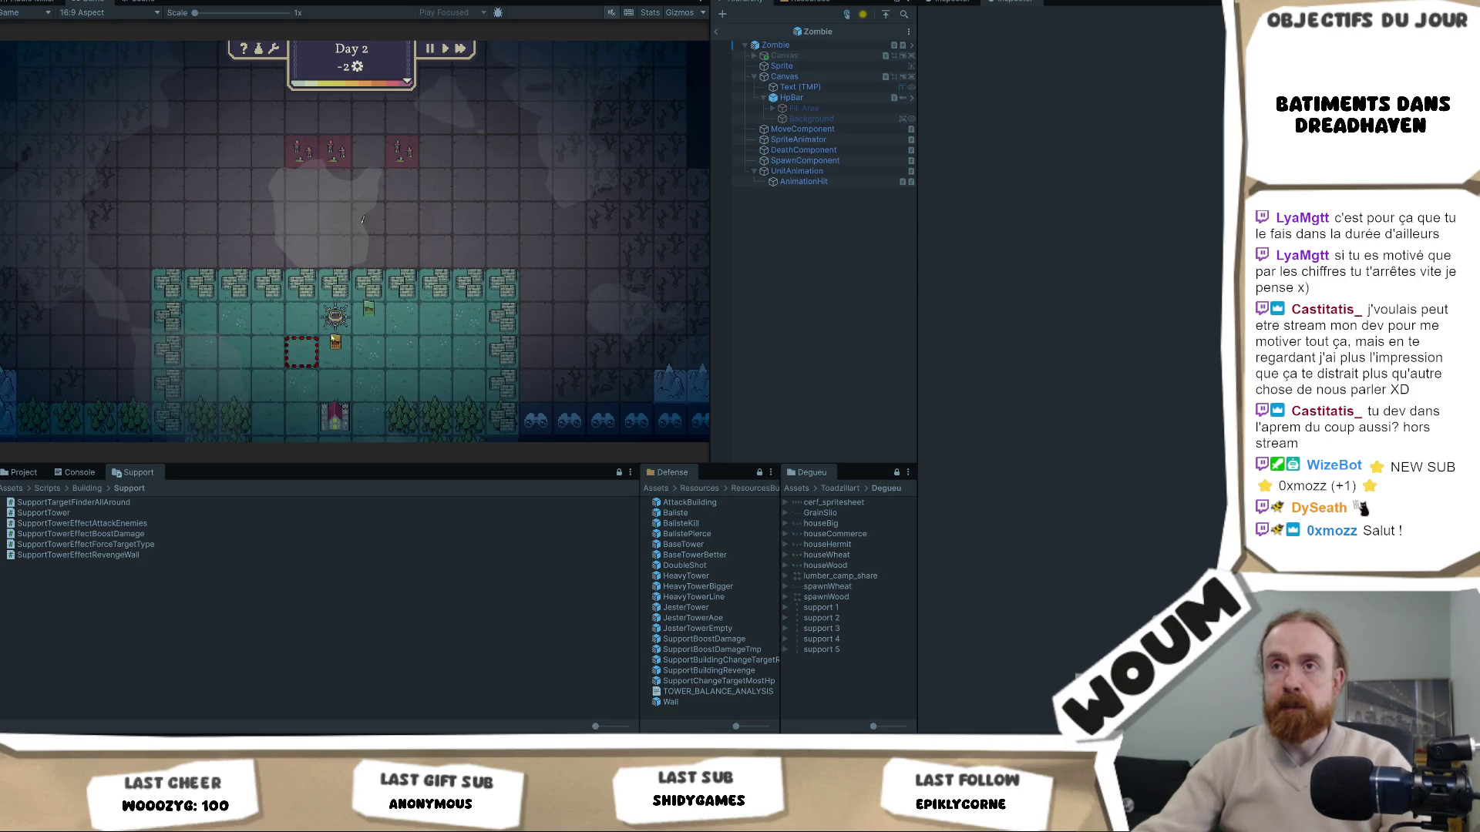
{"action": "key", "text": "space"}
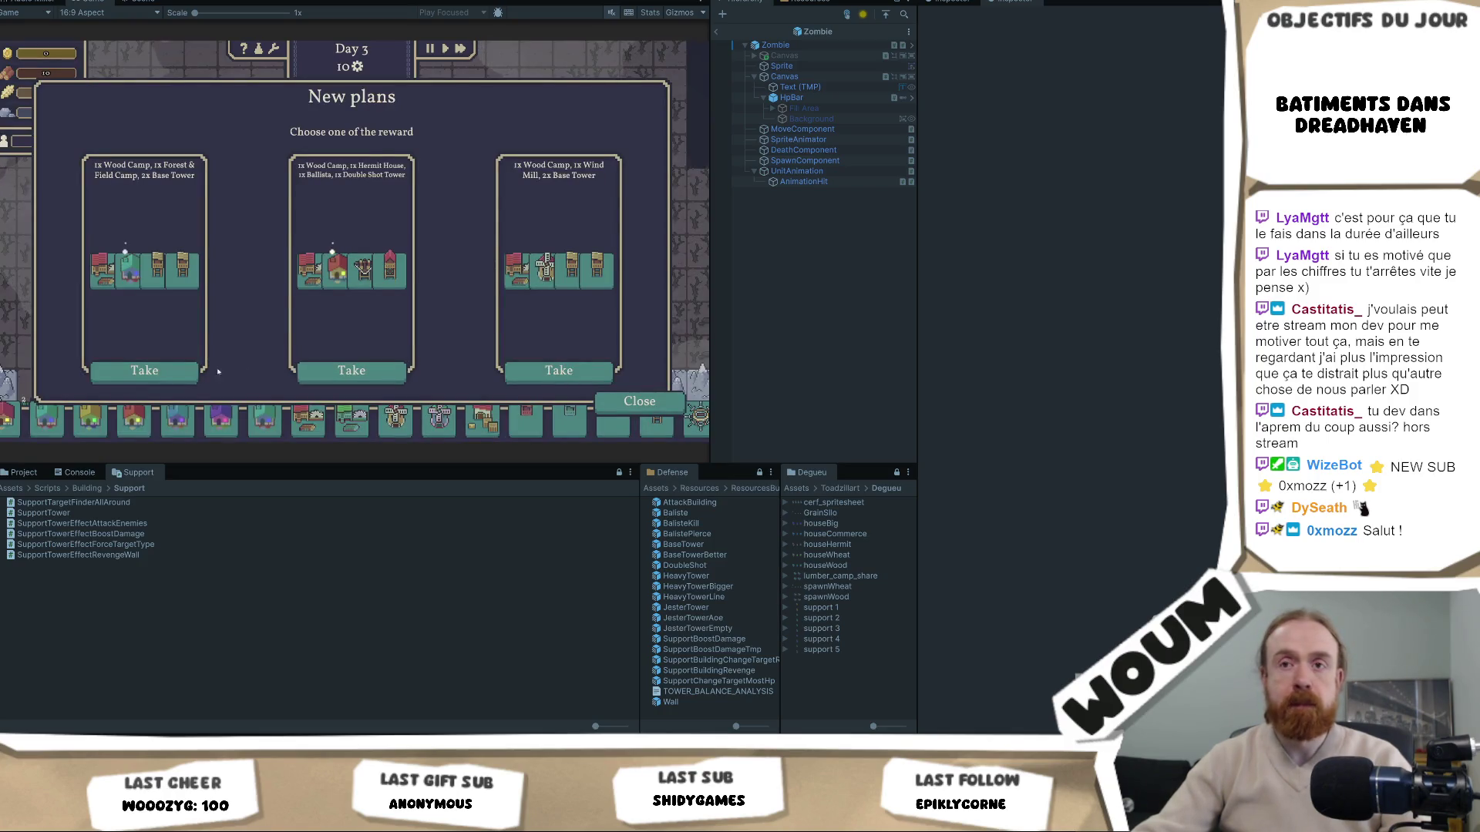
{"action": "left_click", "coordinate": [146, 371]}
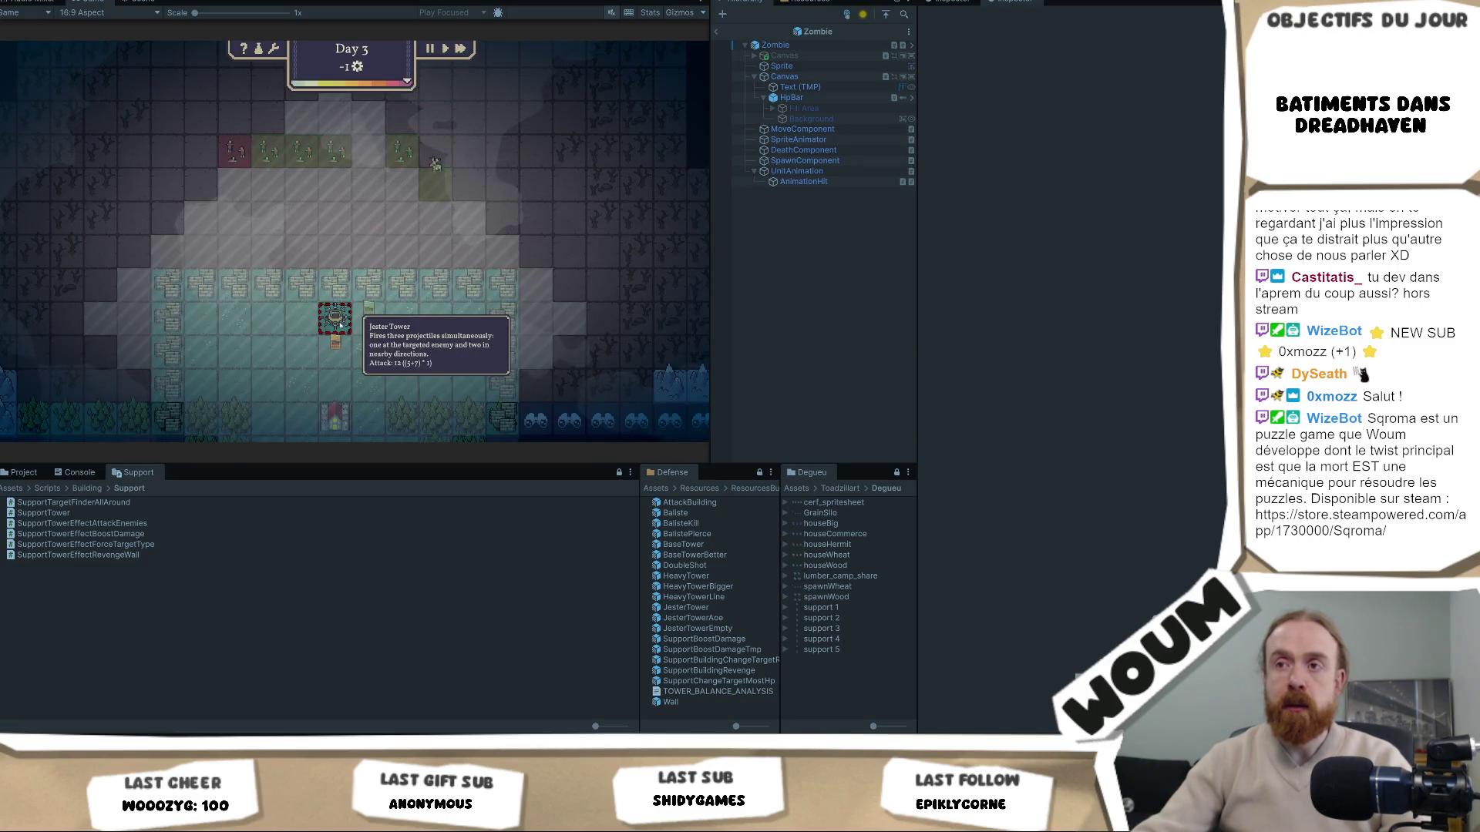
{"action": "left_click", "coordinate": [332, 324]}
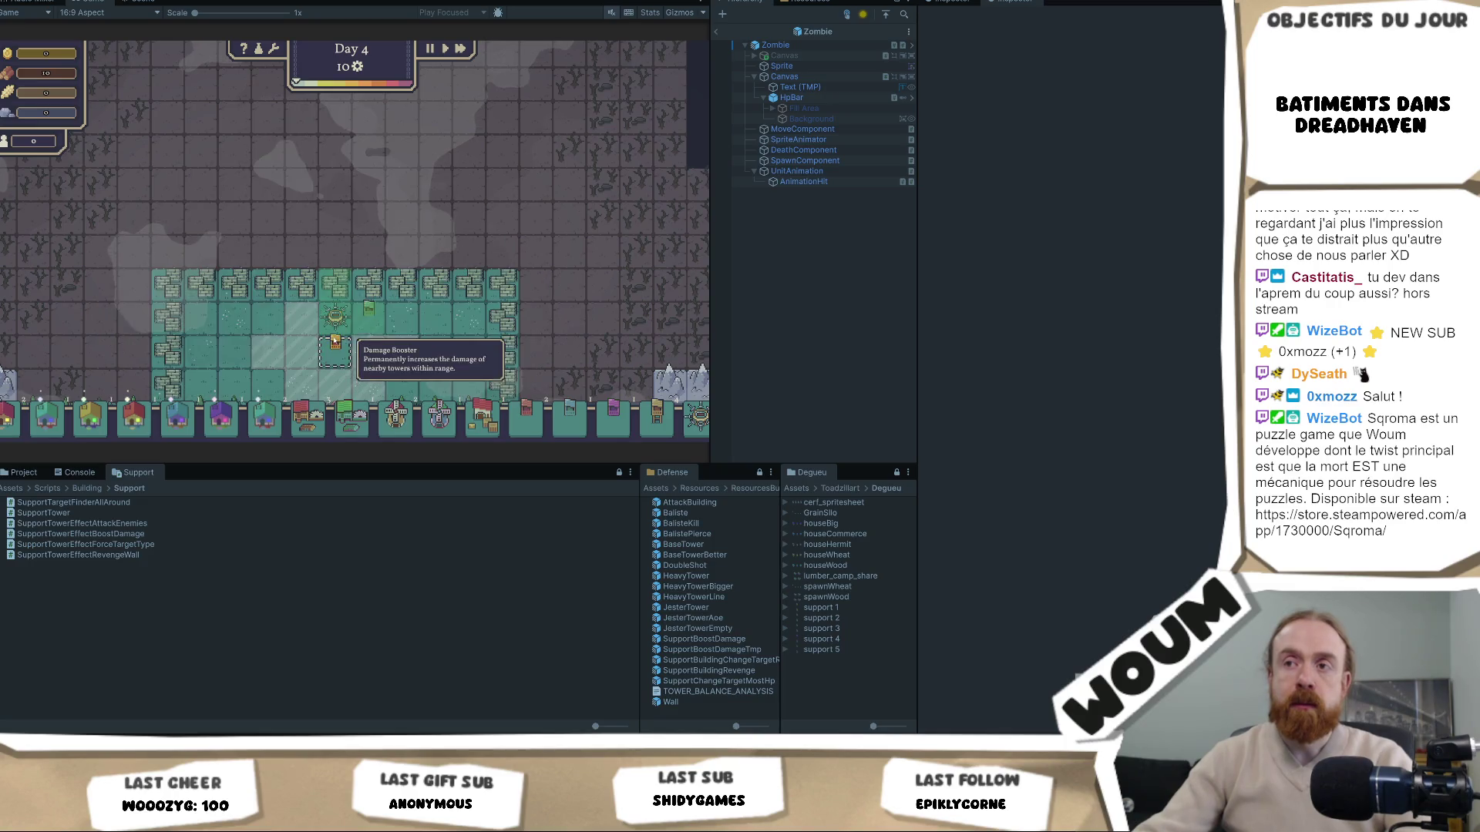
{"action": "left_click", "coordinate": [24, 472]}
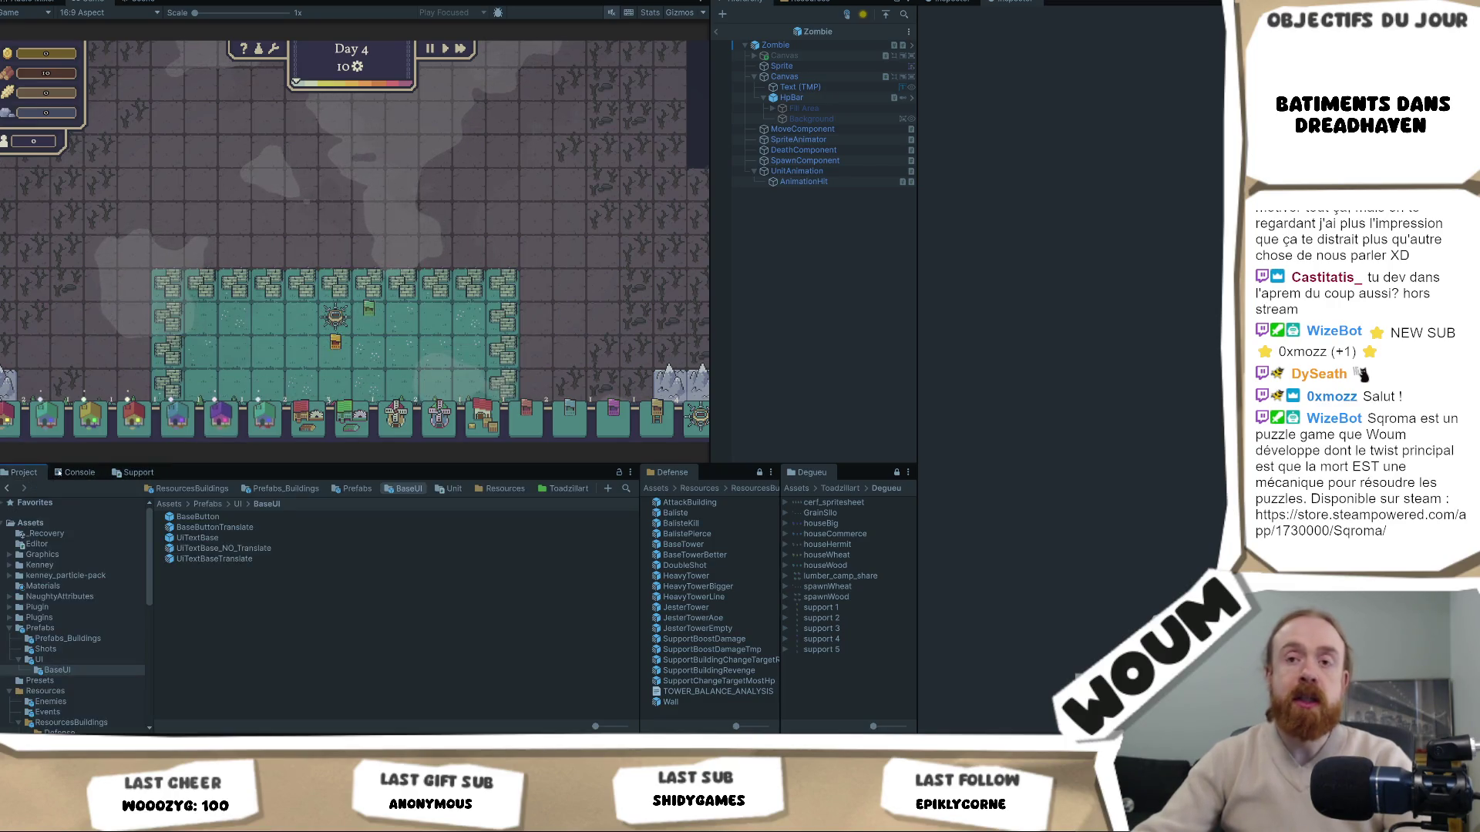
Navigate the Project browser to Resources/ResourcesBuildings and open the Defense folder
{"action": "left_click", "coordinate": [127, 474]}
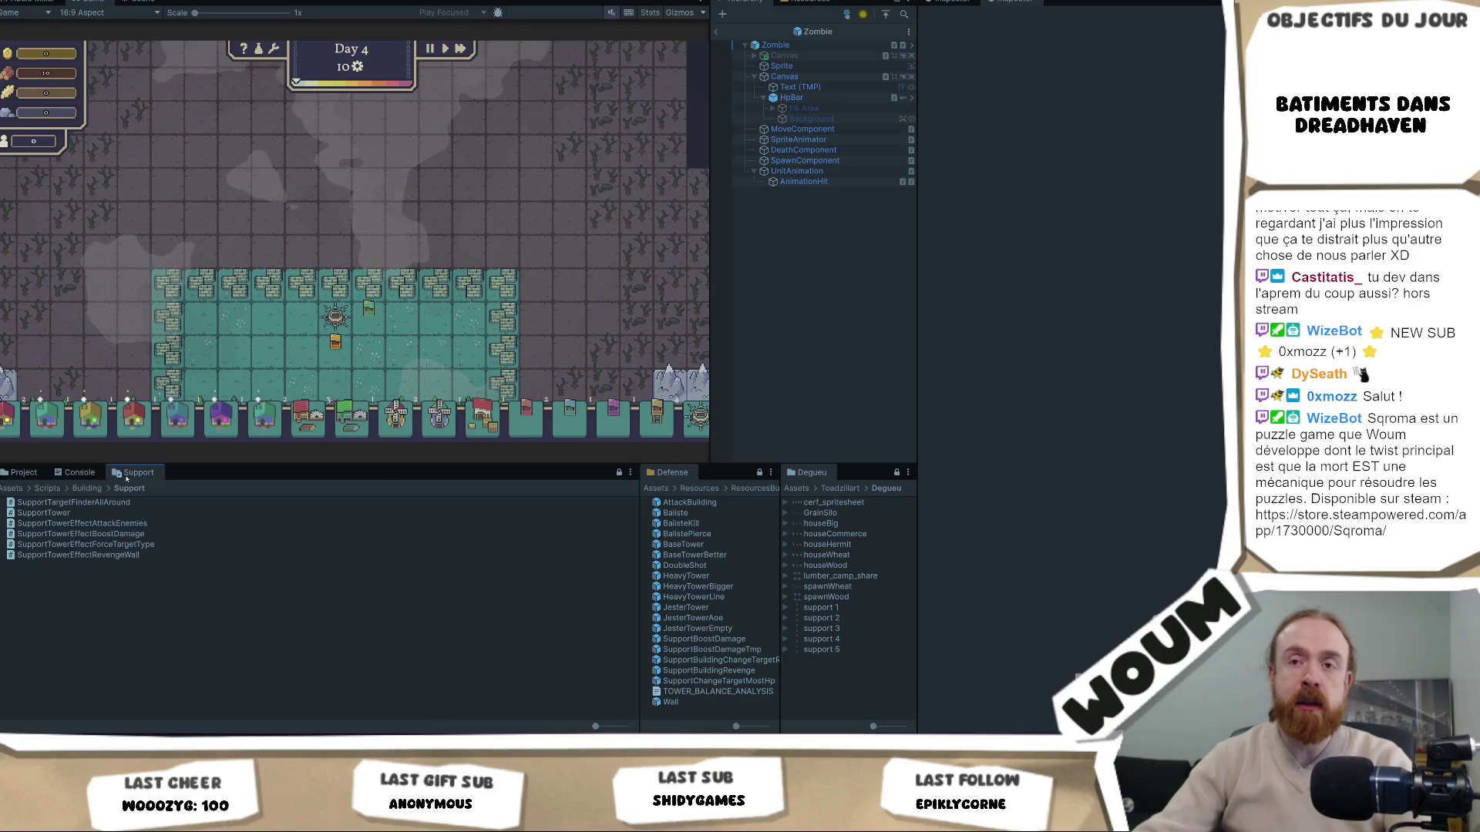
{"action": "left_click", "coordinate": [24, 472]}
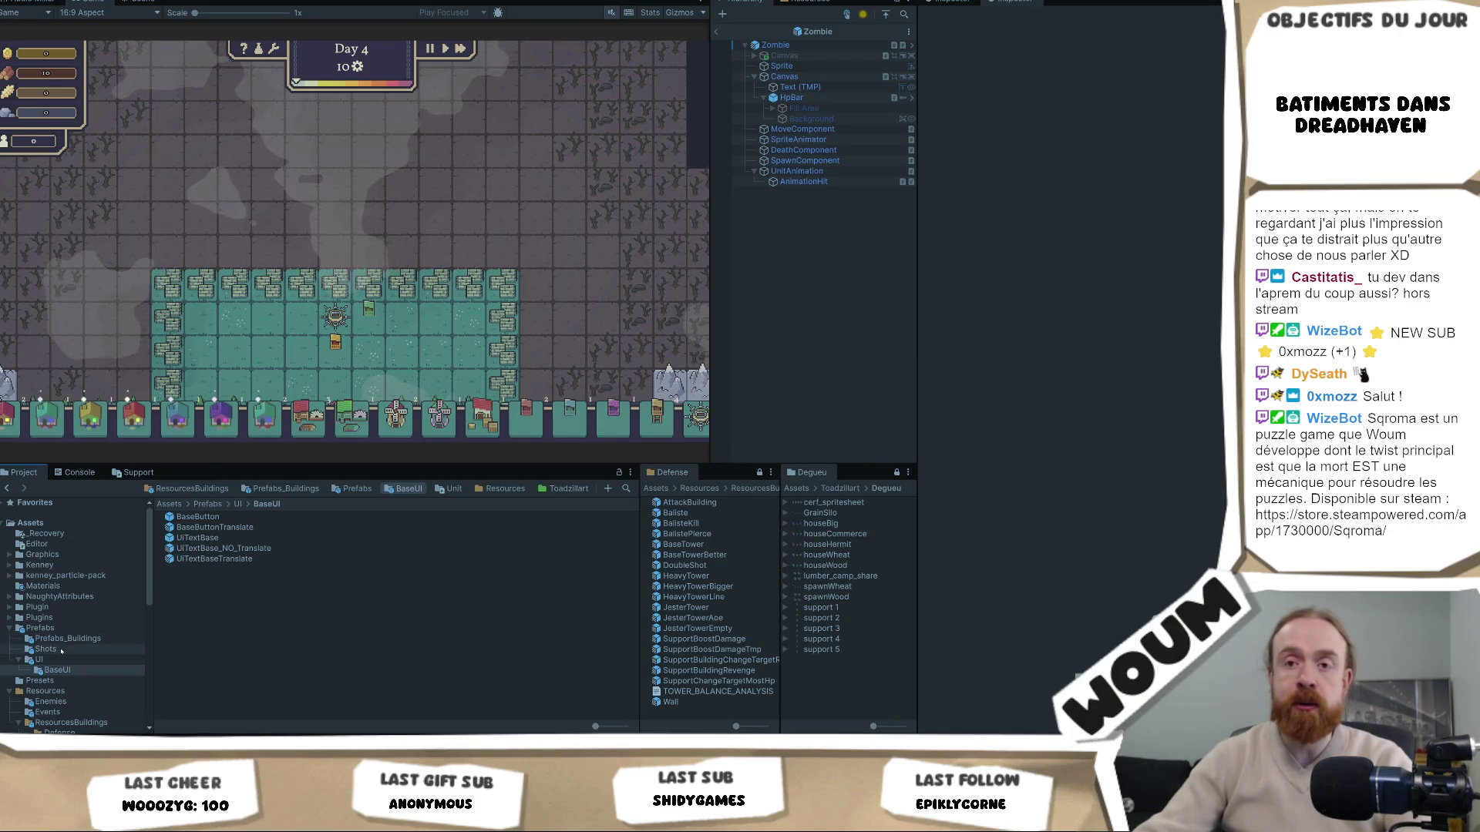
{"action": "left_click", "coordinate": [71, 722]}
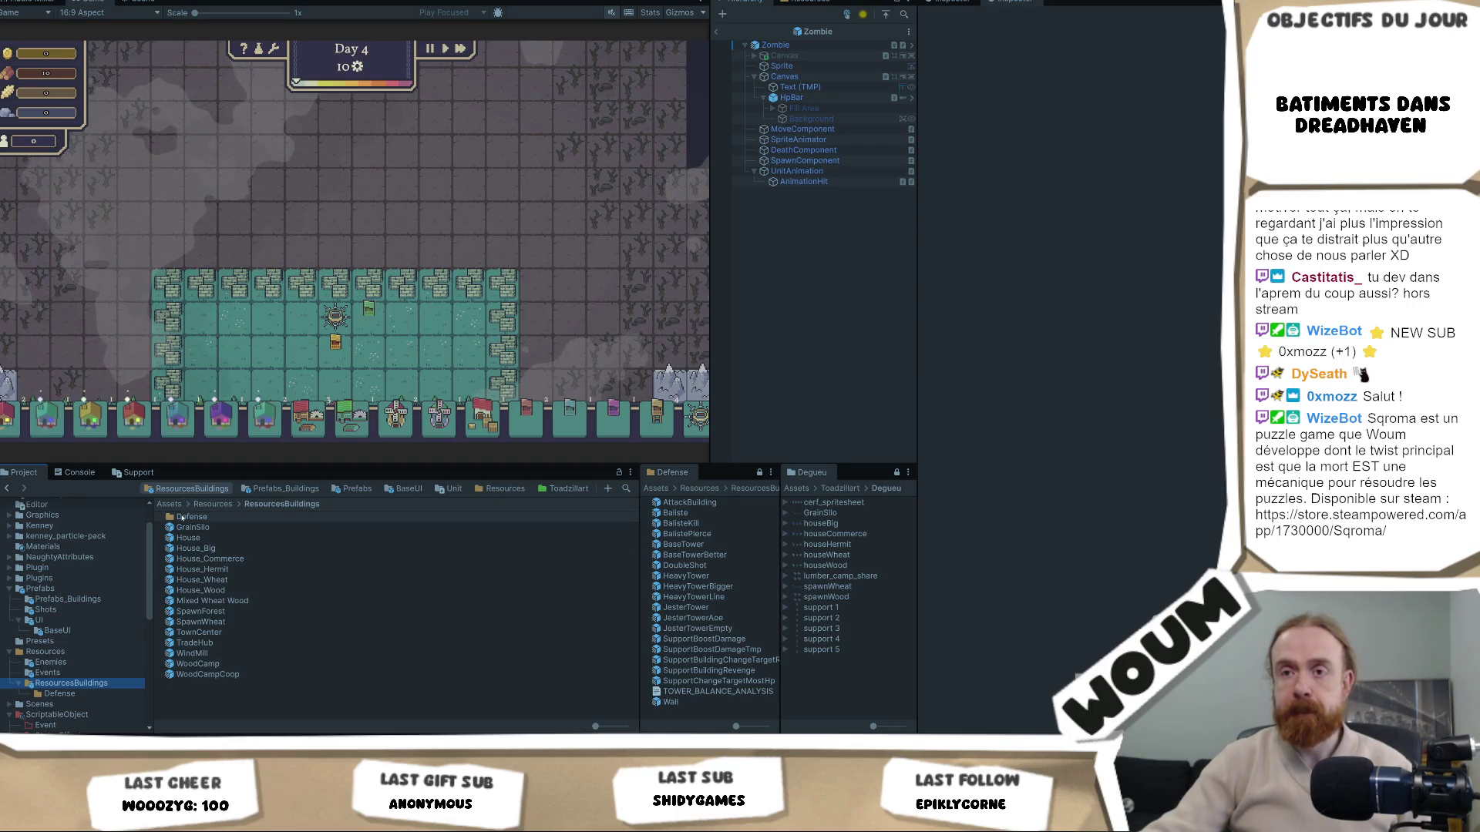
{"action": "double_click", "coordinate": [183, 518]}
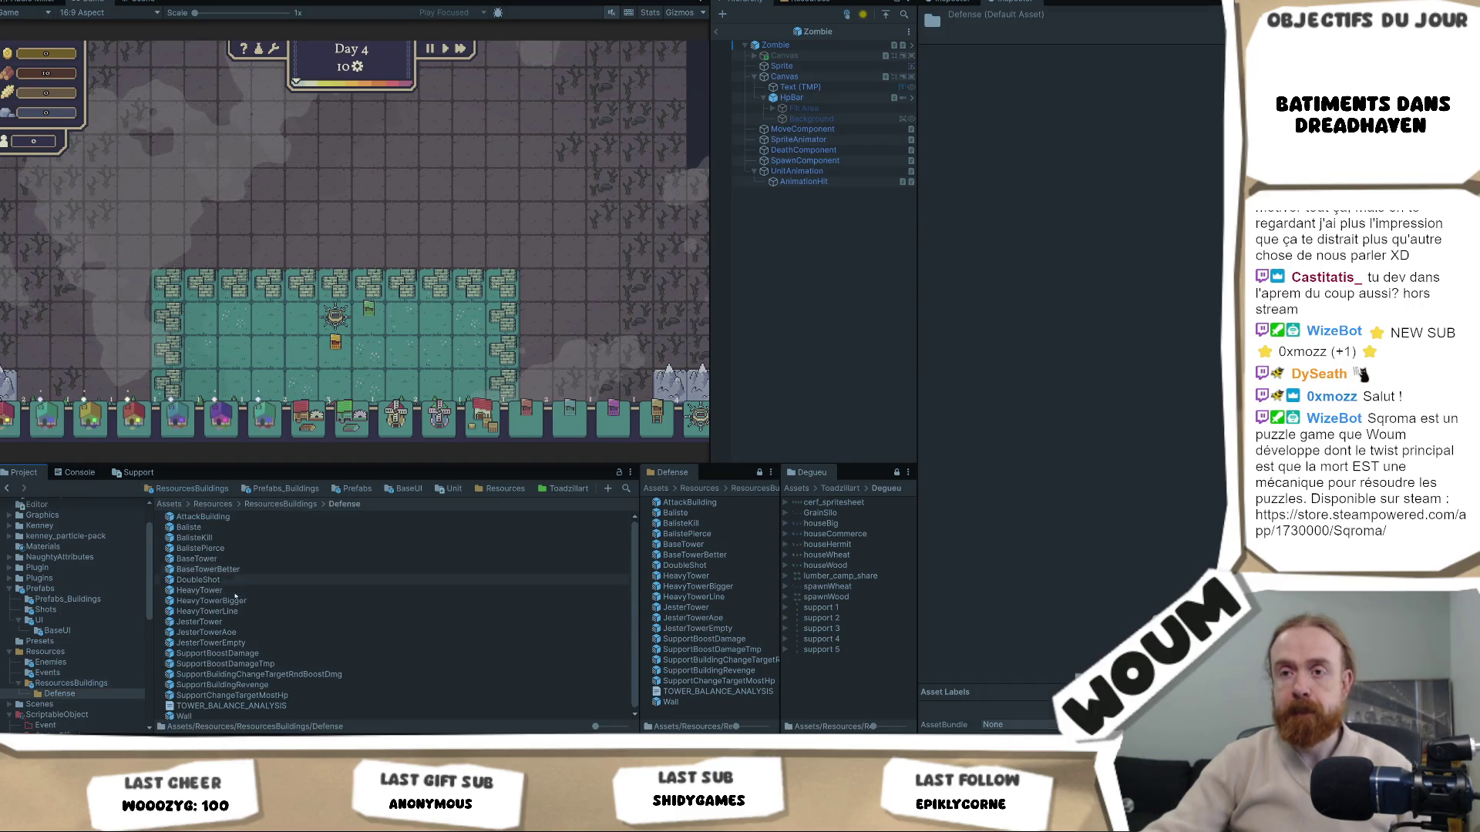
Open the SupportBoostDamage prefab in Prefab Mode and review its settings, including the 5 Wood cost
{"action": "double_click", "coordinate": [253, 664]}
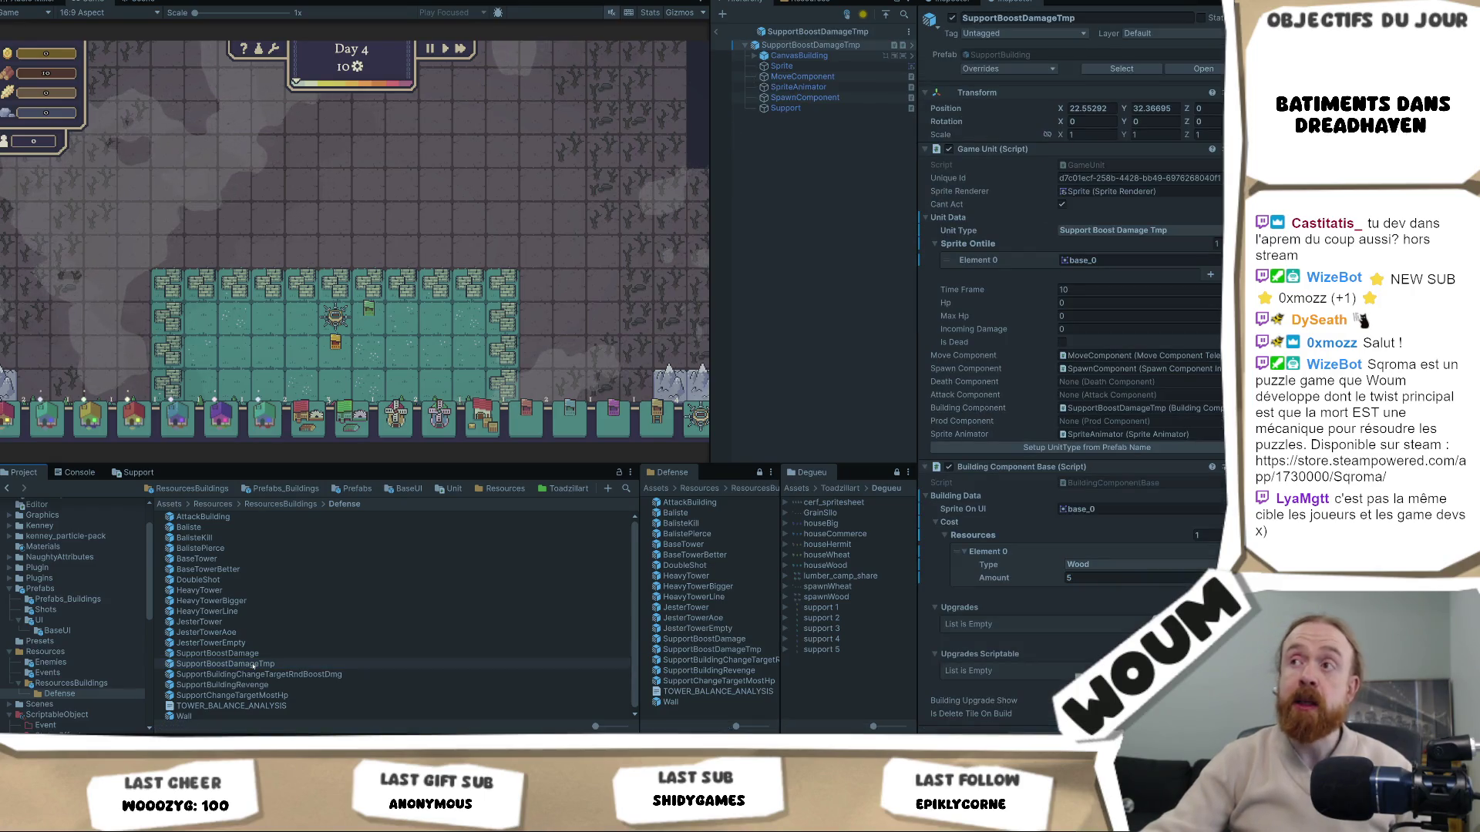
{"action": "double_click", "coordinate": [258, 654]}
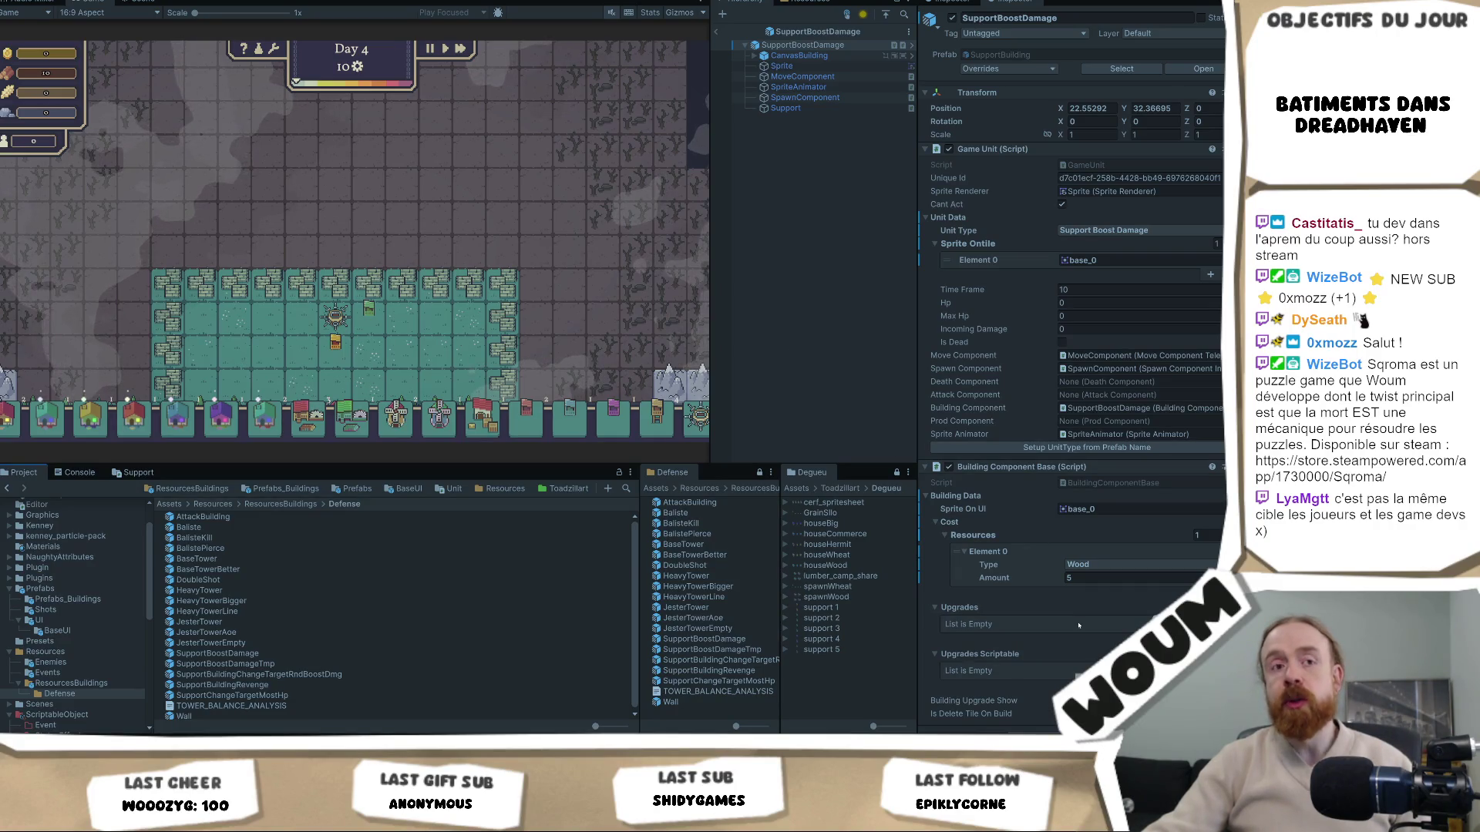
{"action": "scroll", "coordinate": [1074, 638], "scroll_direction": "down", "scroll_amount": 1}
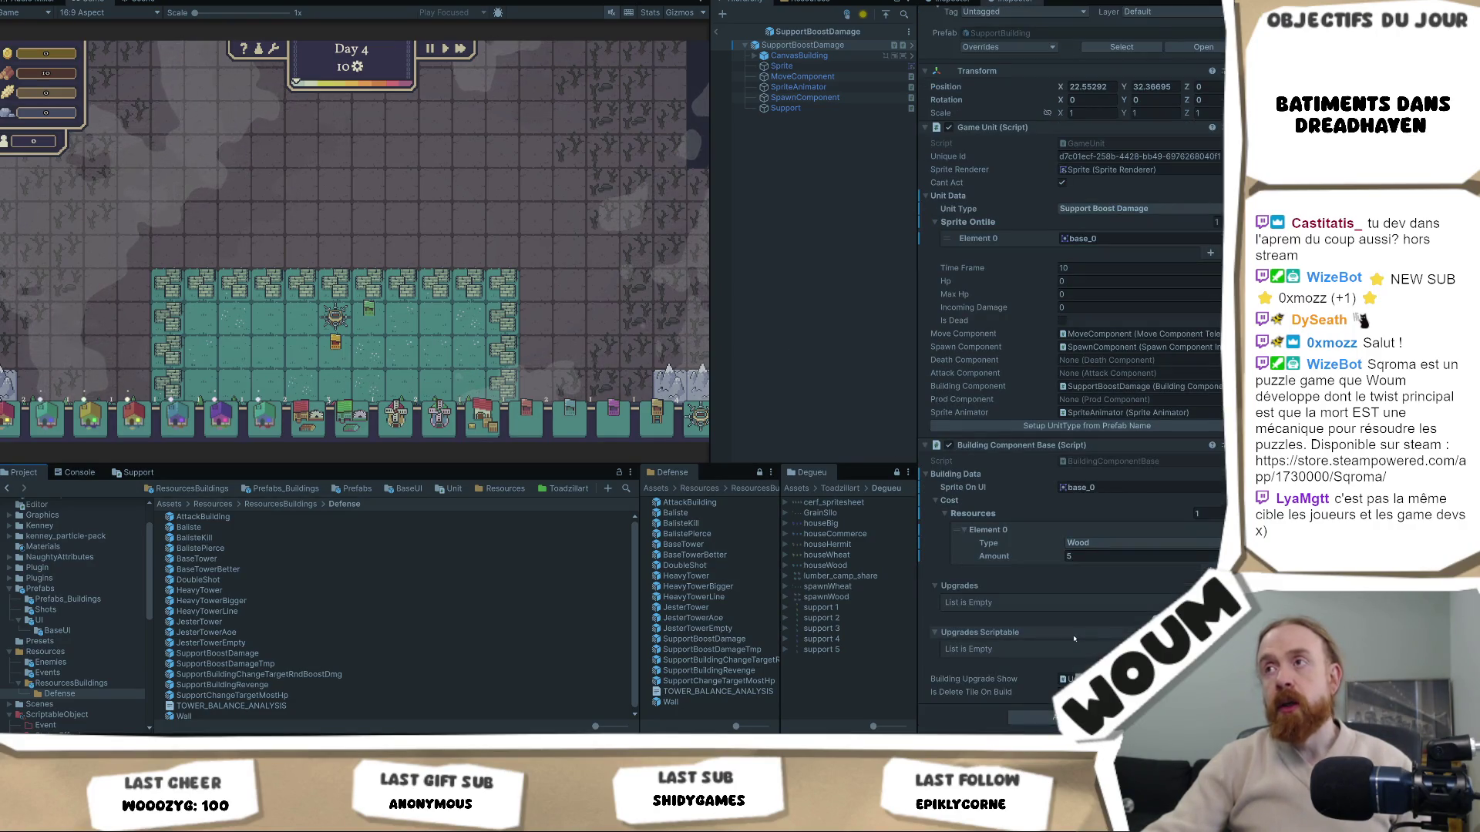
{"action": "scroll", "coordinate": [1074, 638], "scroll_direction": "up", "scroll_amount": 1}
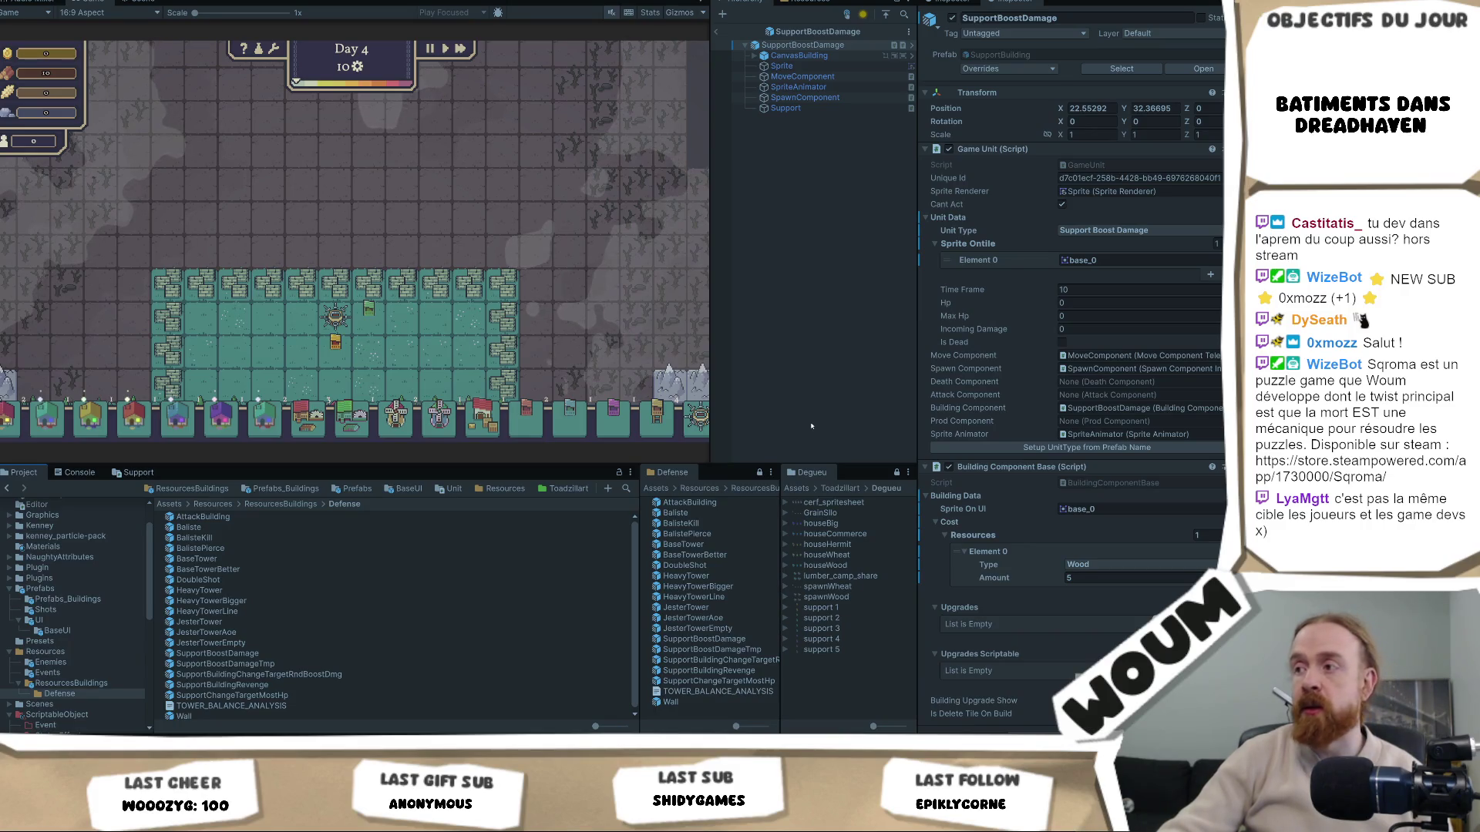
{"action": "scroll", "coordinate": [1071, 385], "scroll_direction": "down", "scroll_amount": 1}
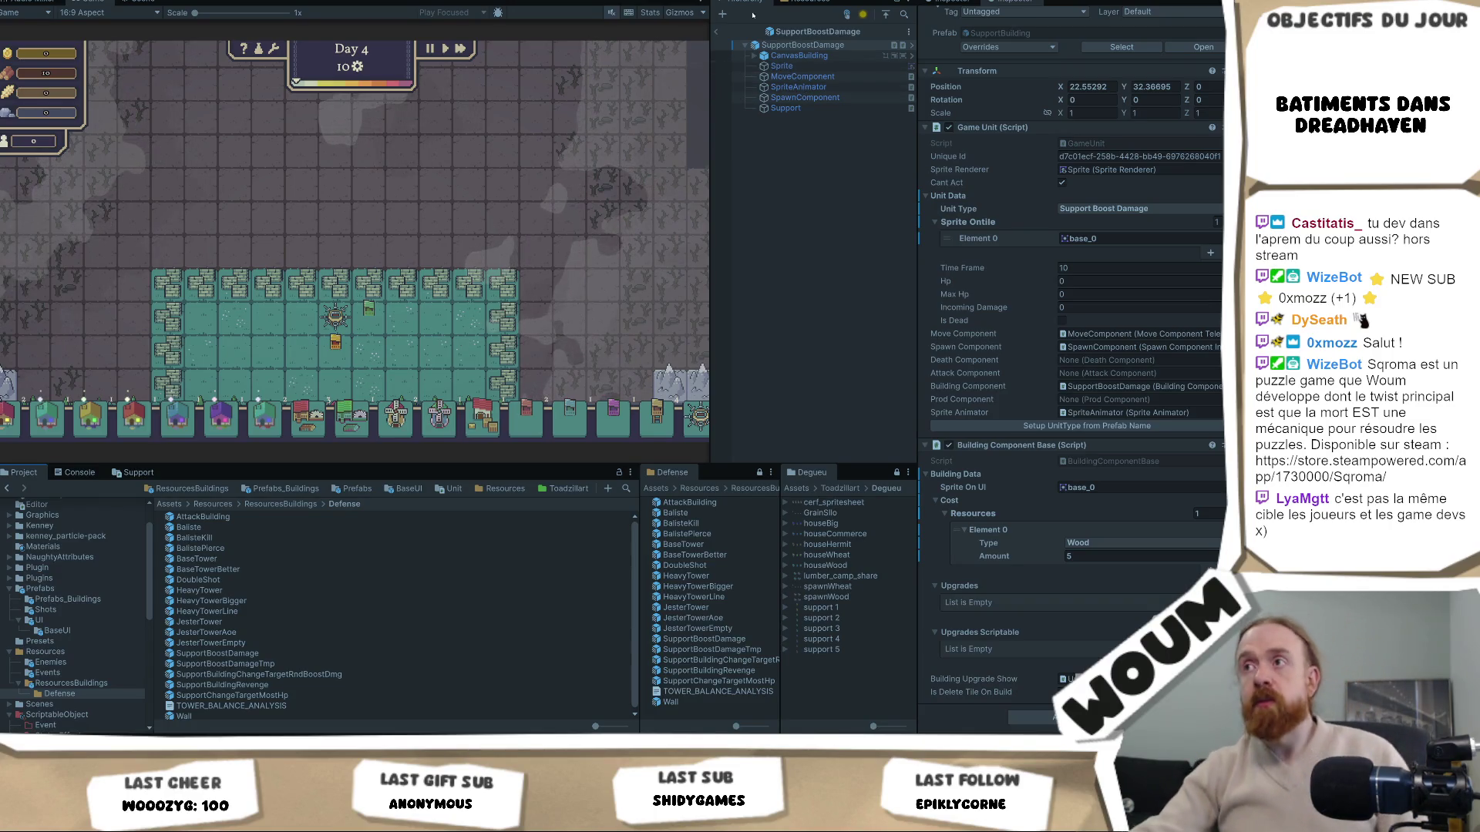
Inspect the SupportBoostDamage prefab's Support child tower settings and its root unit settings
{"action": "left_click", "coordinate": [797, 109]}
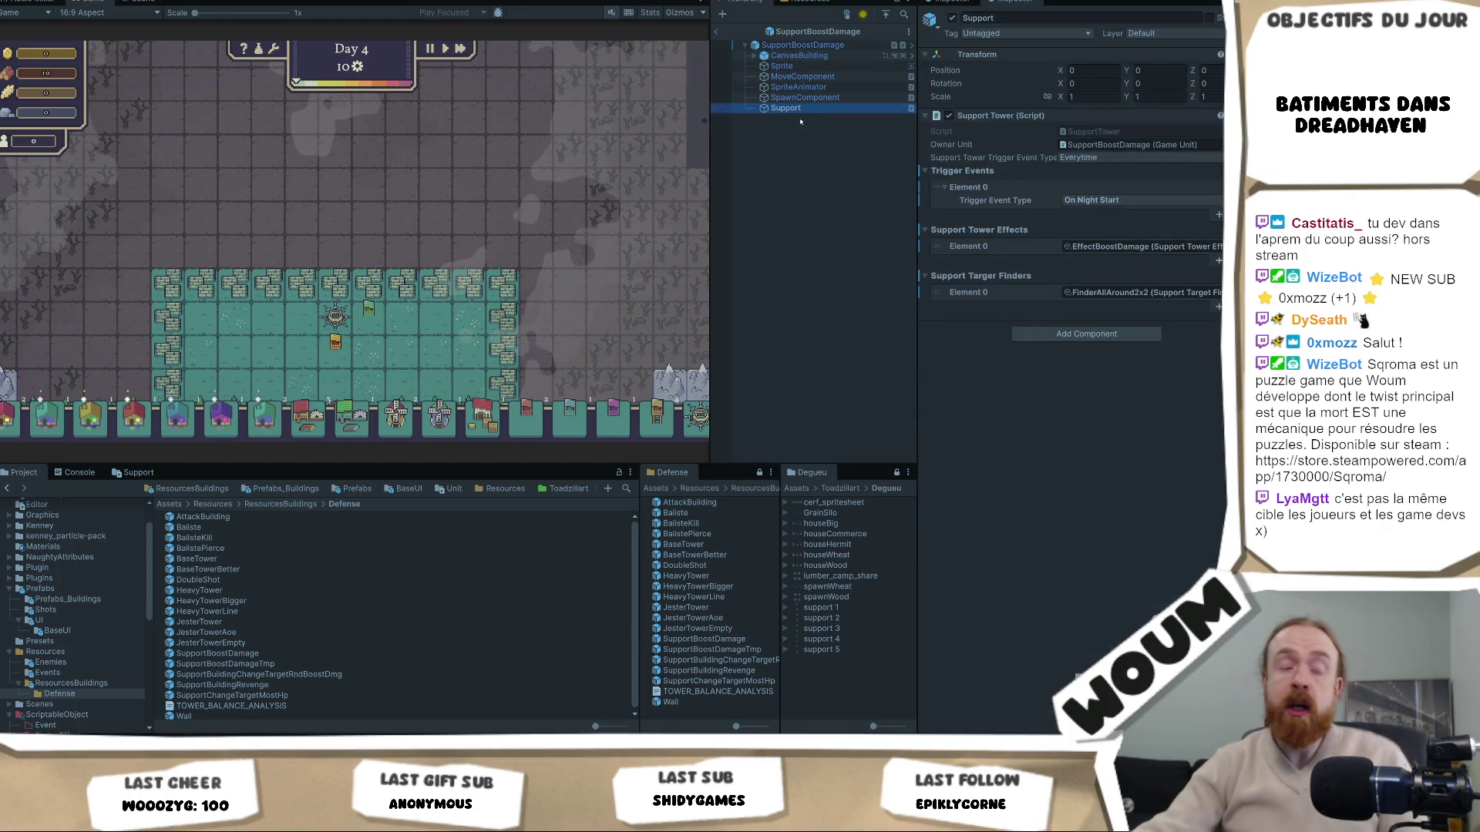
{"action": "left_click", "coordinate": [810, 44]}
{"action": "scroll", "coordinate": [1090, 333], "scroll_direction": "down", "scroll_amount": 1}
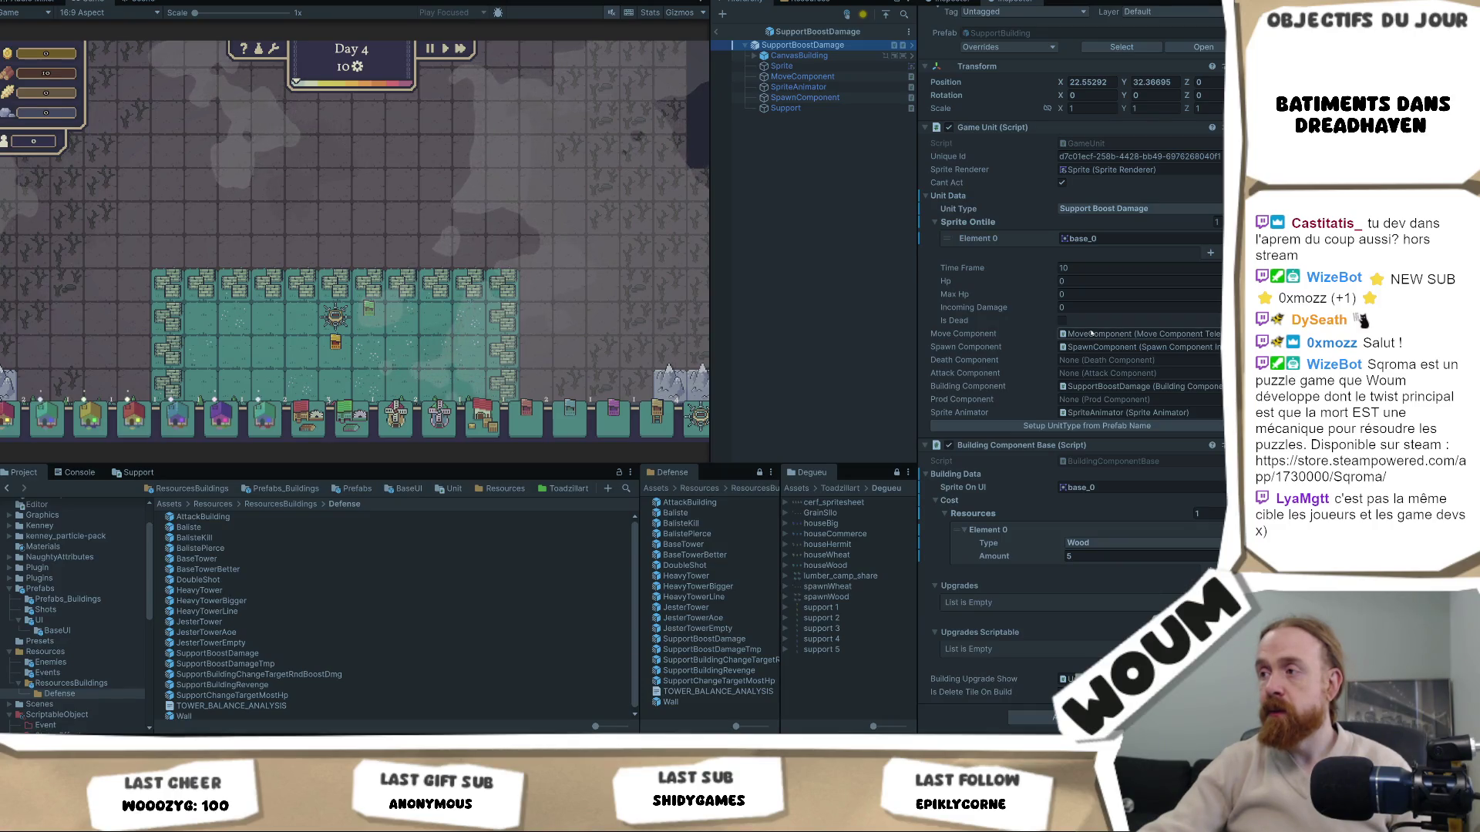
{"action": "left_click", "coordinate": [817, 108]}
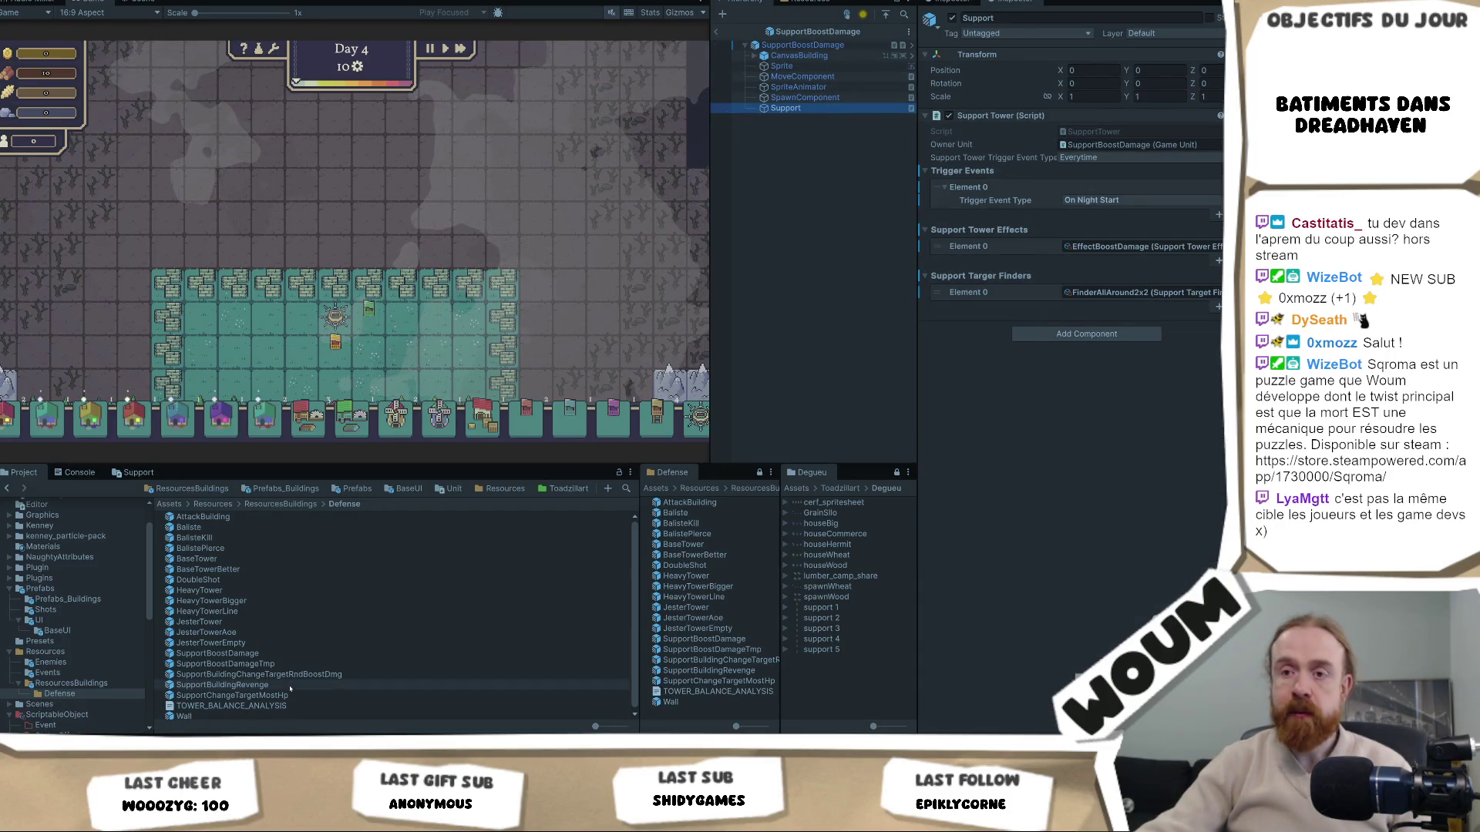
Open SupportBoostDamageTmp, inspect its Support settings, and locate the EffectBoostDamageTmp asset
{"action": "double_click", "coordinate": [225, 664]}
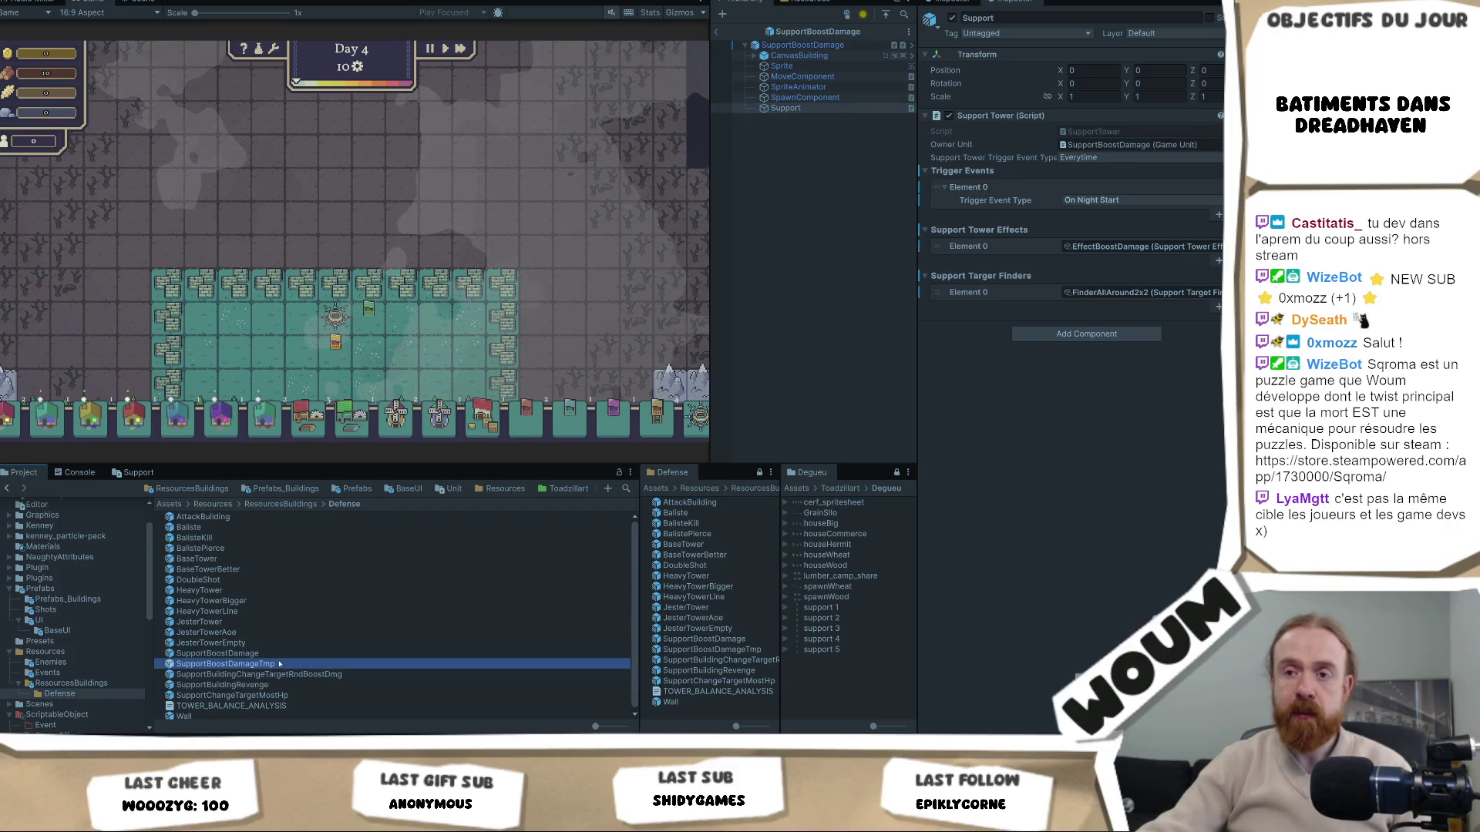
{"action": "left_click", "coordinate": [836, 108]}
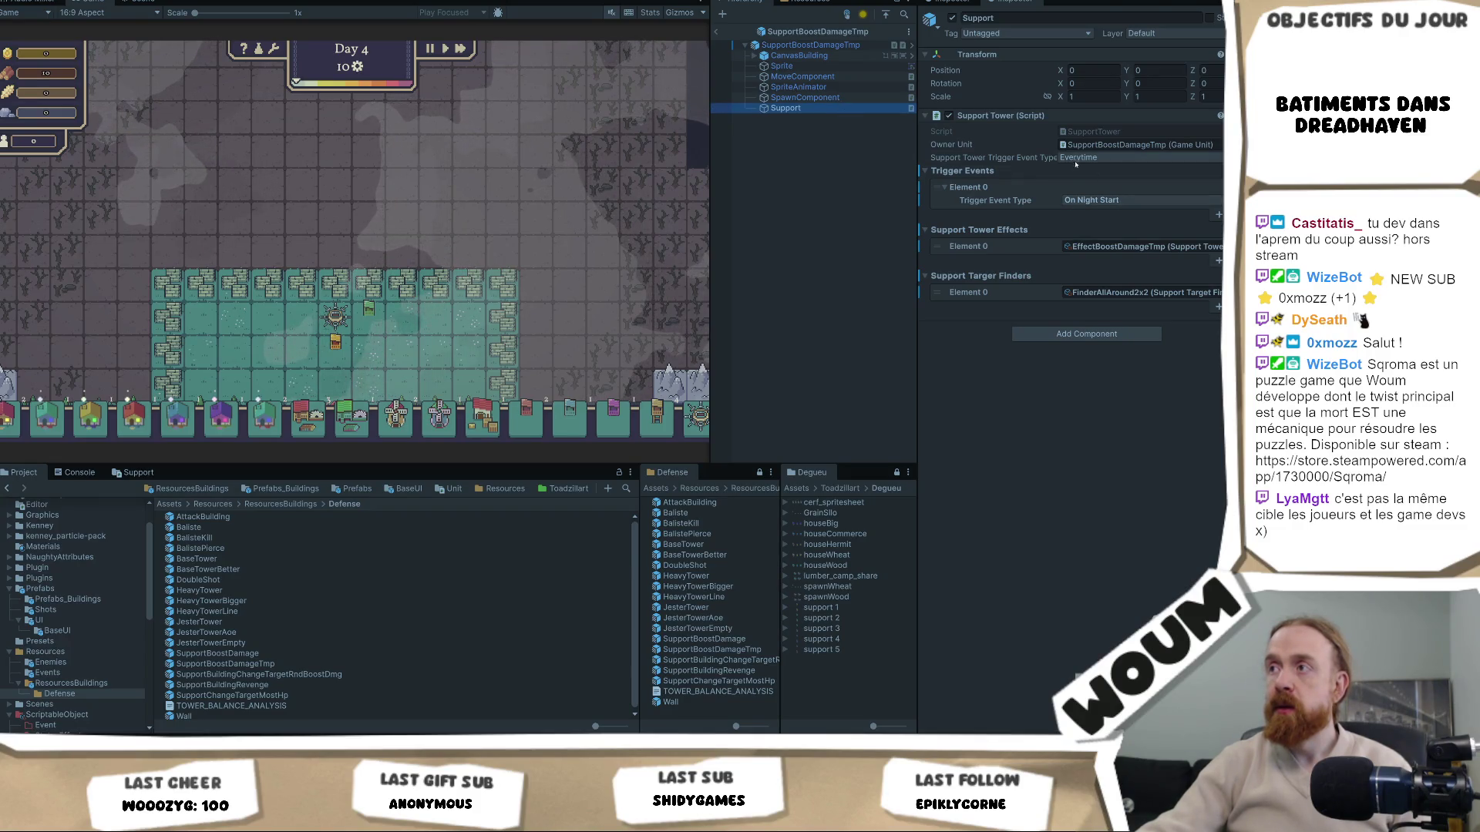
{"action": "left_click", "coordinate": [1088, 200]}
{"action": "left_click", "coordinate": [928, 242]}
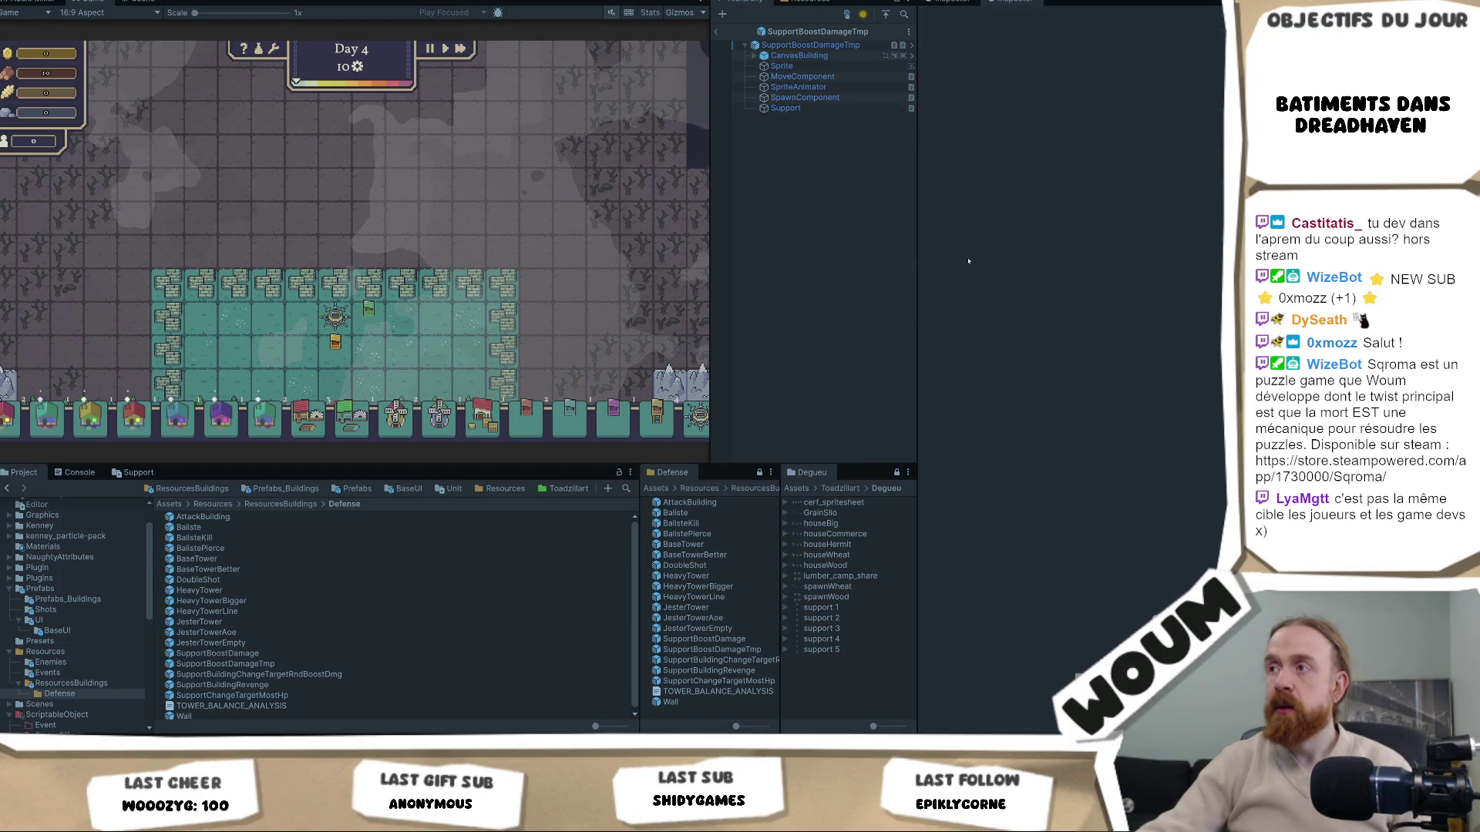
{"action": "left_click", "coordinate": [864, 97]}
{"action": "left_click", "coordinate": [817, 108]}
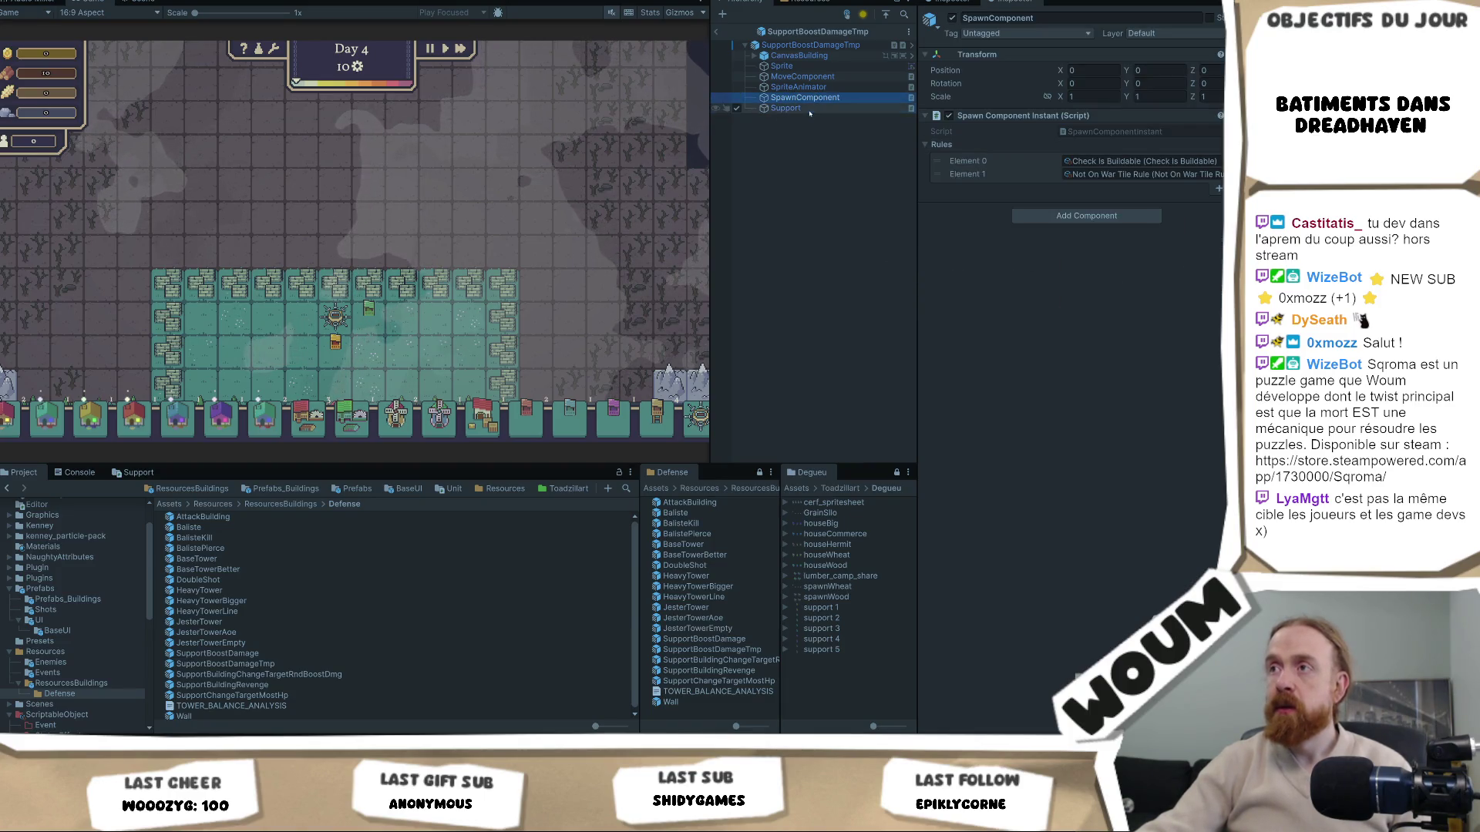
{"action": "left_click", "coordinate": [1141, 247]}
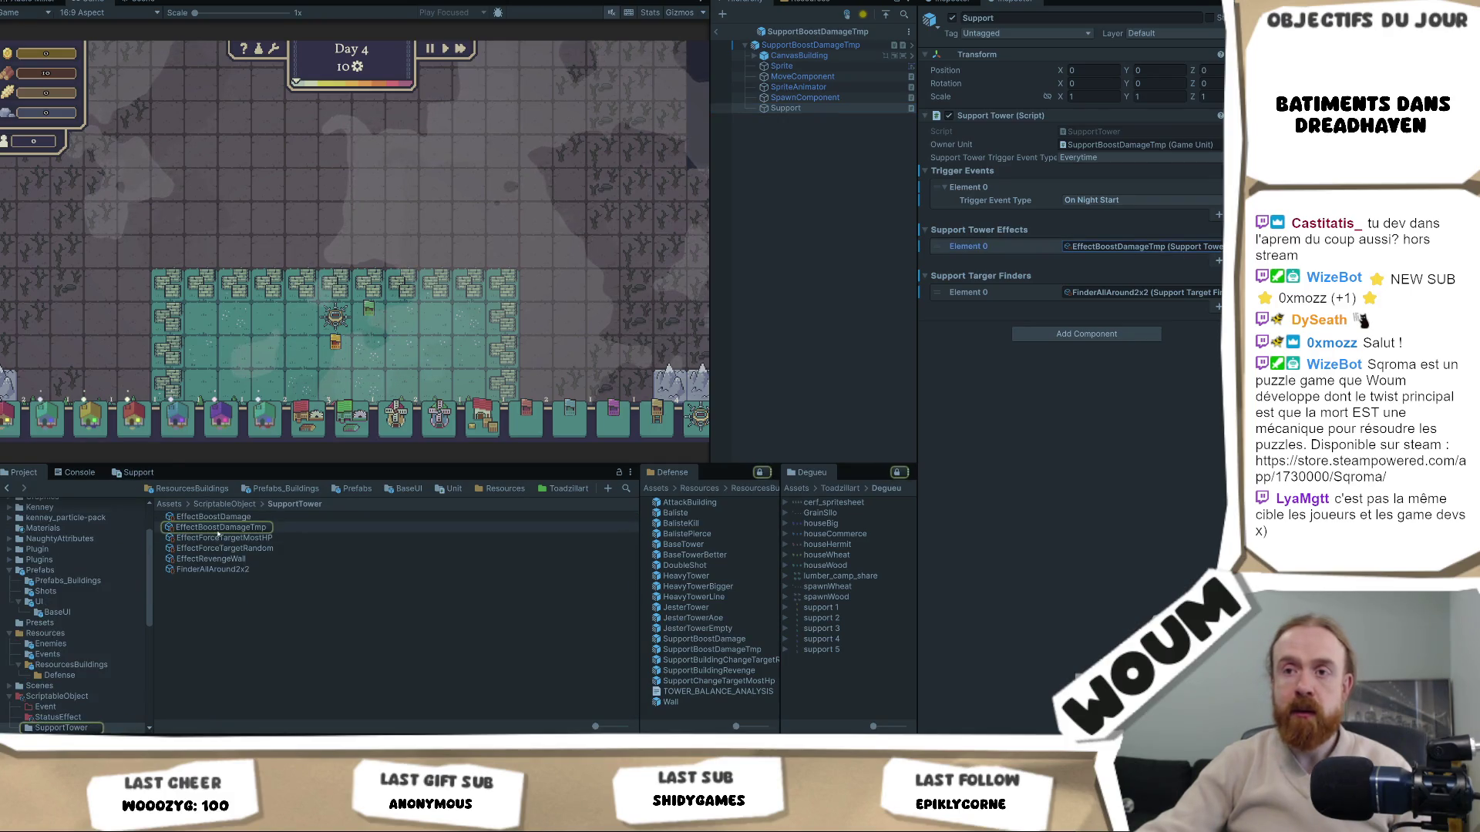
Set EffectBoostDamageTmp's Bonus Damage Type to Support Damage and Extra Damage Ratio to 2
{"action": "left_click", "coordinate": [222, 528]}
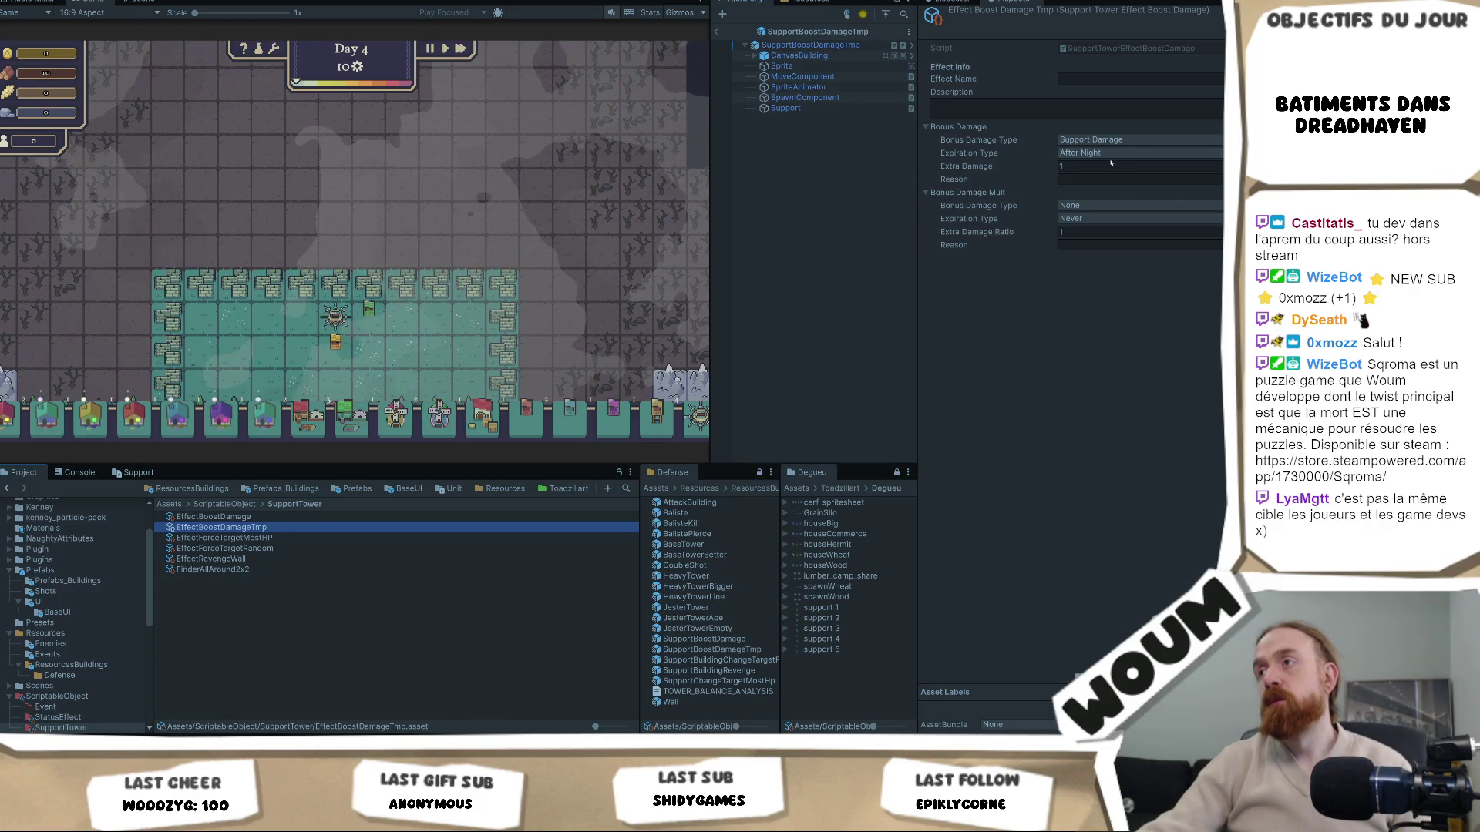
{"action": "left_click", "coordinate": [1095, 205]}
{"action": "left_click", "coordinate": [1095, 233]}
{"action": "left_click", "coordinate": [1103, 232]}
{"action": "type", "text": "2"}
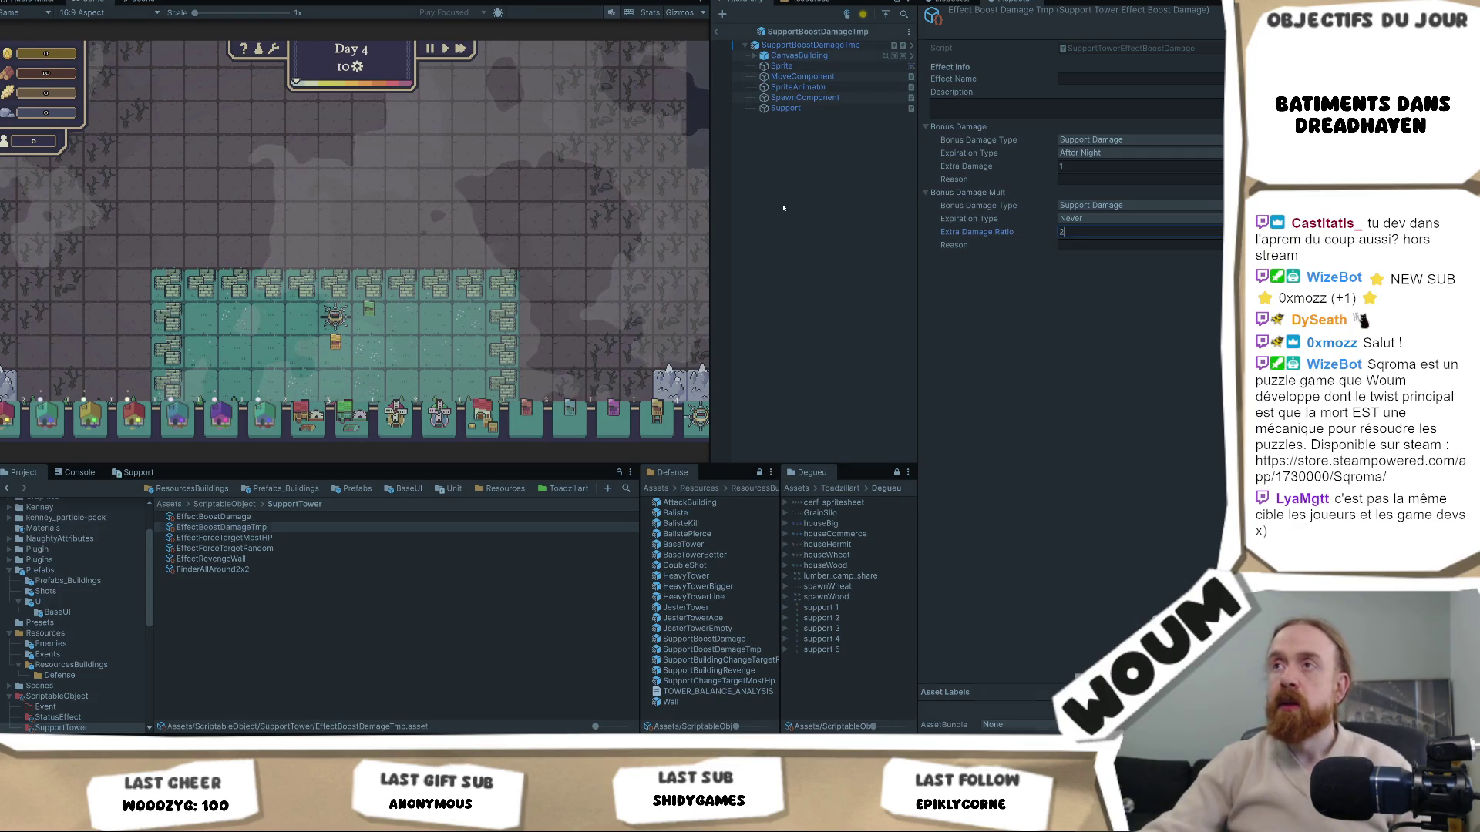
{"action": "left_click", "coordinate": [687, 48]}
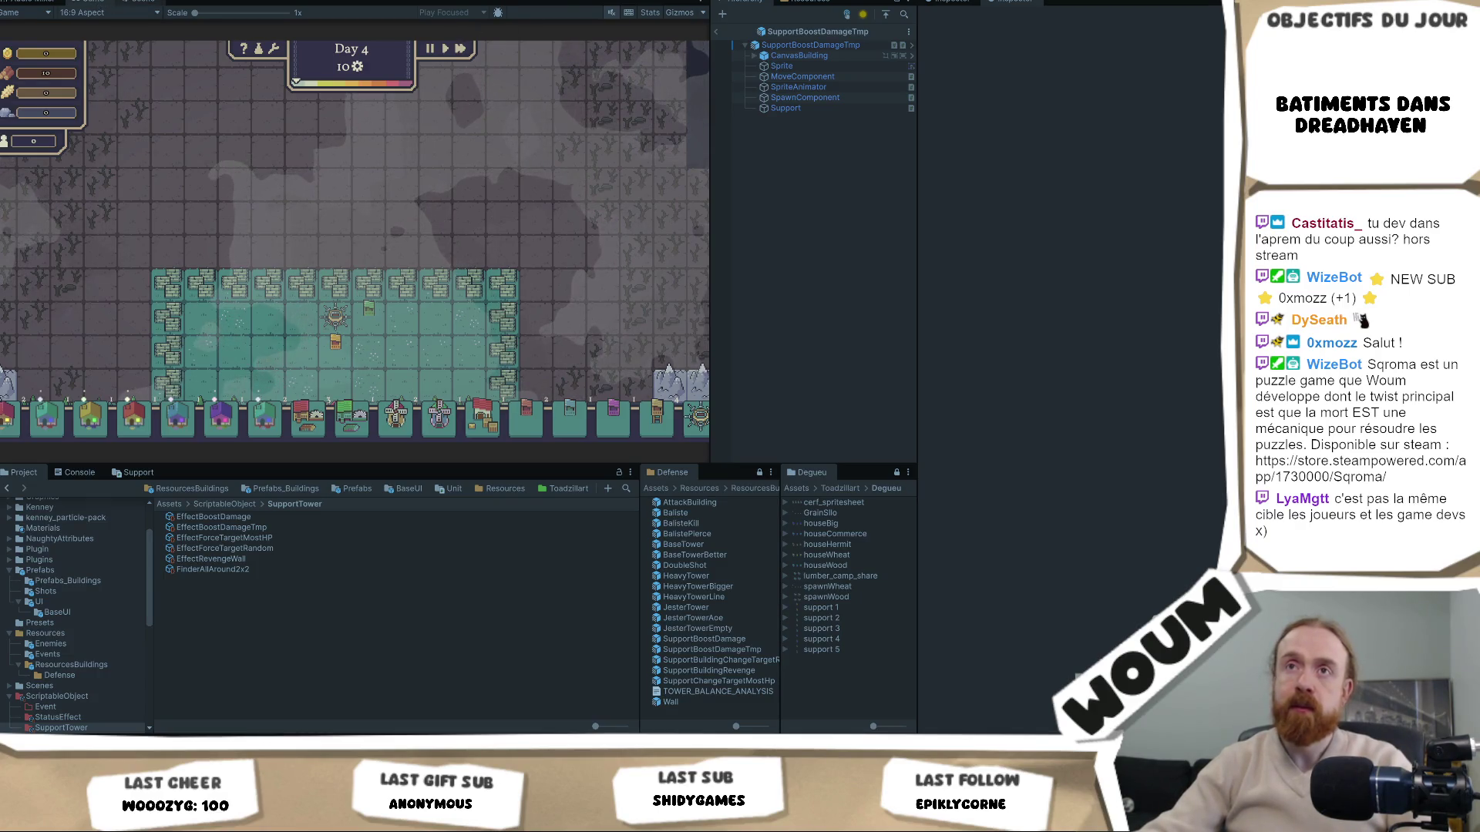
{"action": "key", "text": "ctrl+p"}
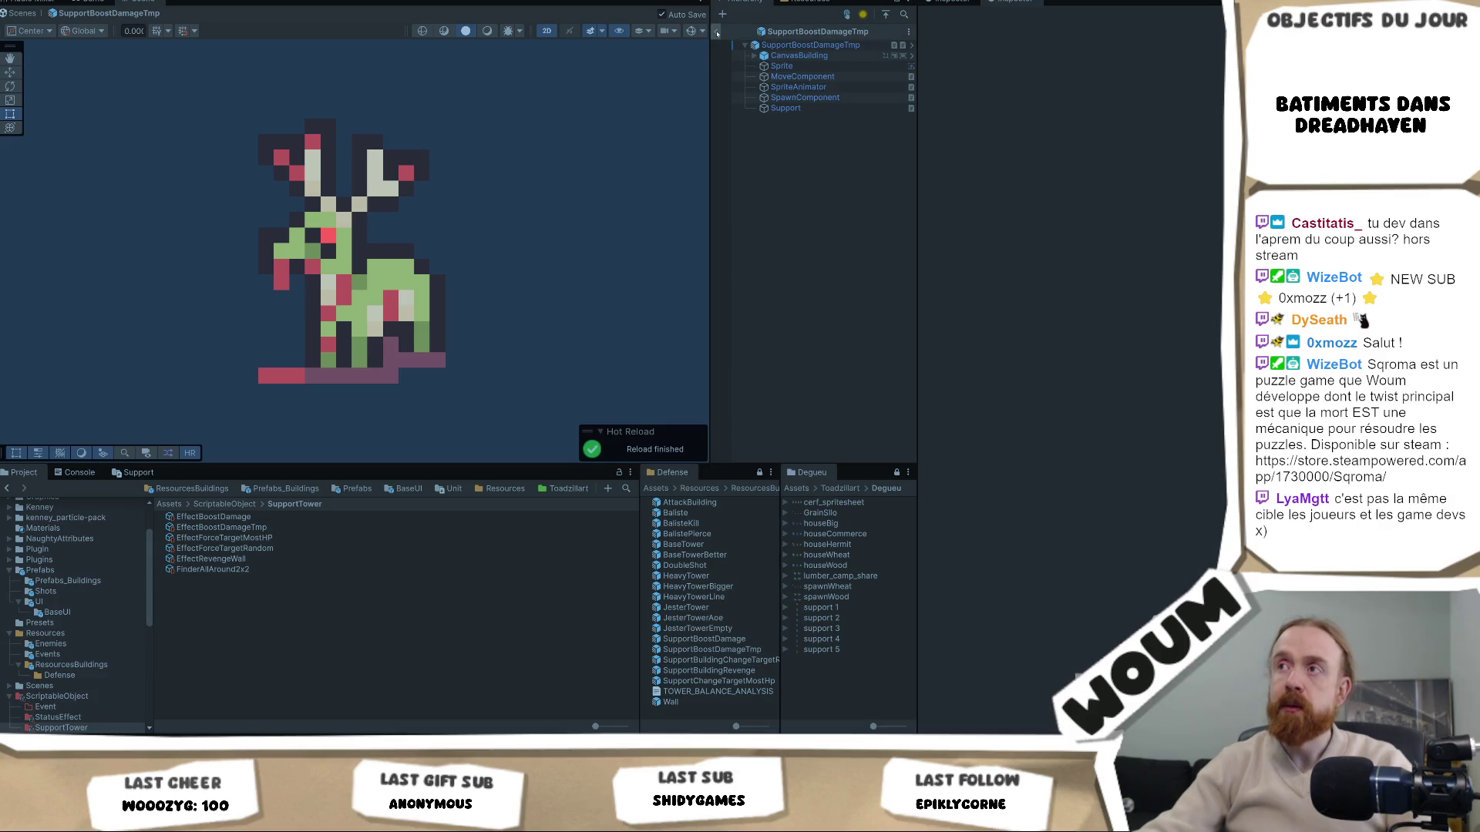
Exit Prefab Mode and select the Support child of SupportBoostDamageTmp(Clone) in the Hierarchy
{"action": "left_click", "coordinate": [717, 32]}
{"action": "scroll", "coordinate": [845, 338], "scroll_direction": "down", "scroll_amount": 10}
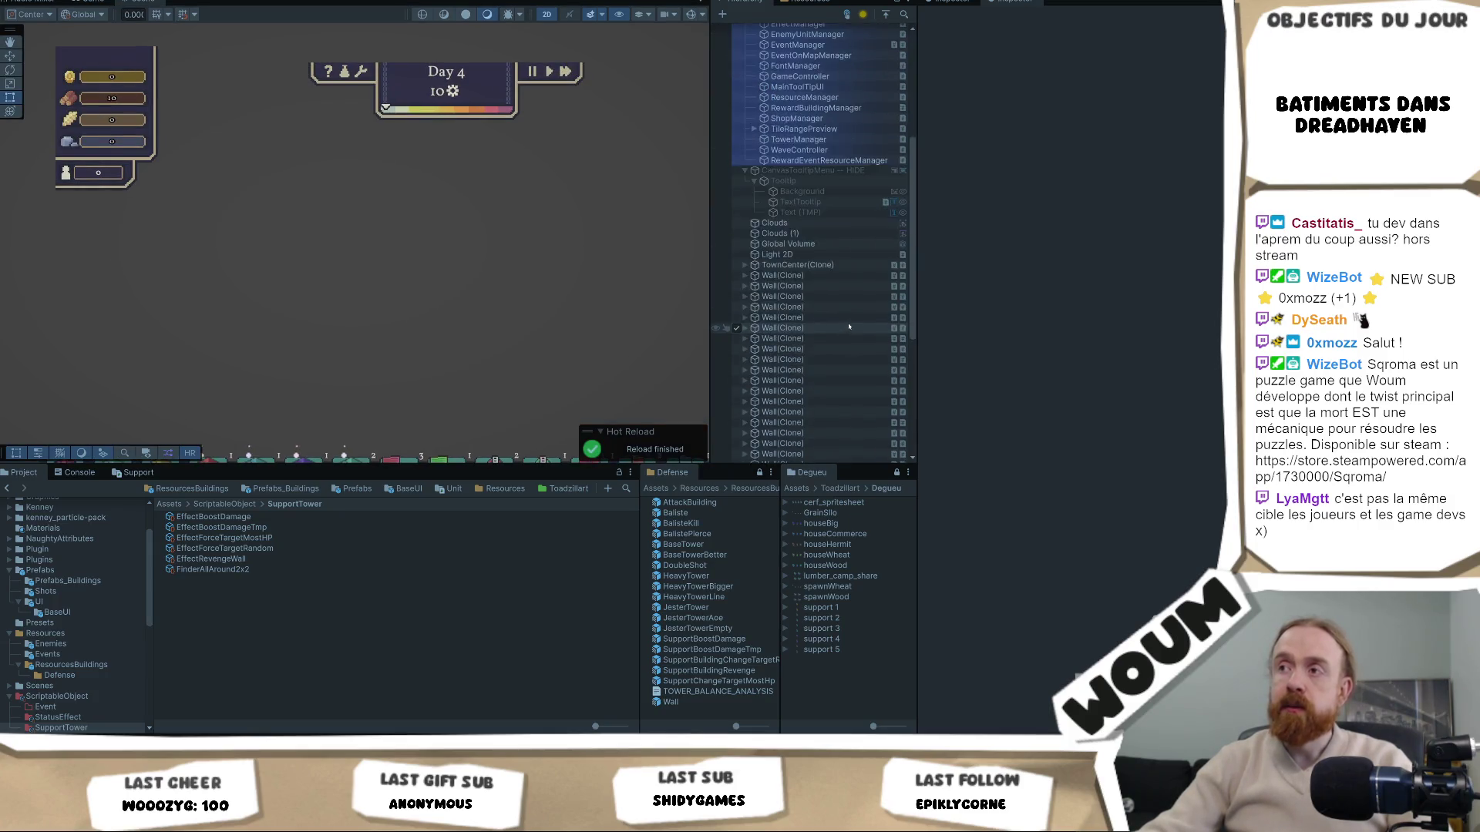
{"action": "left_click", "coordinate": [816, 237]}
{"action": "left_click", "coordinate": [802, 289]}
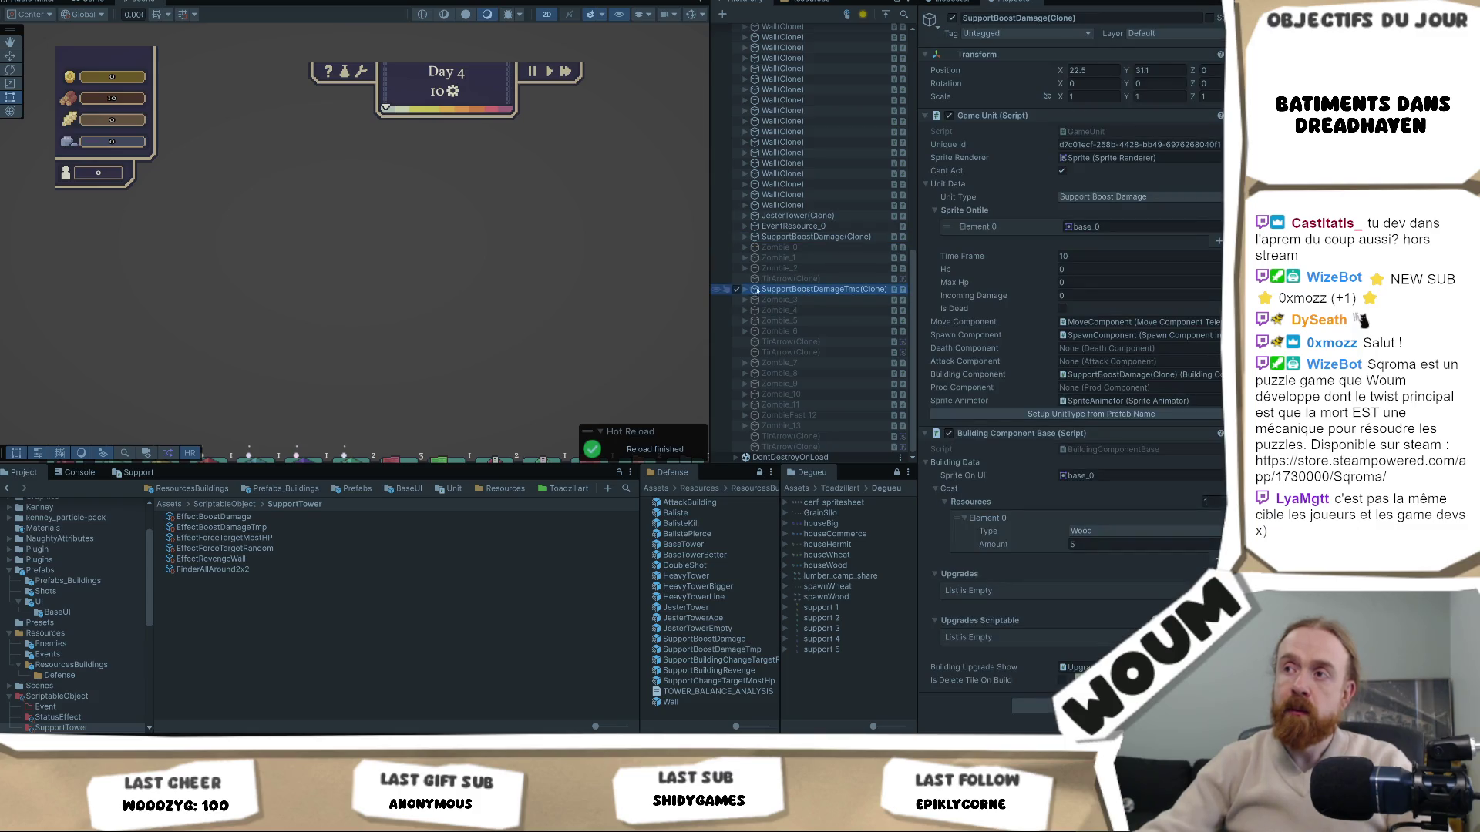
{"action": "left_click", "coordinate": [746, 289]}
{"action": "left_click", "coordinate": [802, 353]}
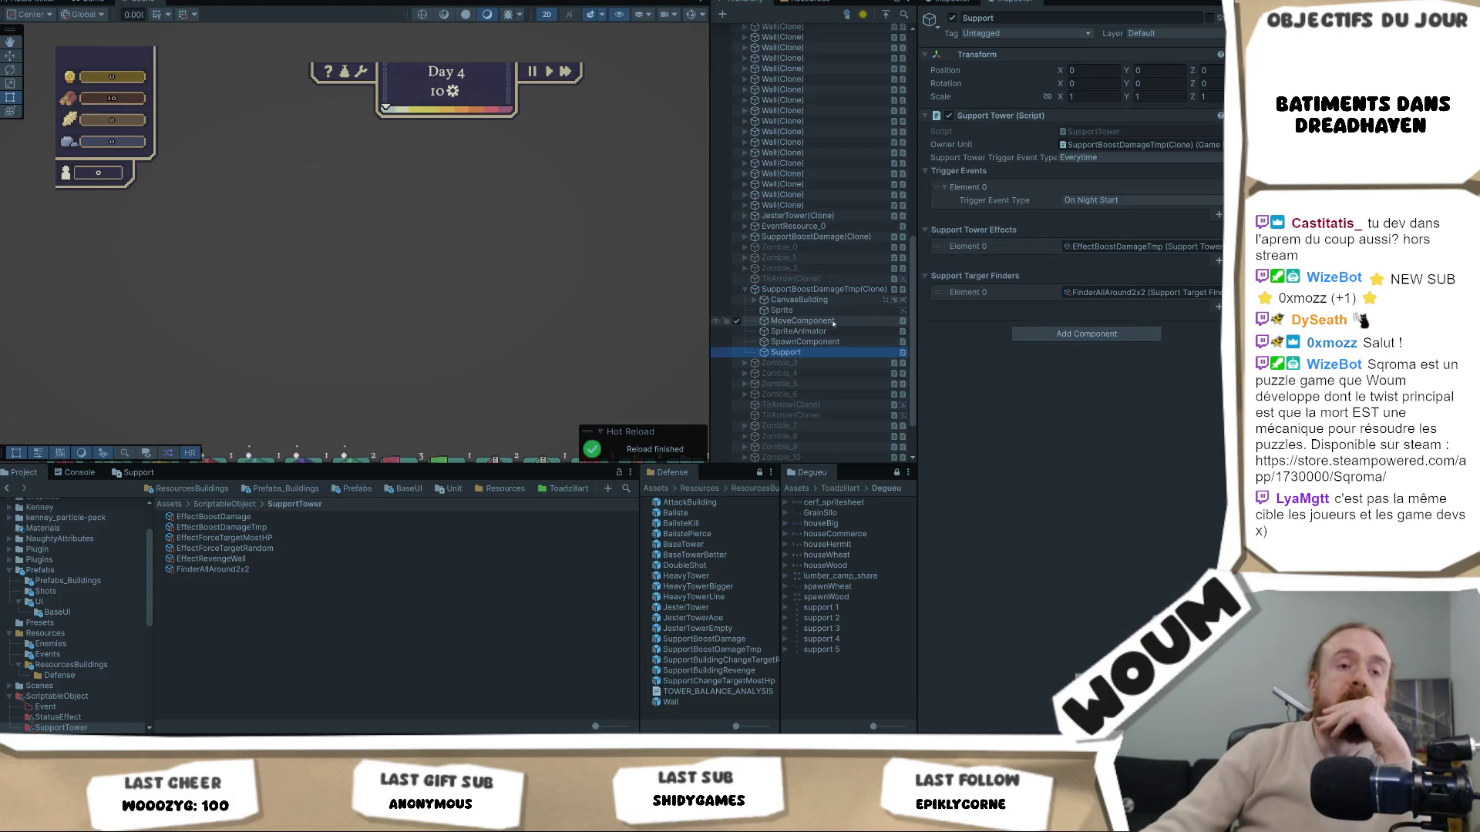
Ping its target finder and EffectBoostDamageTmp assets, then advance the game to Day 5
{"action": "left_click", "coordinate": [1141, 293]}
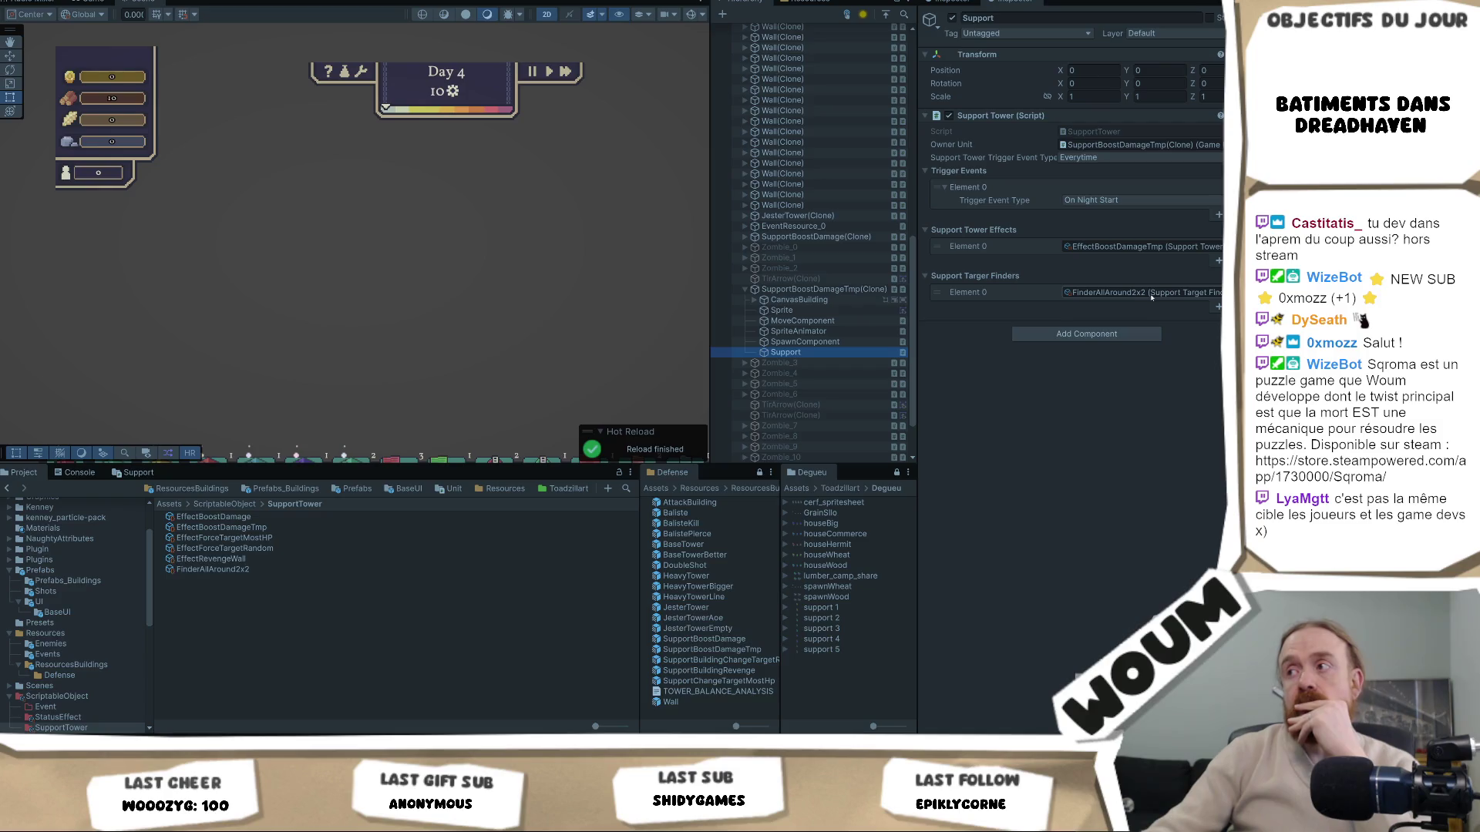
{"action": "left_click", "coordinate": [1148, 247]}
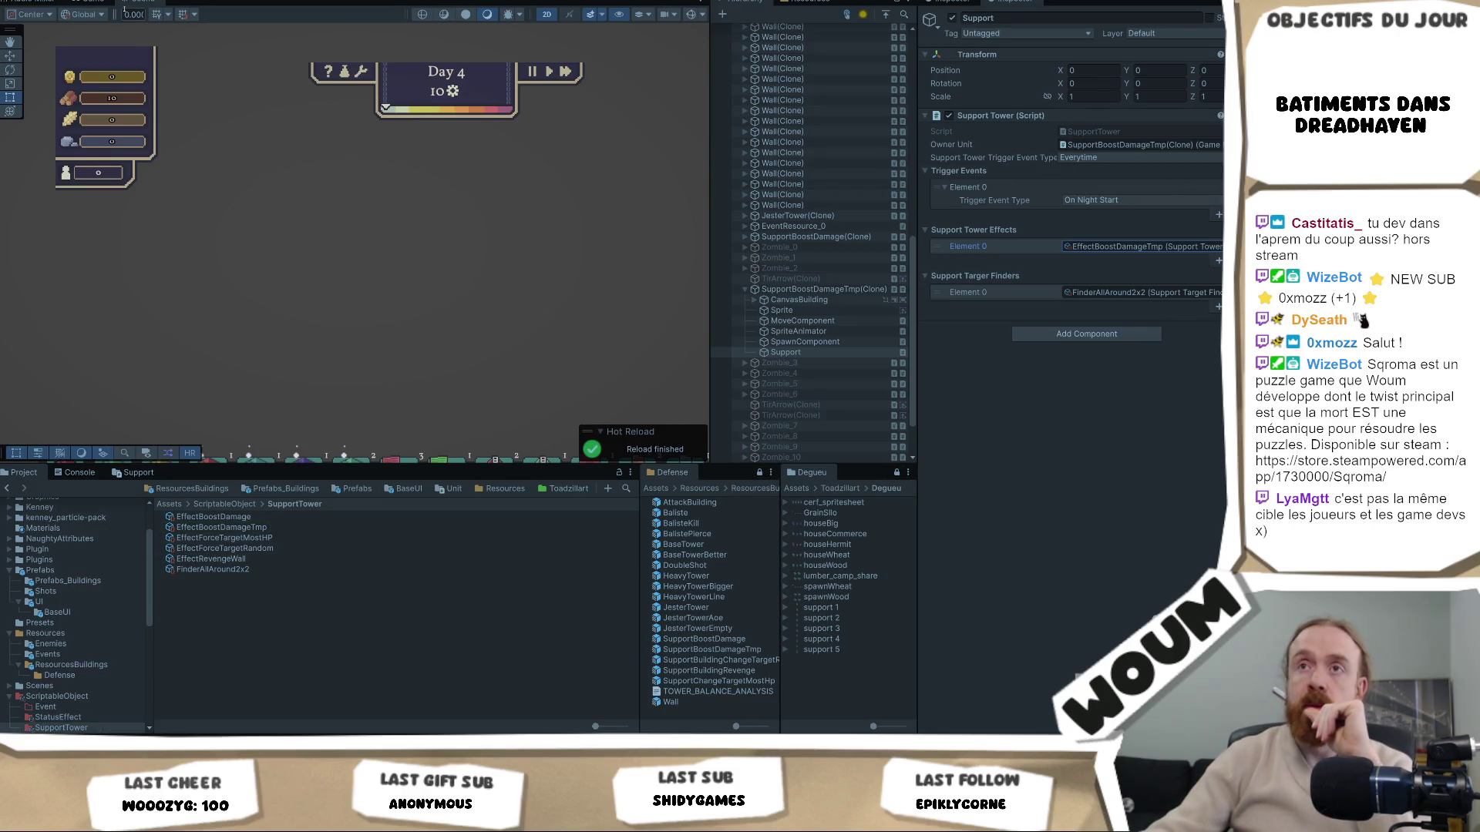
{"action": "key", "text": "ctrl+2"}
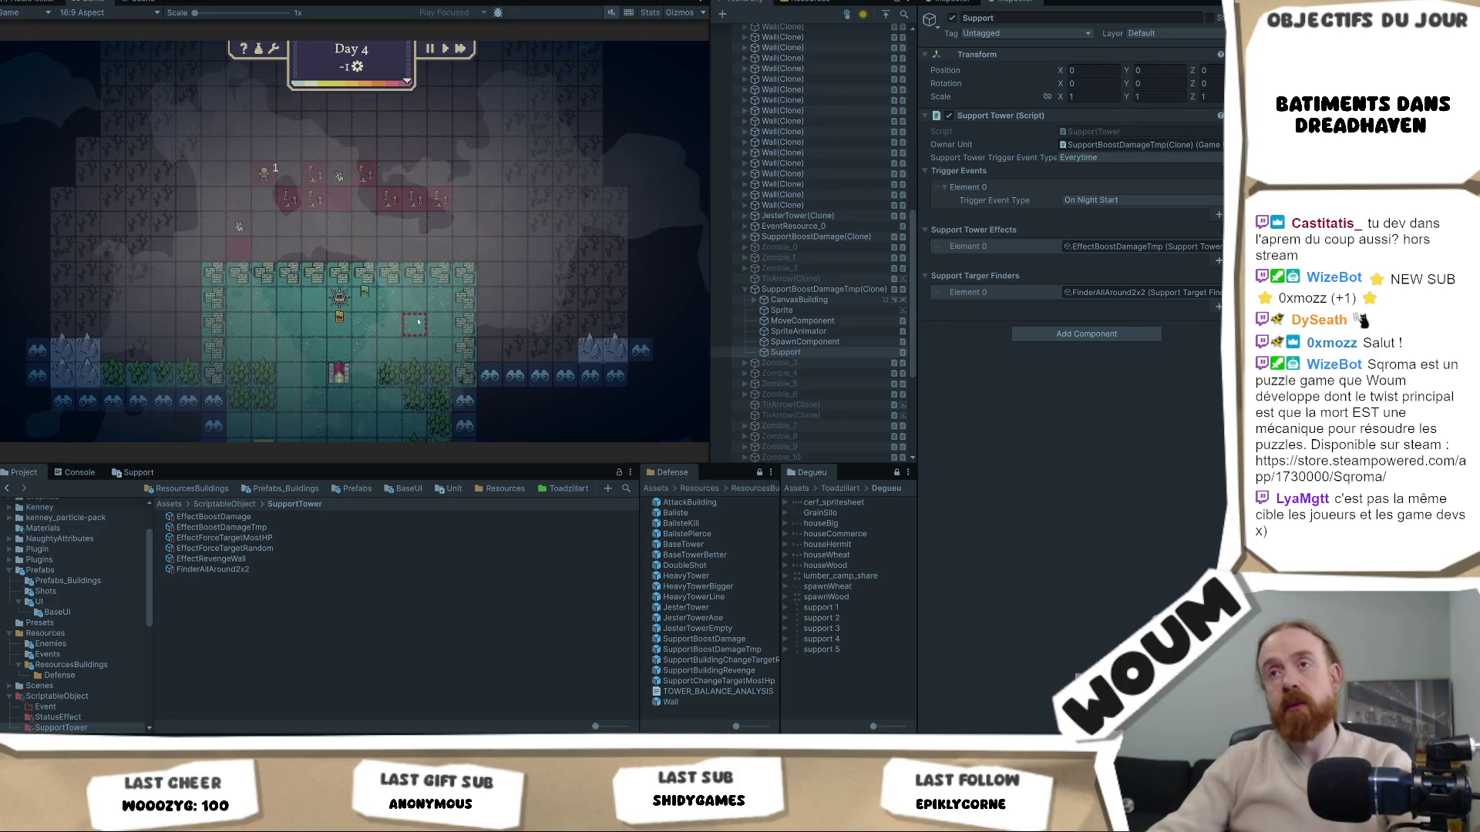
{"action": "left_click", "coordinate": [393, 308]}
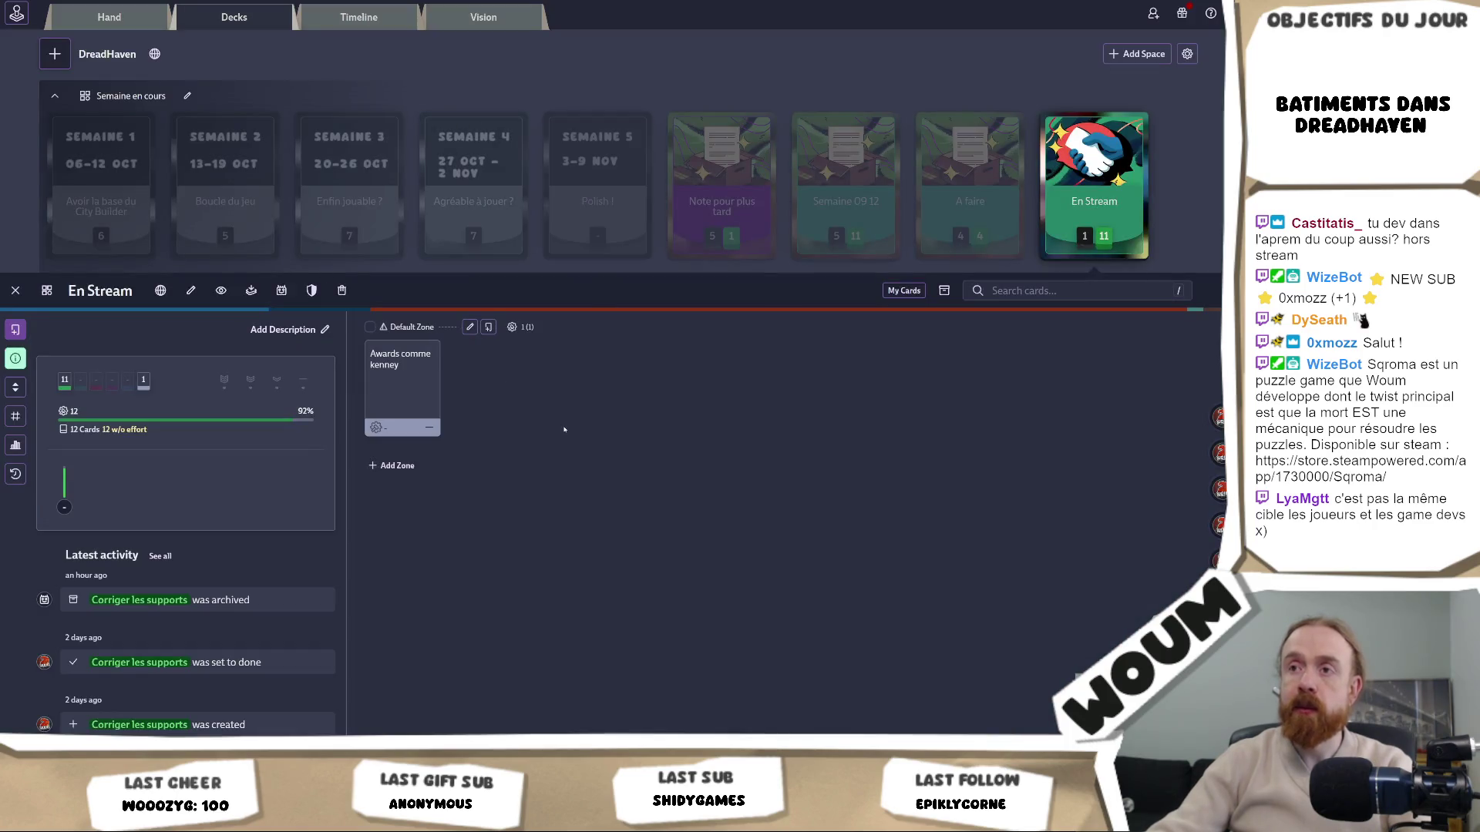
Open DreadHaven's 'A faire' deck of to-do cards in Codecks
{"action": "left_click", "coordinate": [944, 142]}
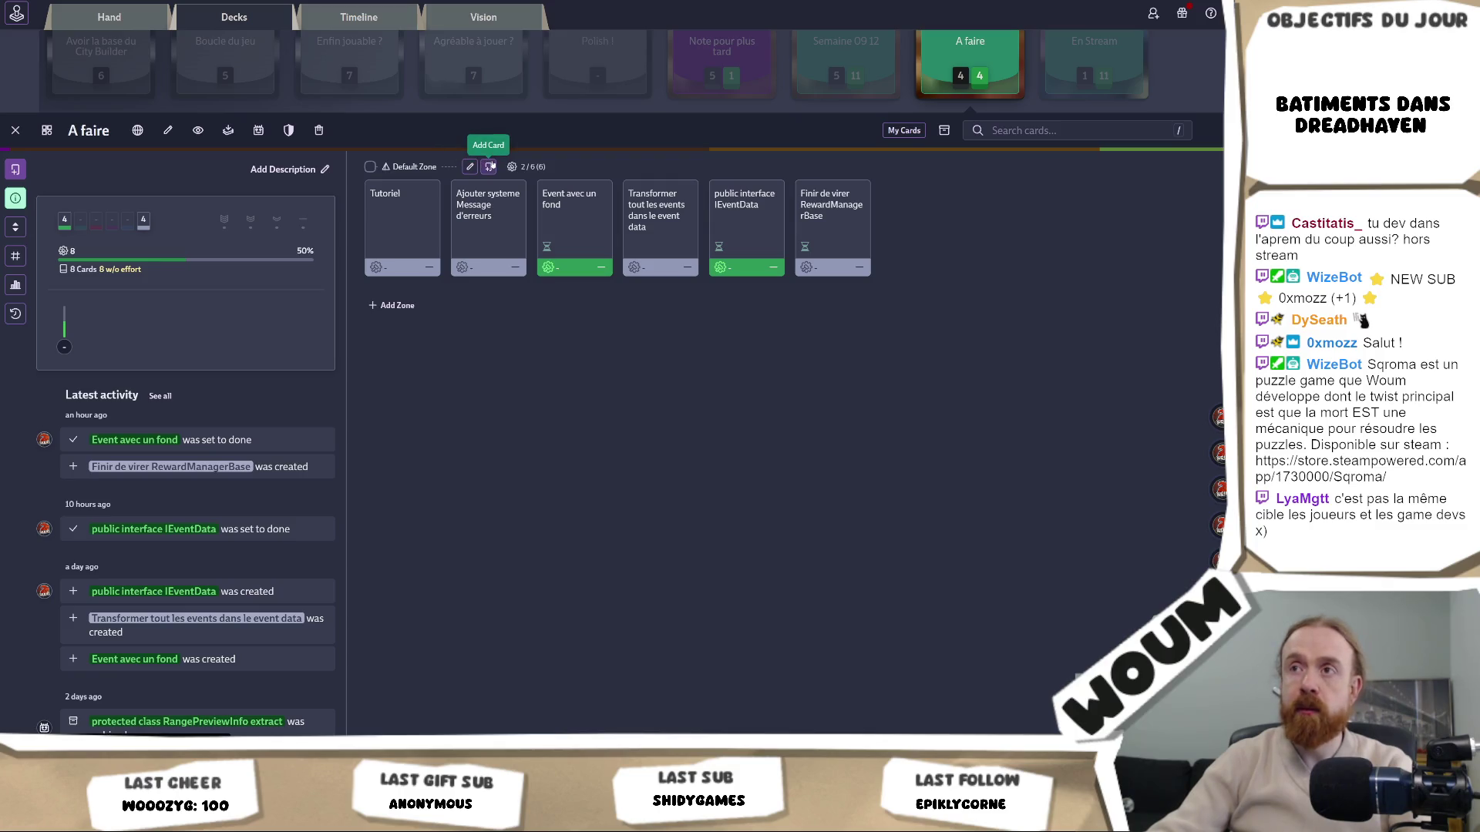
Add a card titled 'Support tower => pas reset des bonus' to the A faire deck
{"action": "scroll", "coordinate": [1025, 261], "scroll_direction": "up", "scroll_amount": 2}
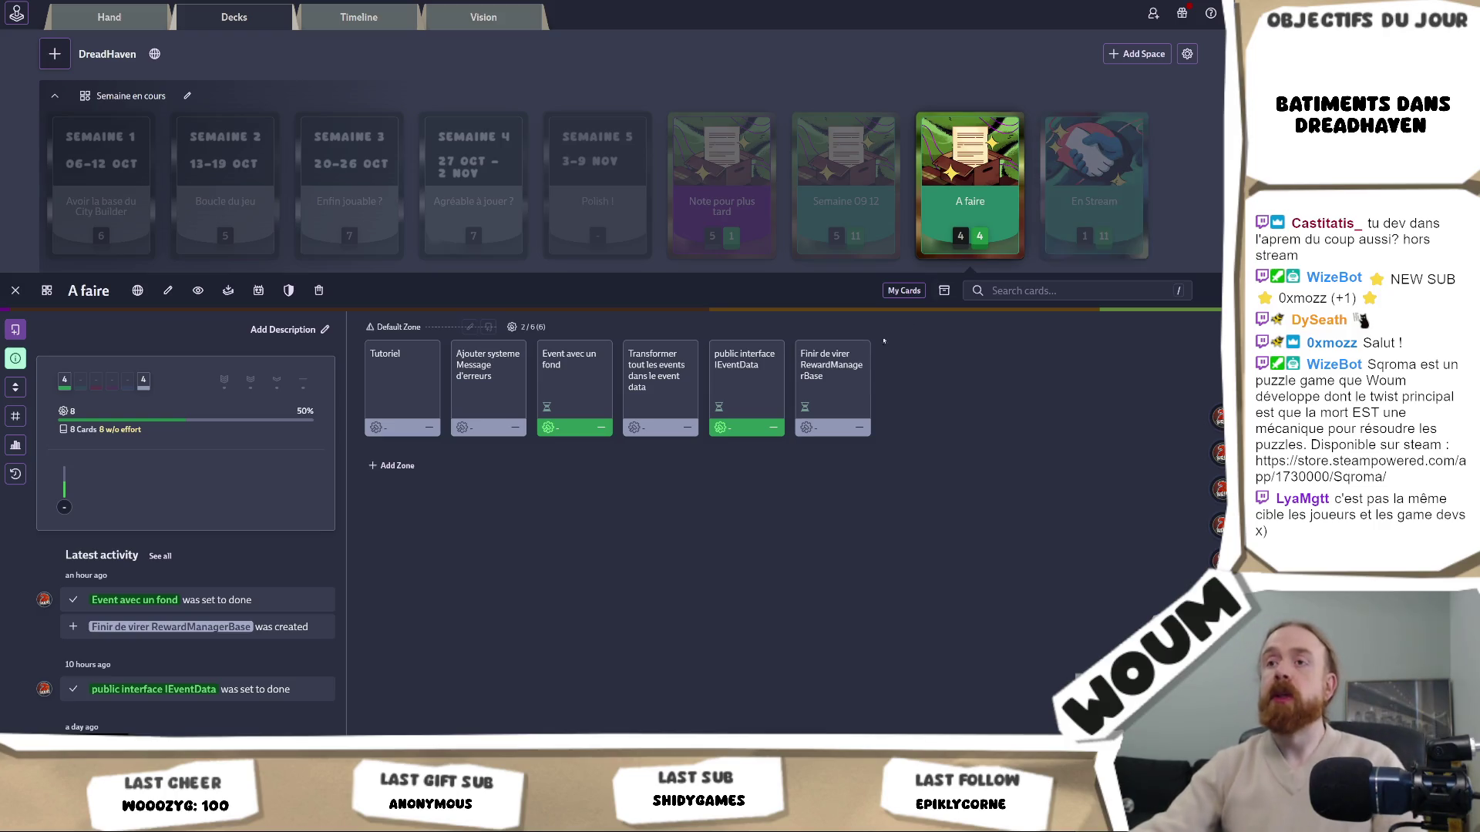
{"action": "left_click", "coordinate": [15, 329]}
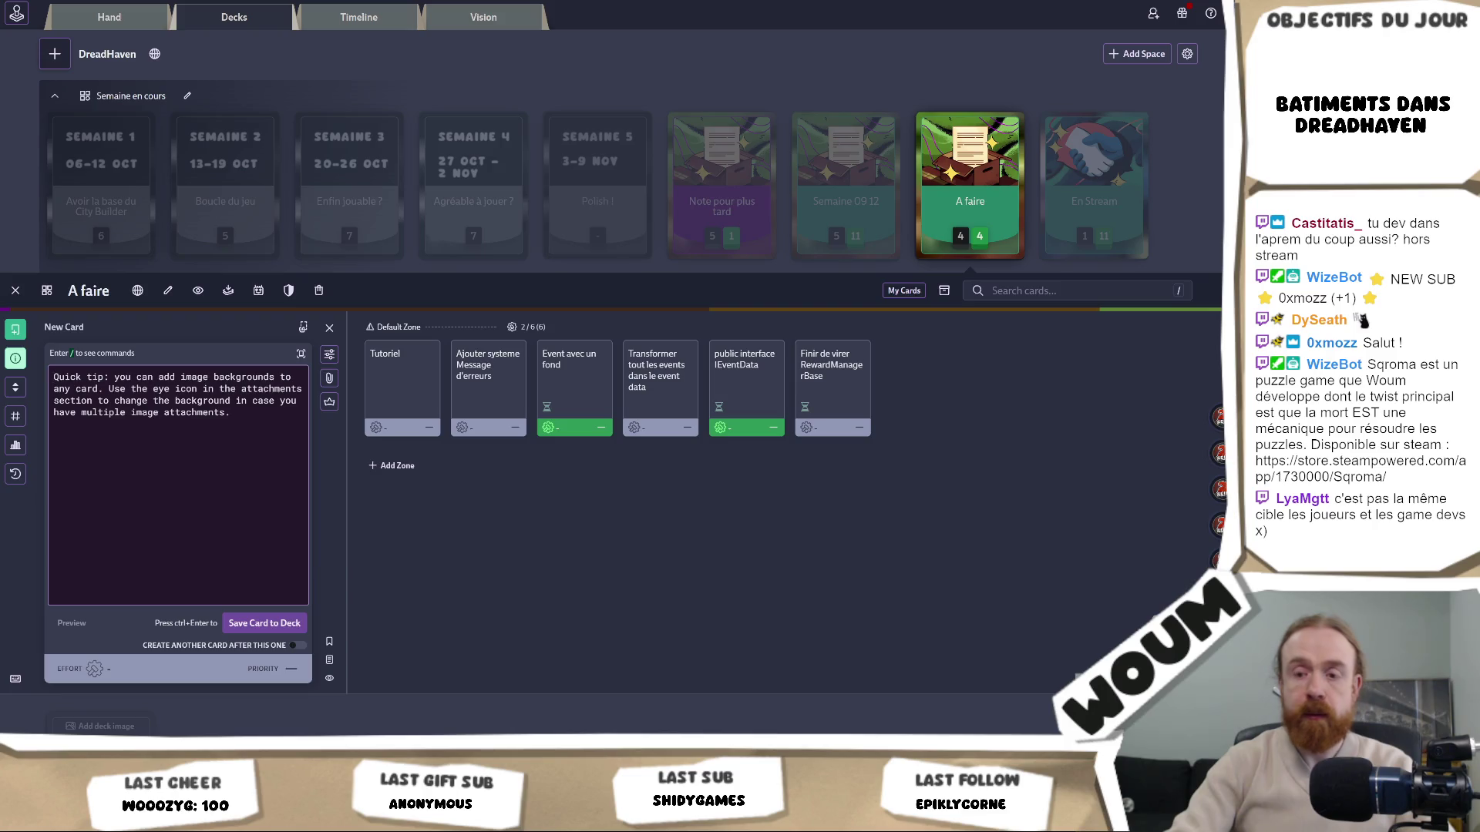
{"action": "type", "text": "Support tower "}
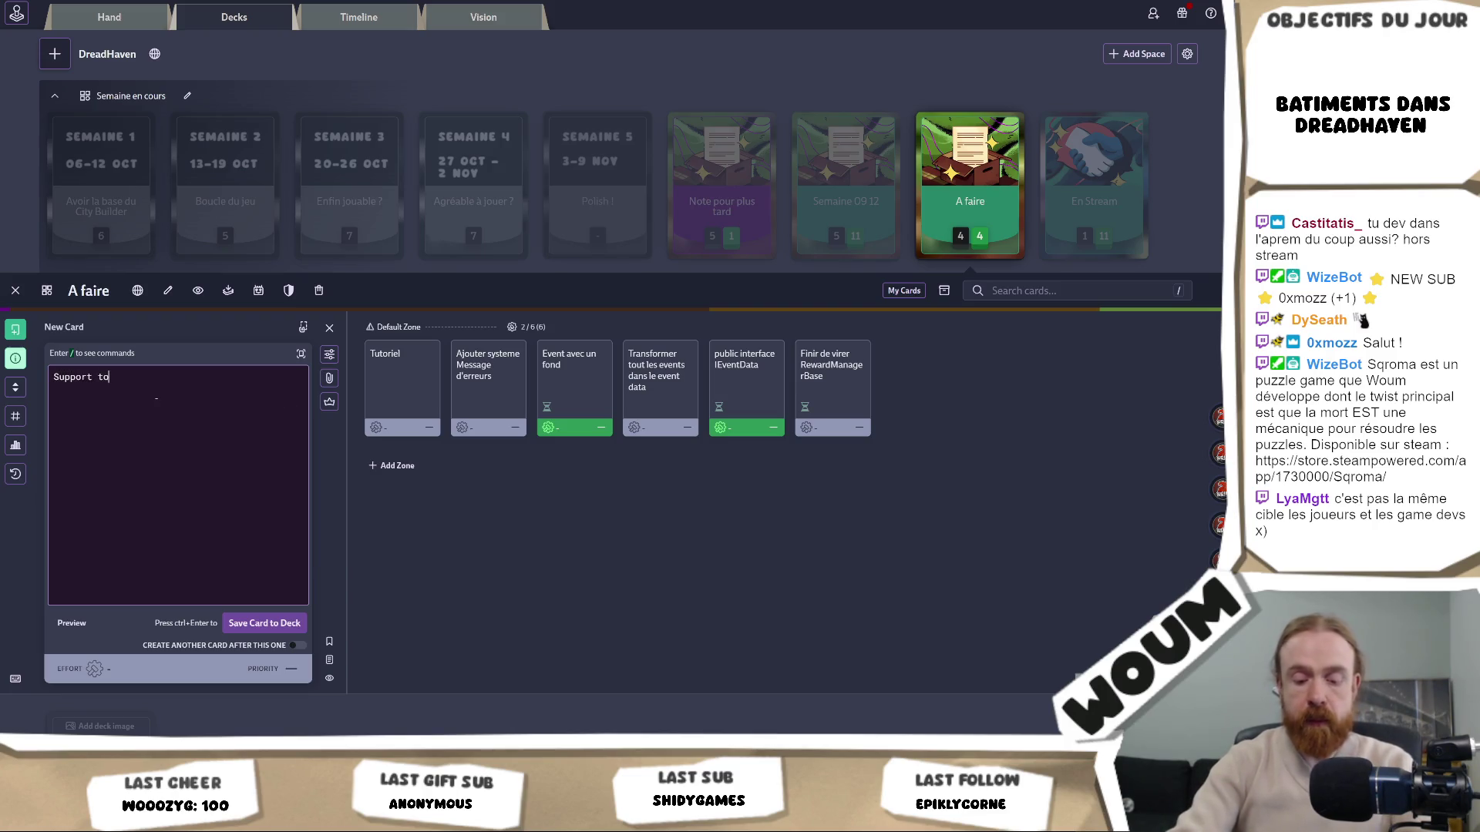
{"action": "type", "text": "=> pas r"}
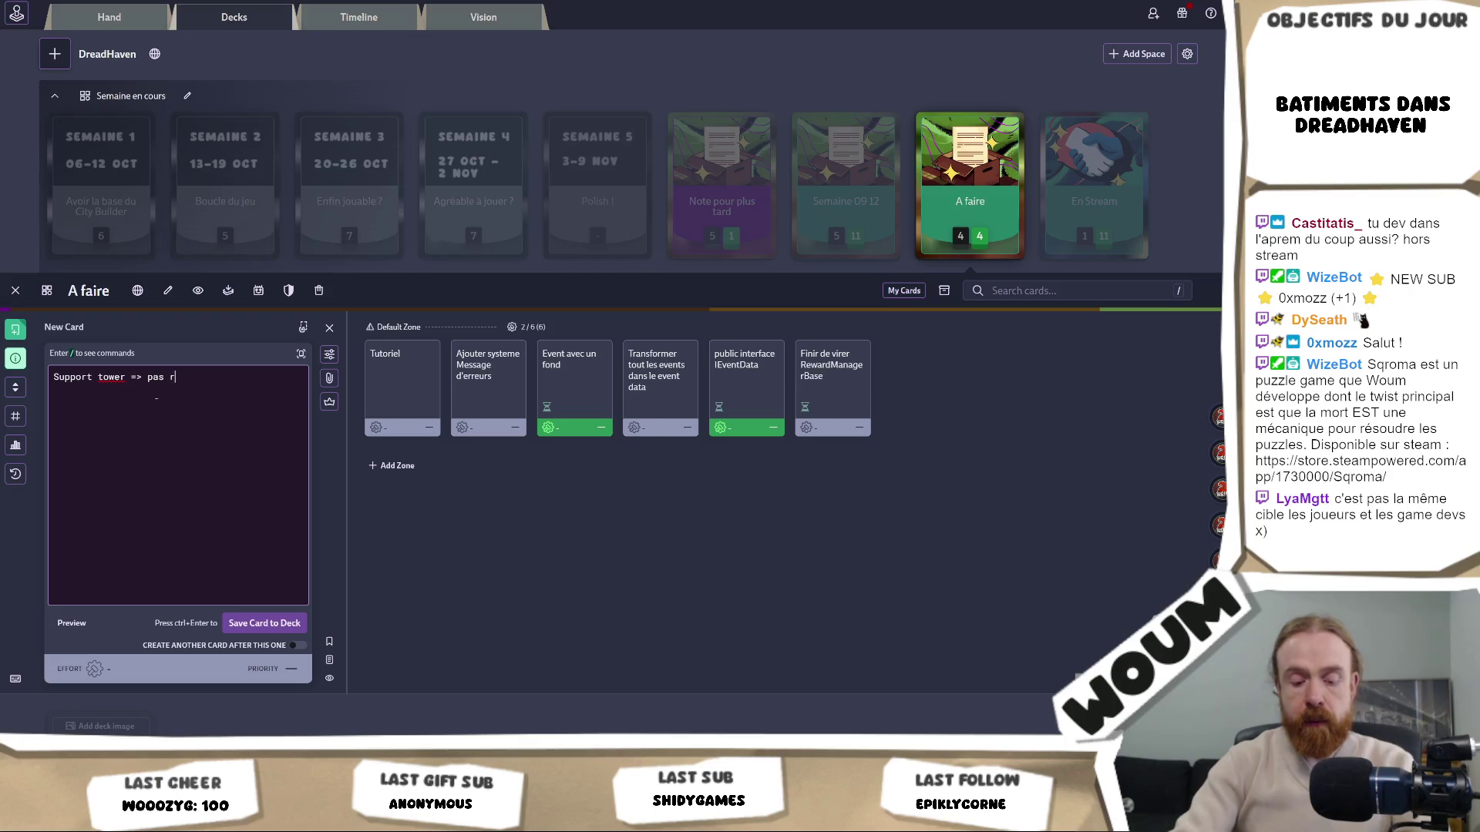
{"action": "type", "text": "eset des bonus"}
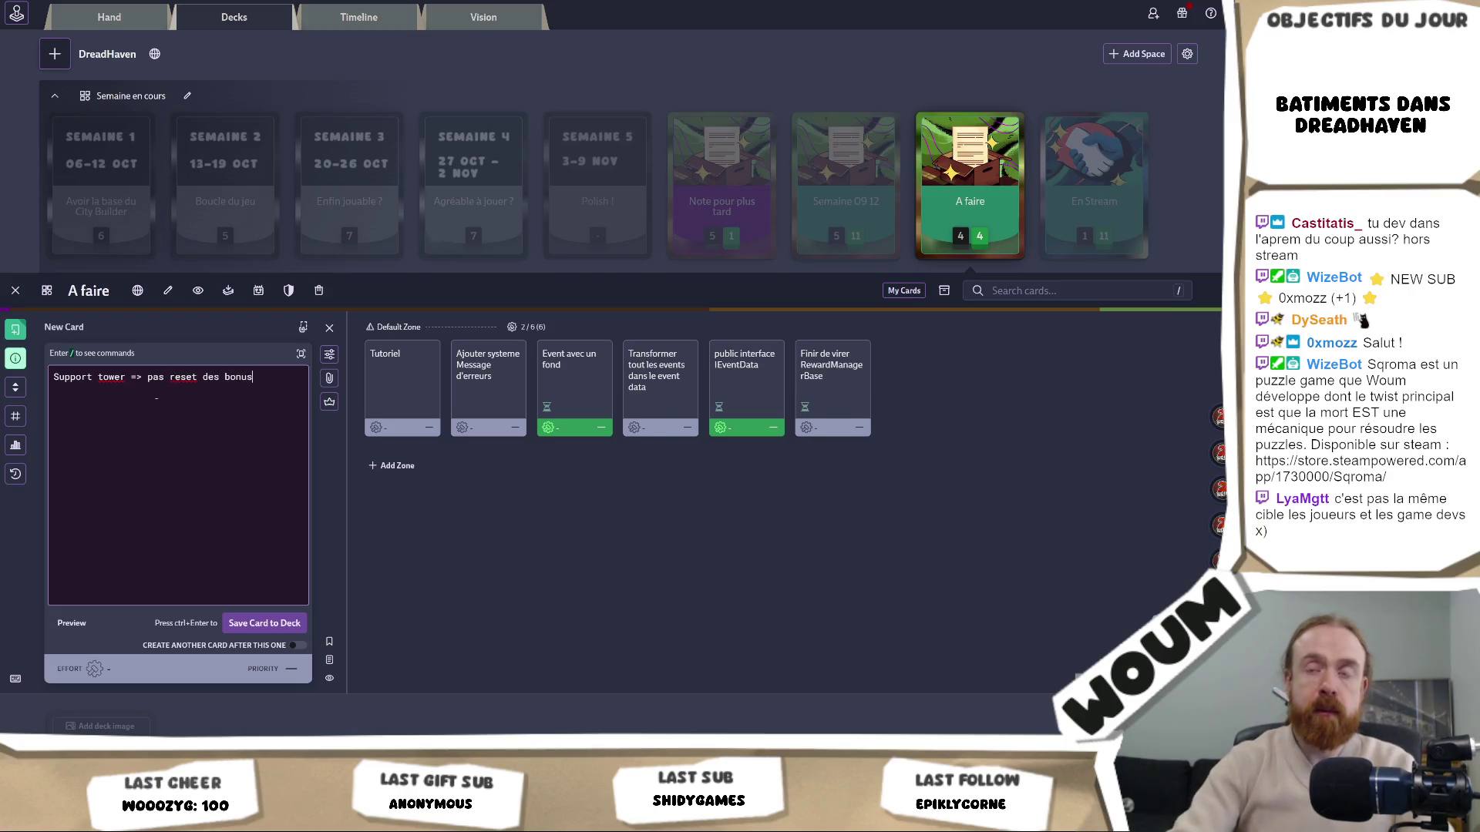
{"action": "left_click", "coordinate": [264, 623]}
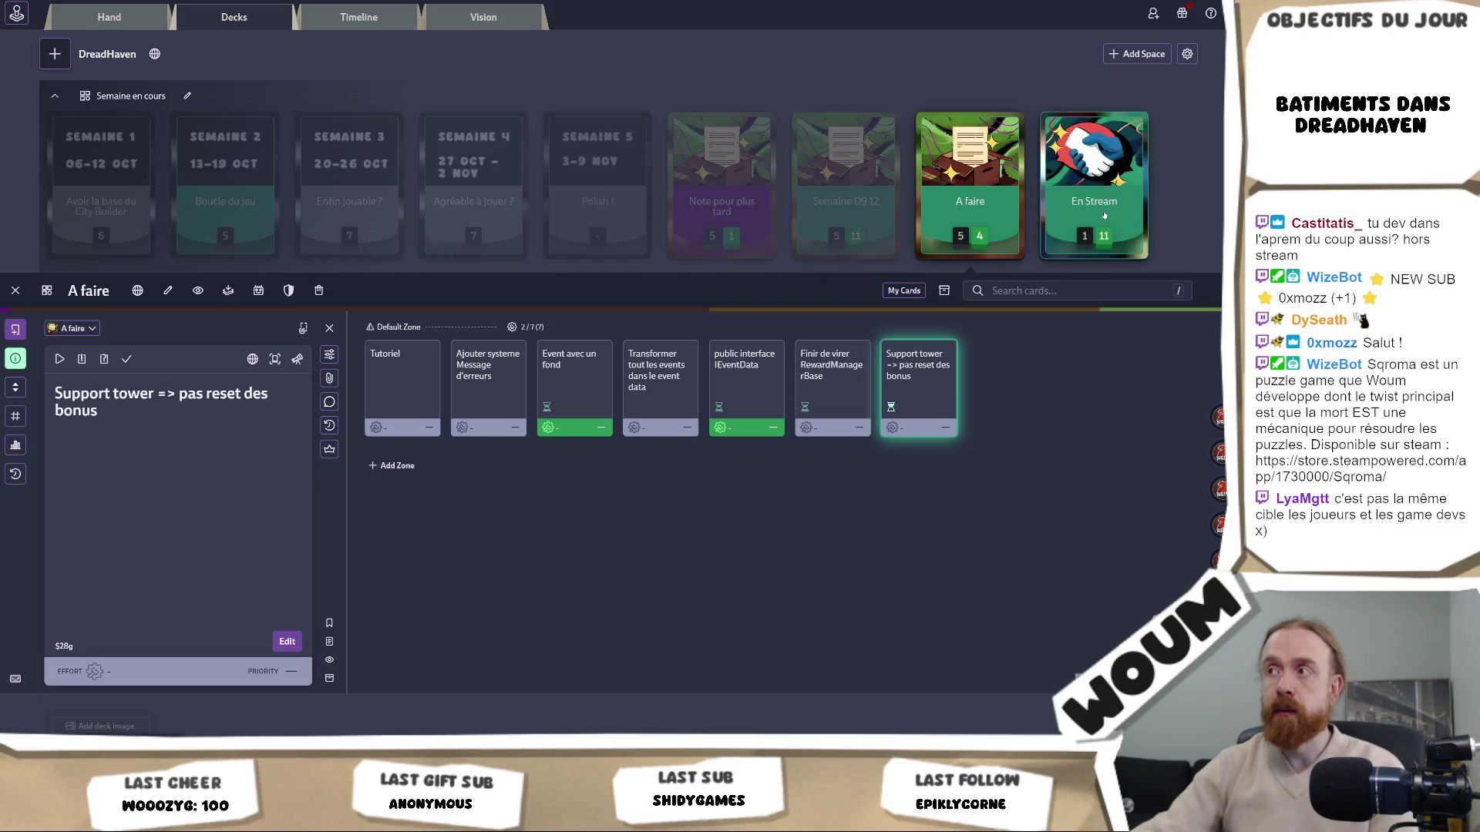
Glance at the En Stream deck, then return to the A faire deck
{"action": "left_click", "coordinate": [1095, 209]}
{"action": "scroll", "coordinate": [1040, 200], "scroll_direction": "up", "scroll_amount": 2}
{"action": "left_click", "coordinate": [969, 188]}
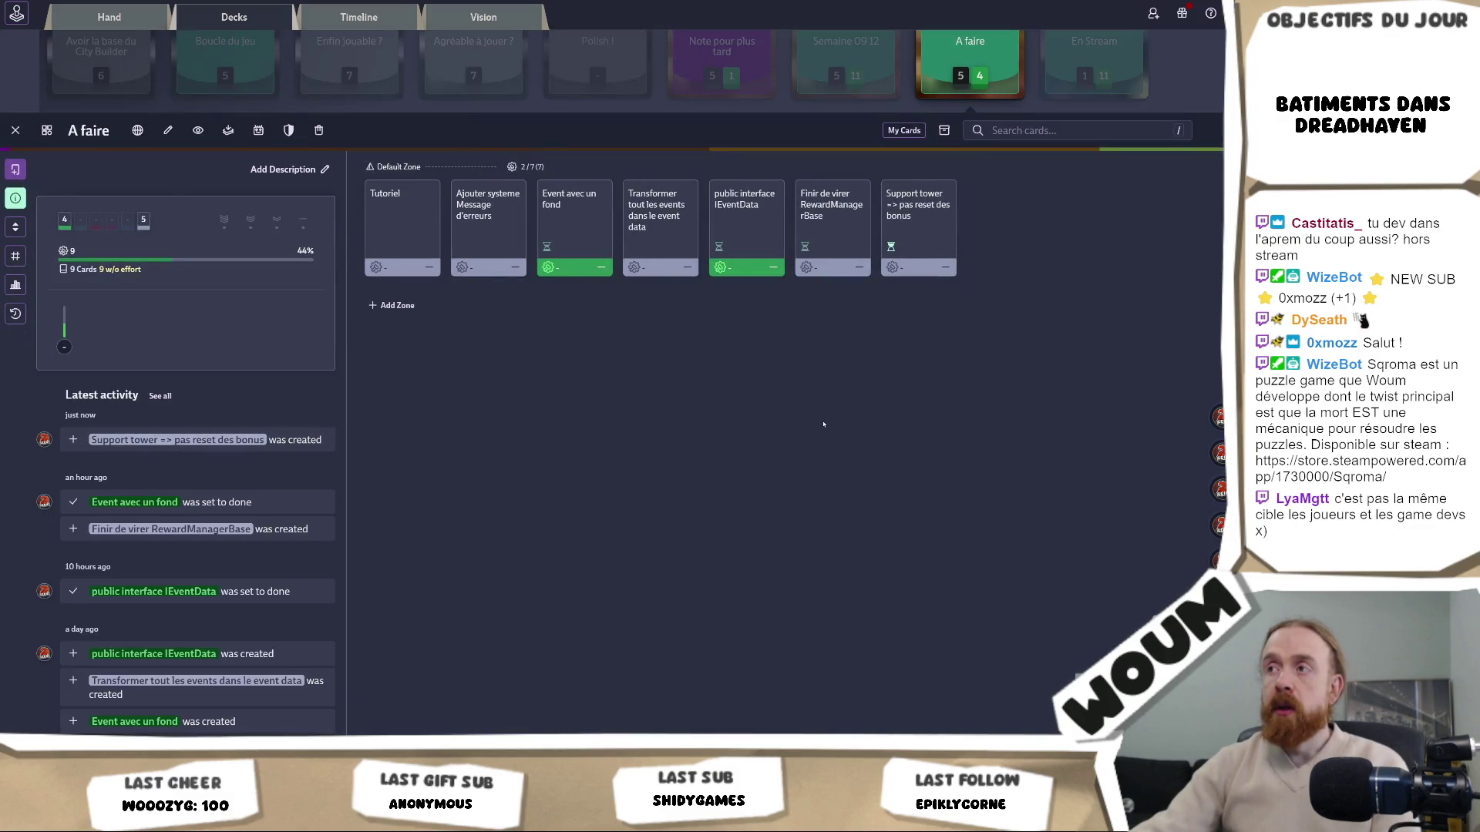
{"action": "scroll", "coordinate": [818, 438], "scroll_direction": "up", "scroll_amount": 2}
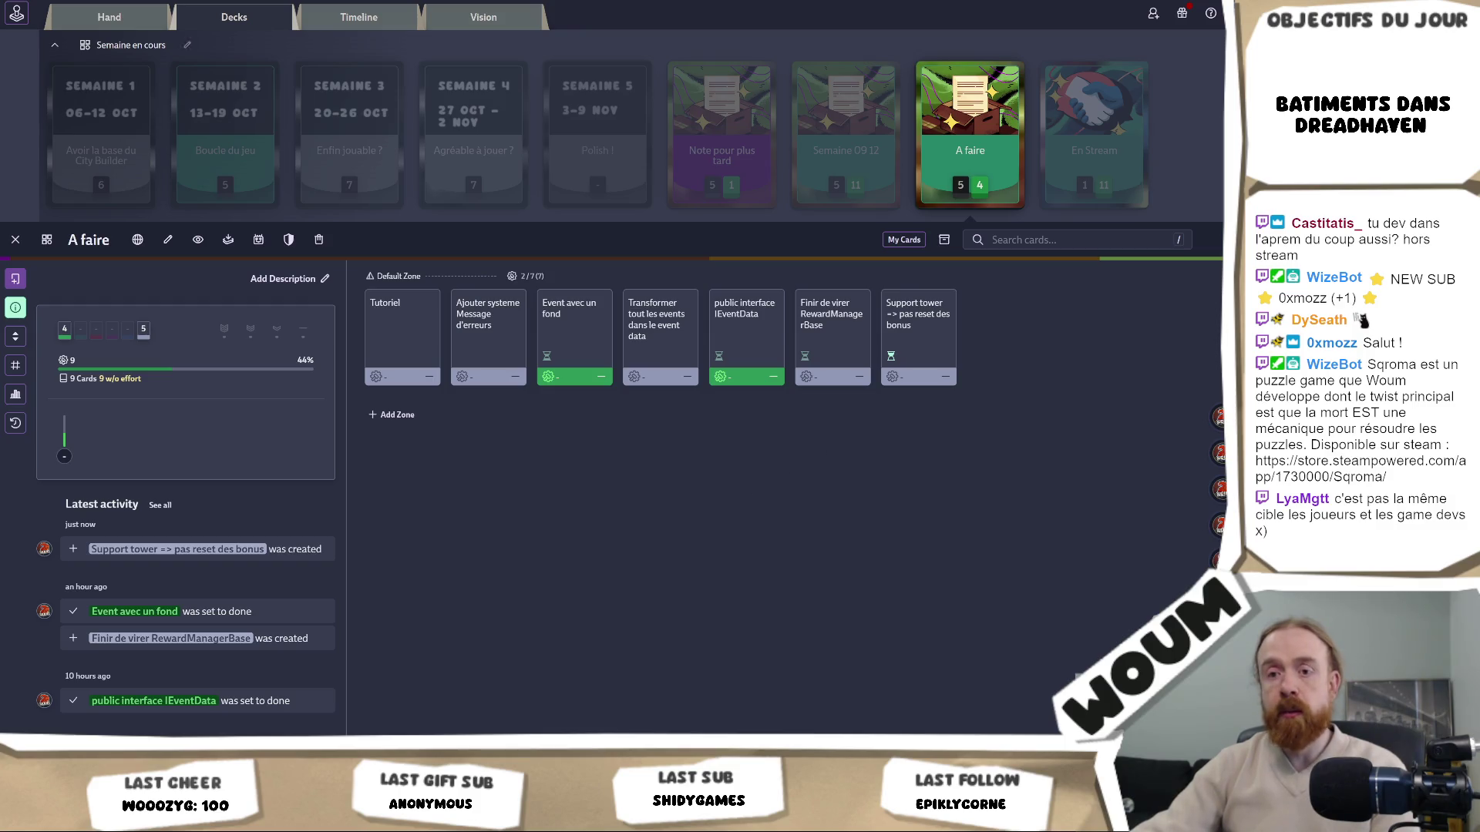
{"action": "key", "text": "alt+Tab"}
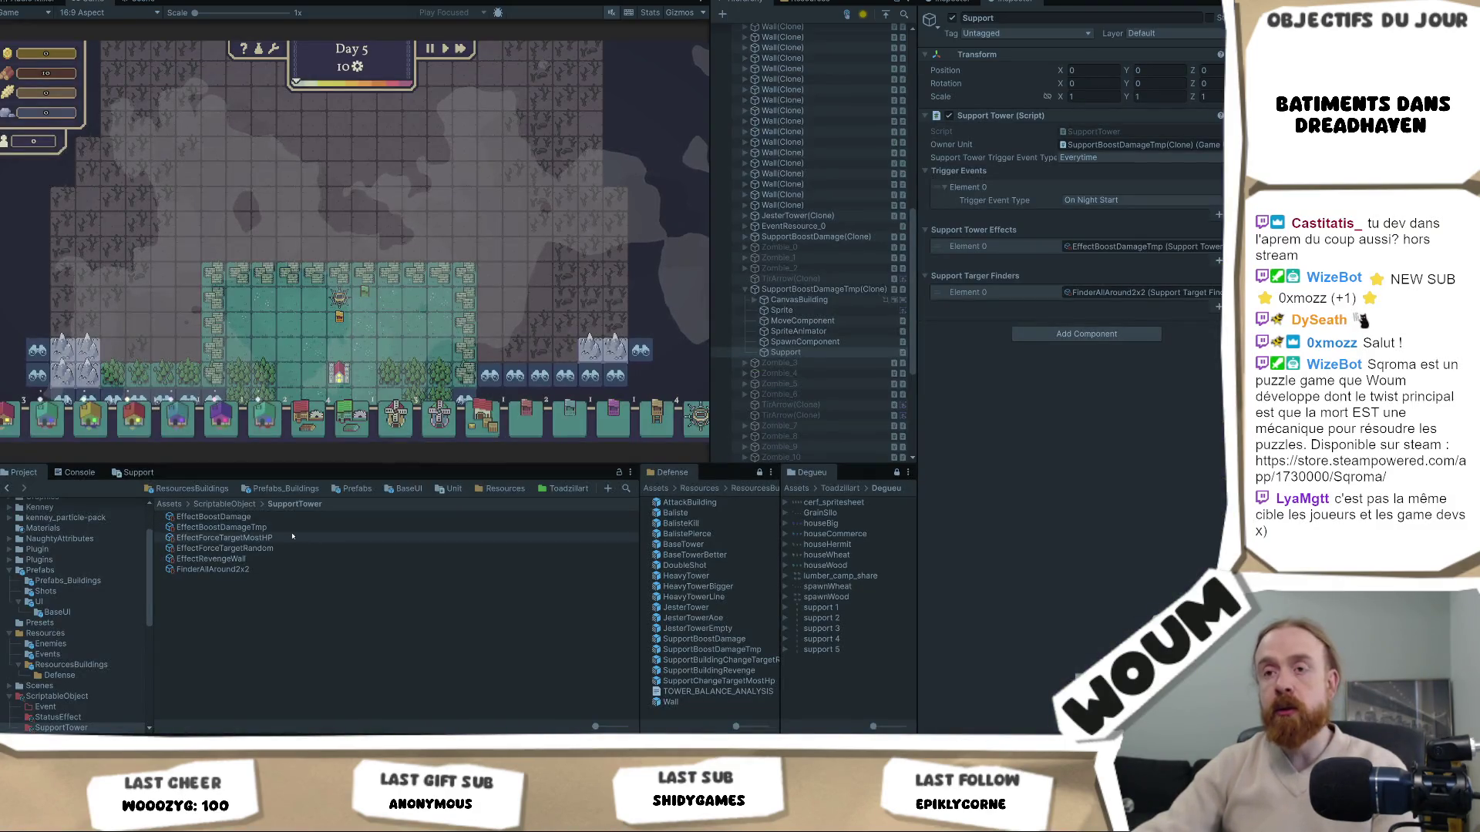
Inspect EffectBoostDamageTmp's Expiration Type field in Unity, then return to BuildingPanelManager.cs in Visual Studio
{"action": "left_click", "coordinate": [292, 527]}
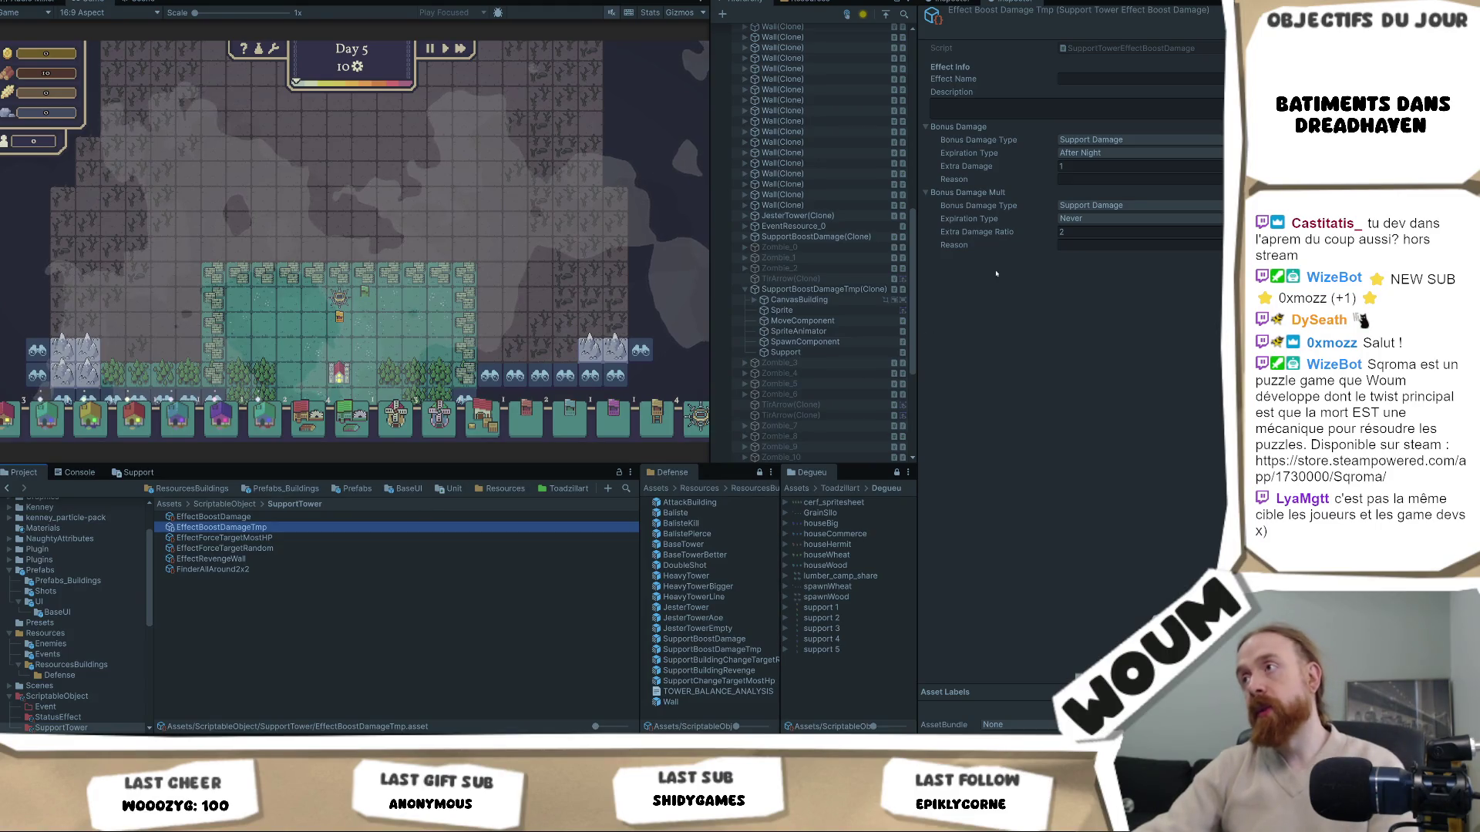
{"action": "right_click", "coordinate": [987, 154]}
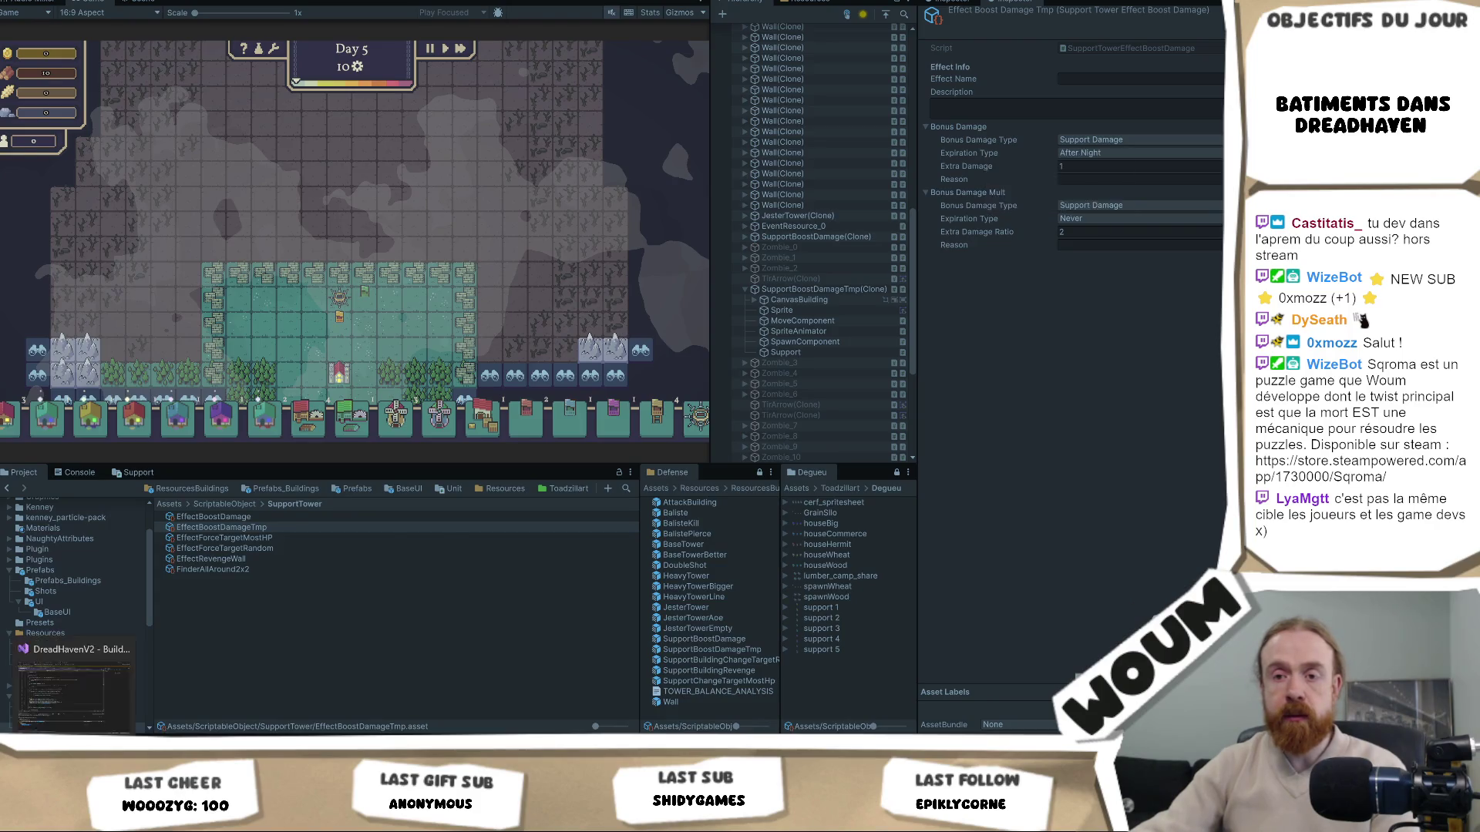
{"action": "key", "text": "alt+Tab"}
{"action": "left_click", "coordinate": [451, 374]}
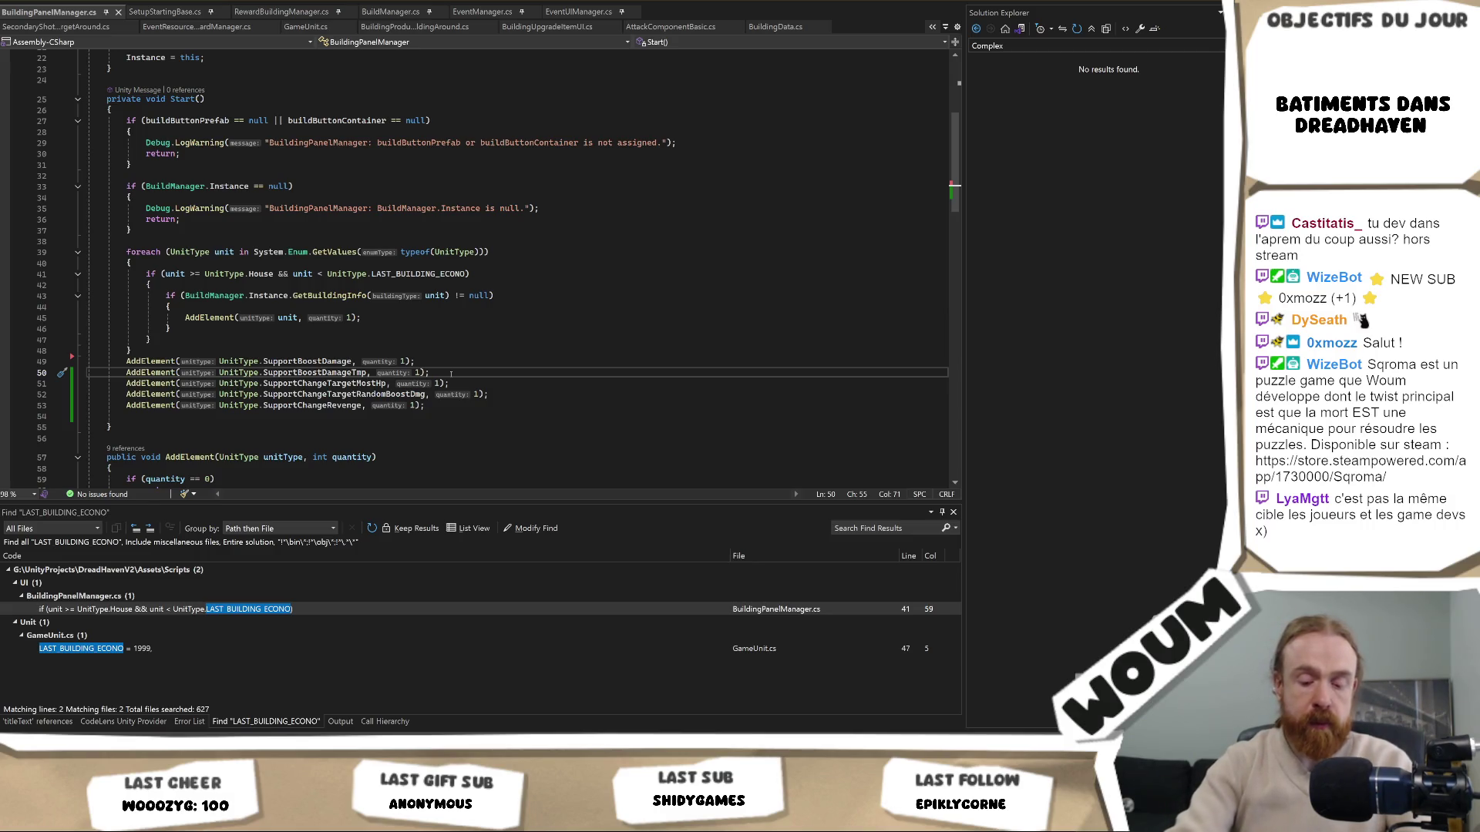
Search the solution for 'Expiration' and open the BonusDamageExpirationType enum in AttackComponentBasic.cs
{"action": "key", "text": "Return"}
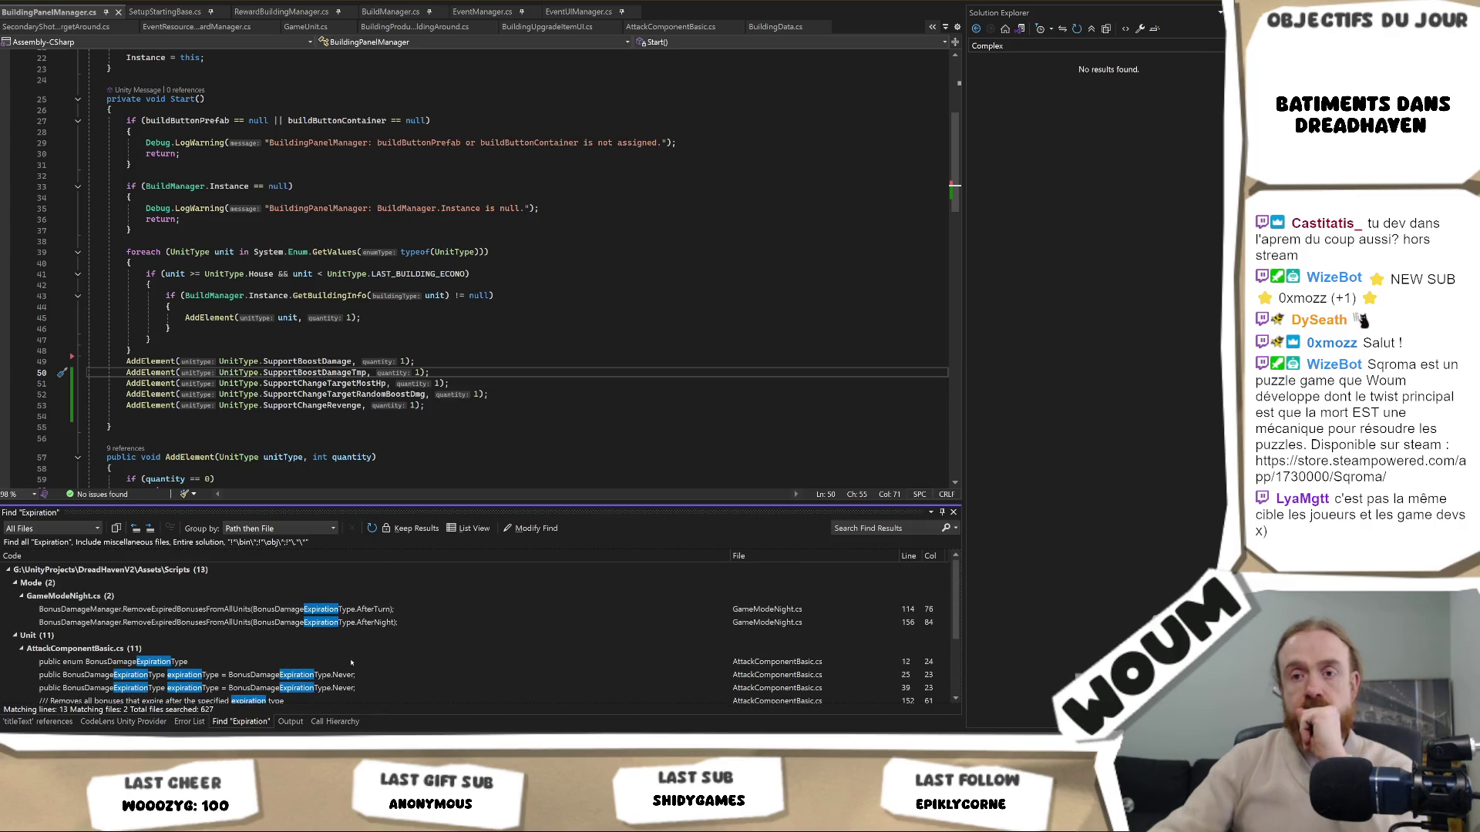
{"action": "double_click", "coordinate": [350, 663]}
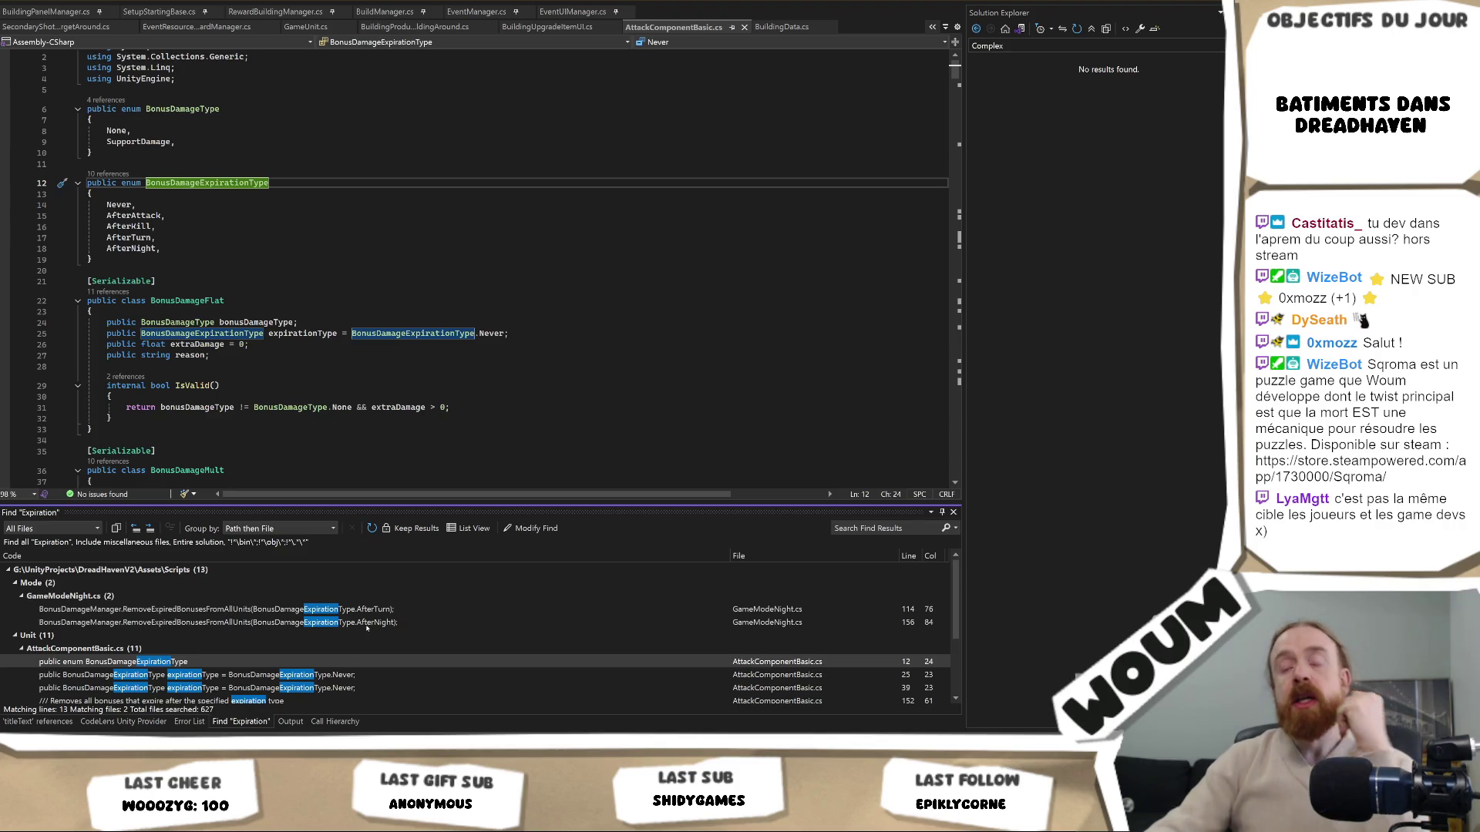
{"action": "left_click", "coordinate": [306, 238]}
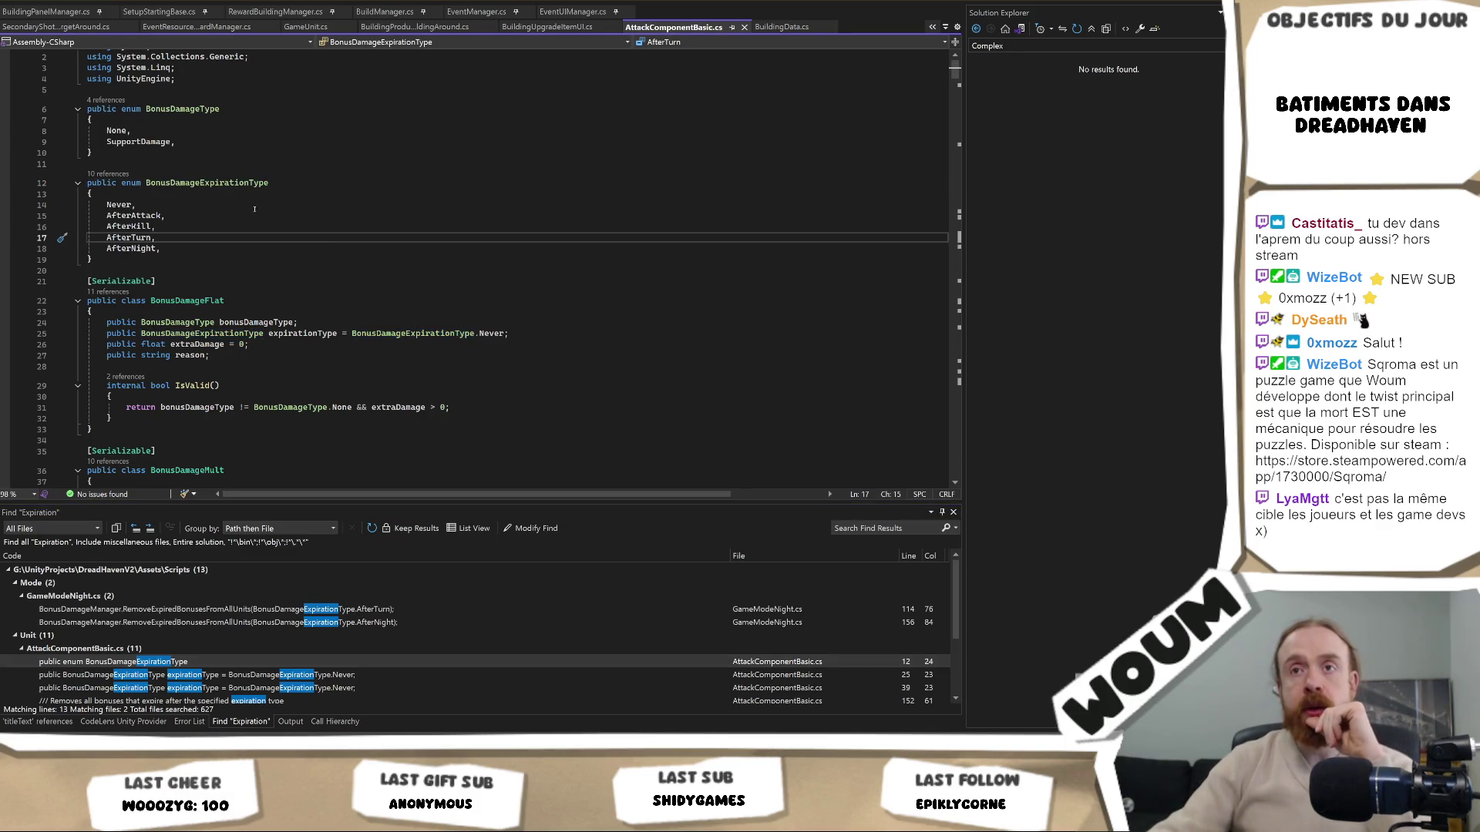
{"action": "right_click", "coordinate": [251, 184]}
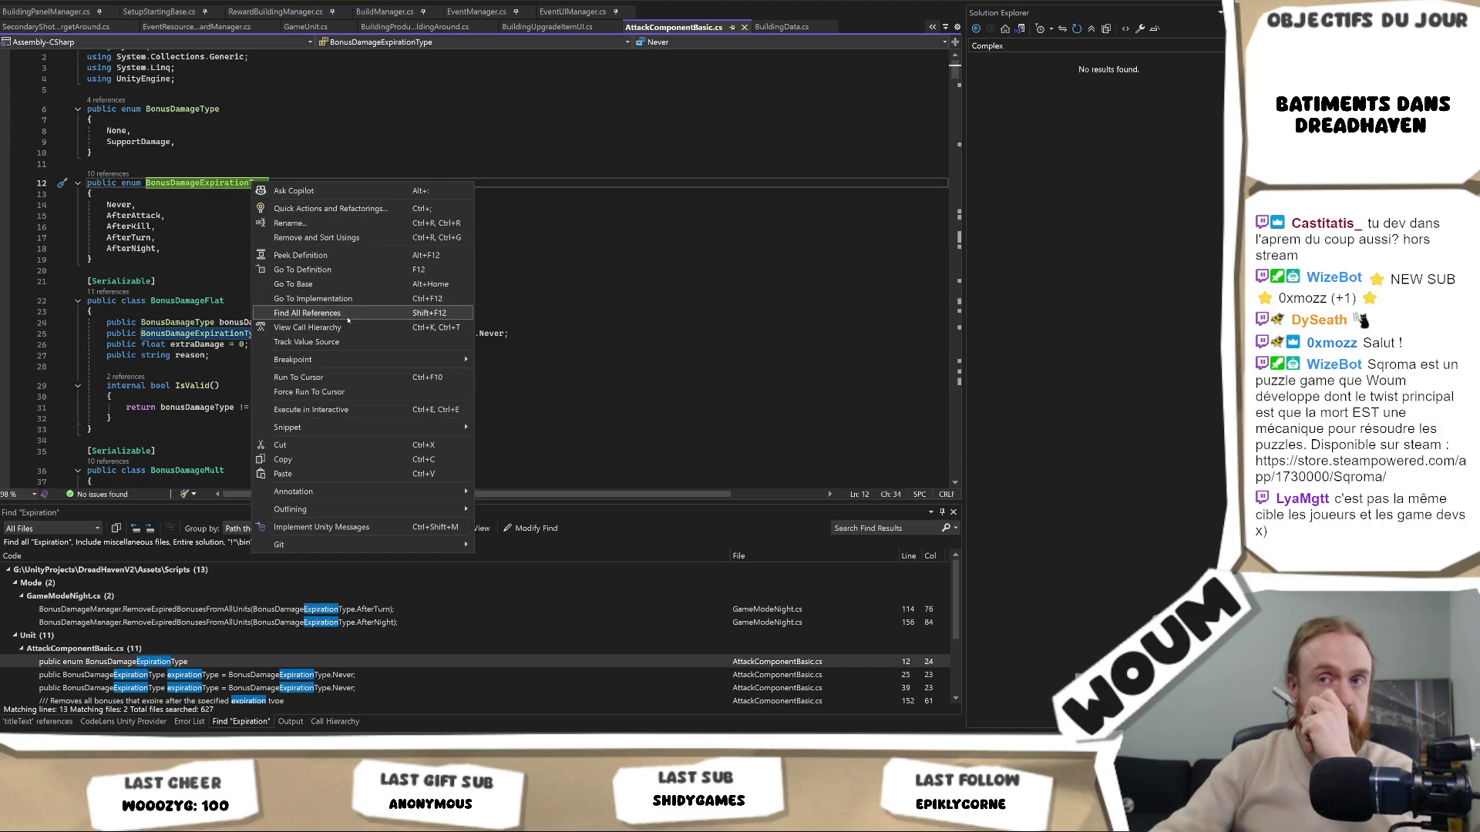
List all BonusDamageExpirationType references and inspect the AfterAttack, AfterKill and AfterNight removal code
{"action": "left_click", "coordinate": [347, 316]}
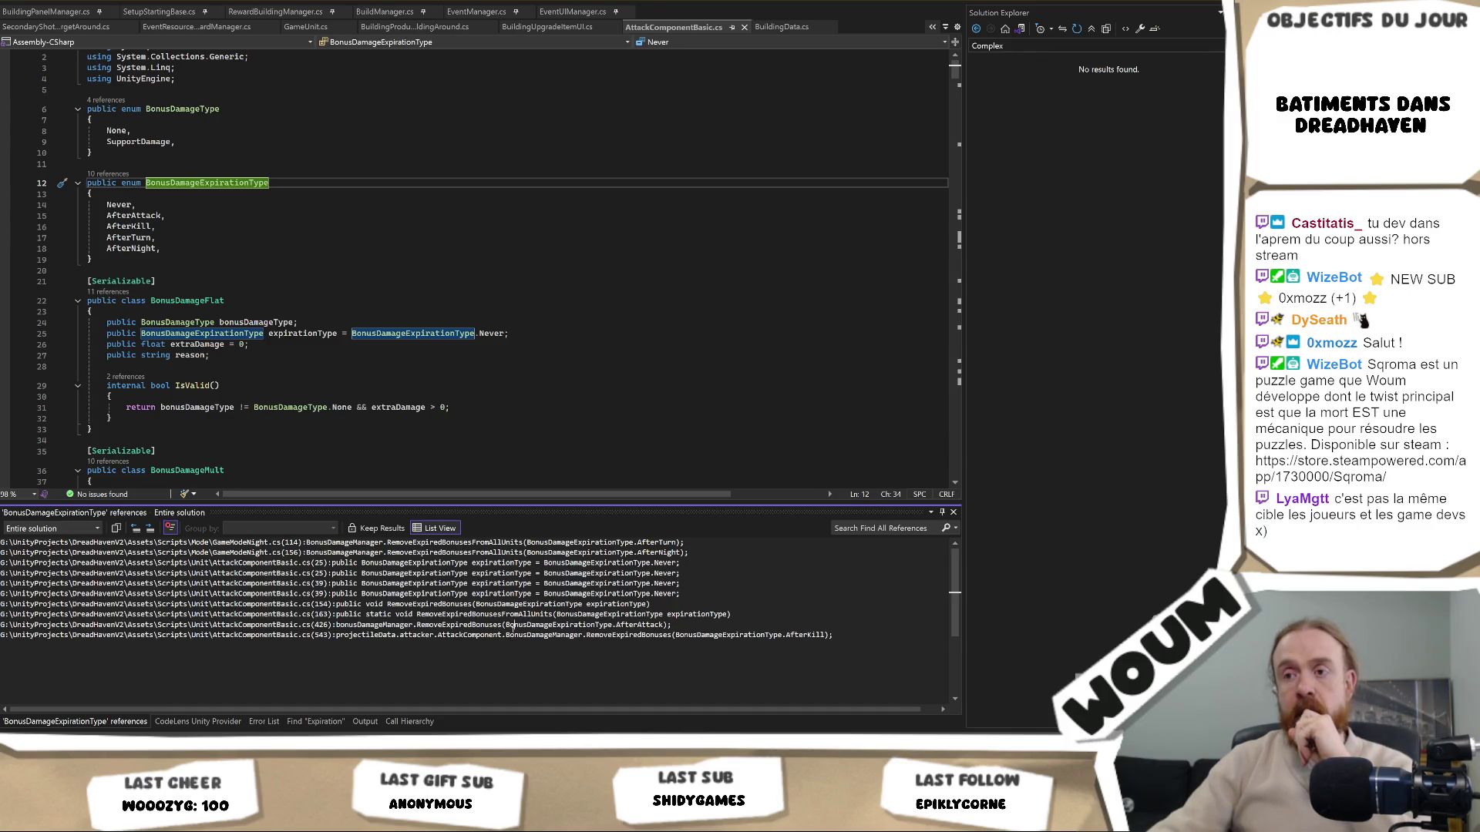
{"action": "double_click", "coordinate": [514, 626]}
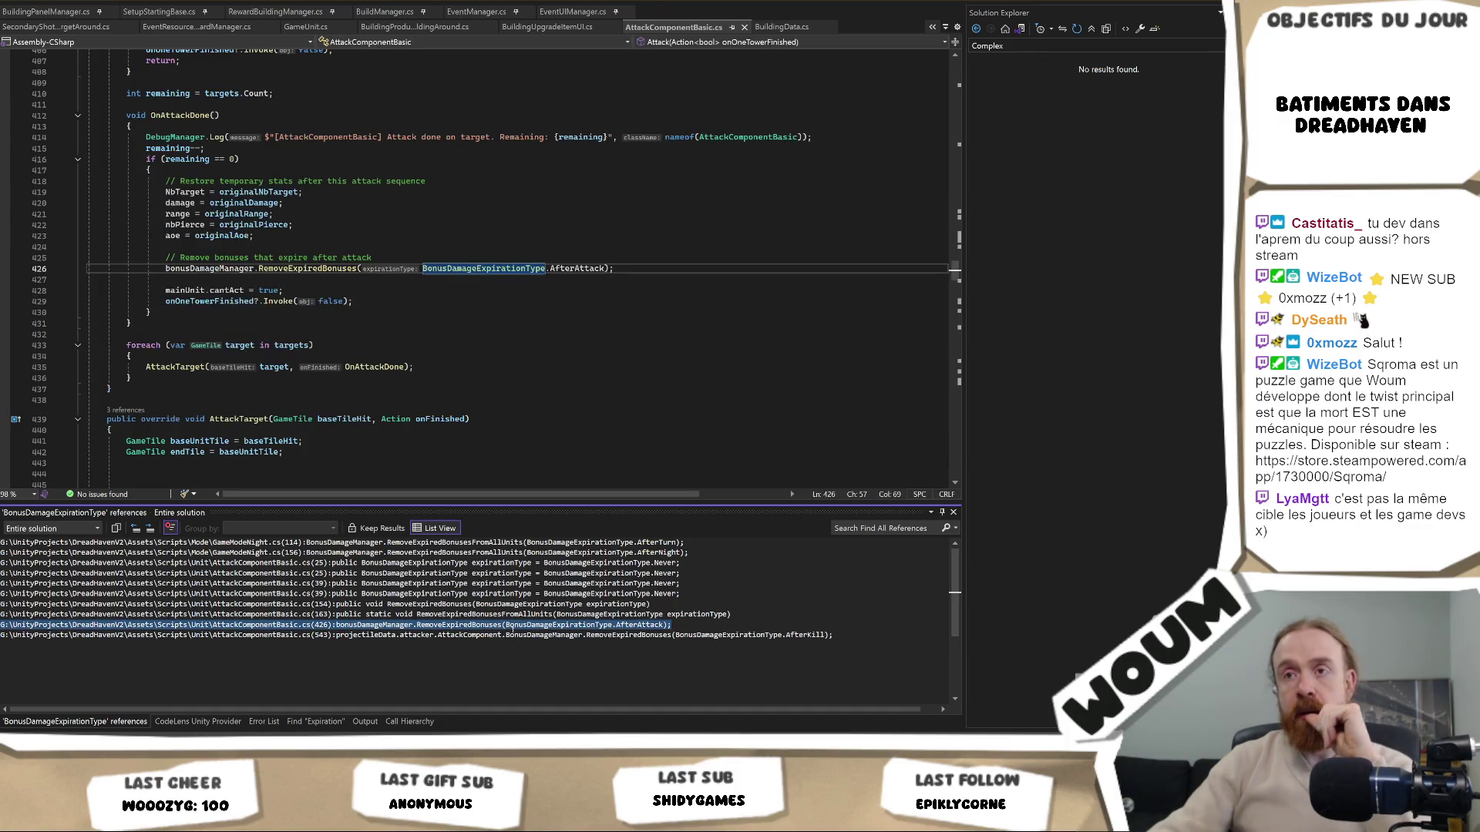
{"action": "double_click", "coordinate": [507, 635]}
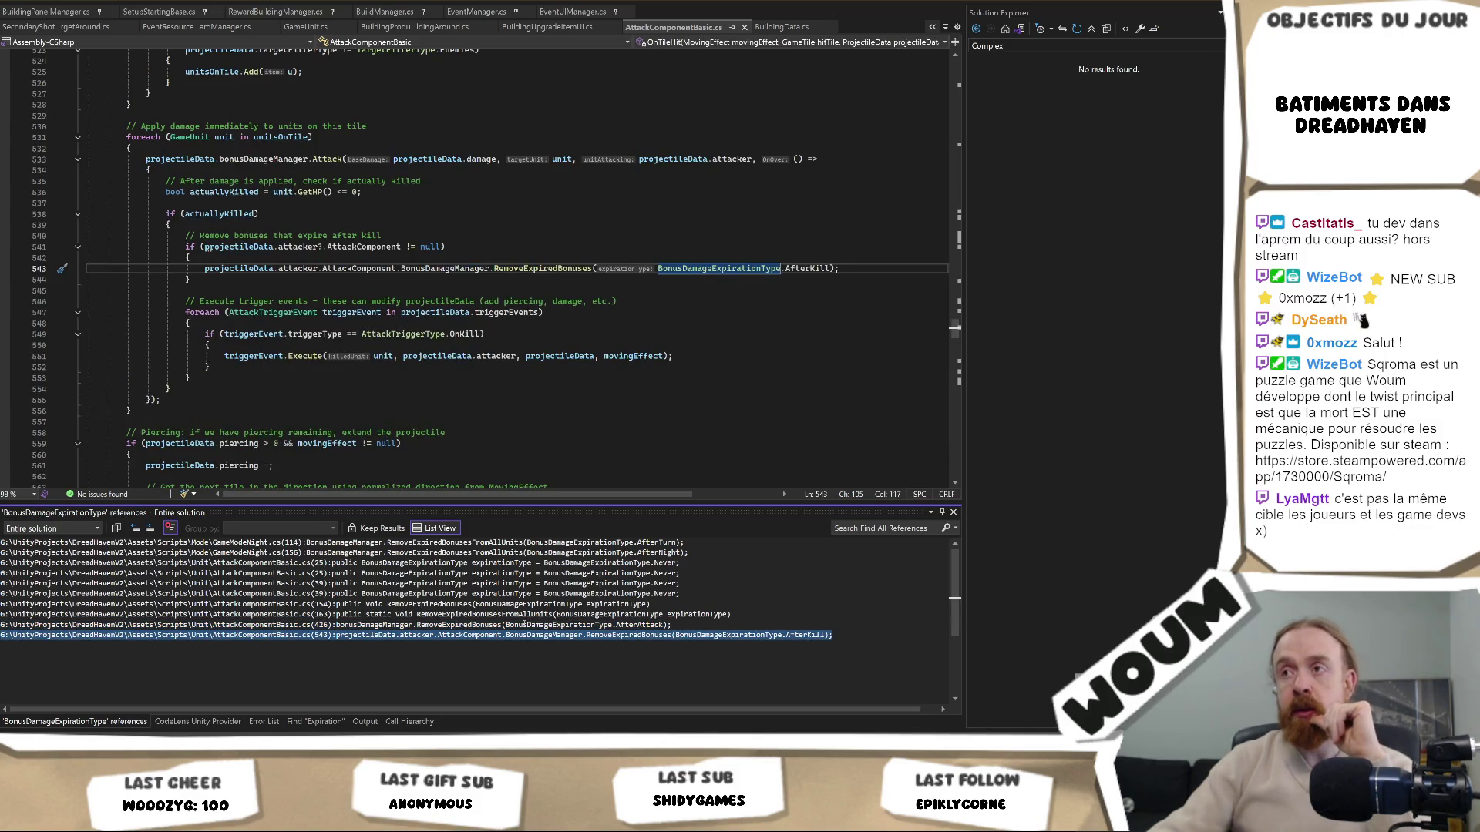
{"action": "double_click", "coordinate": [506, 625]}
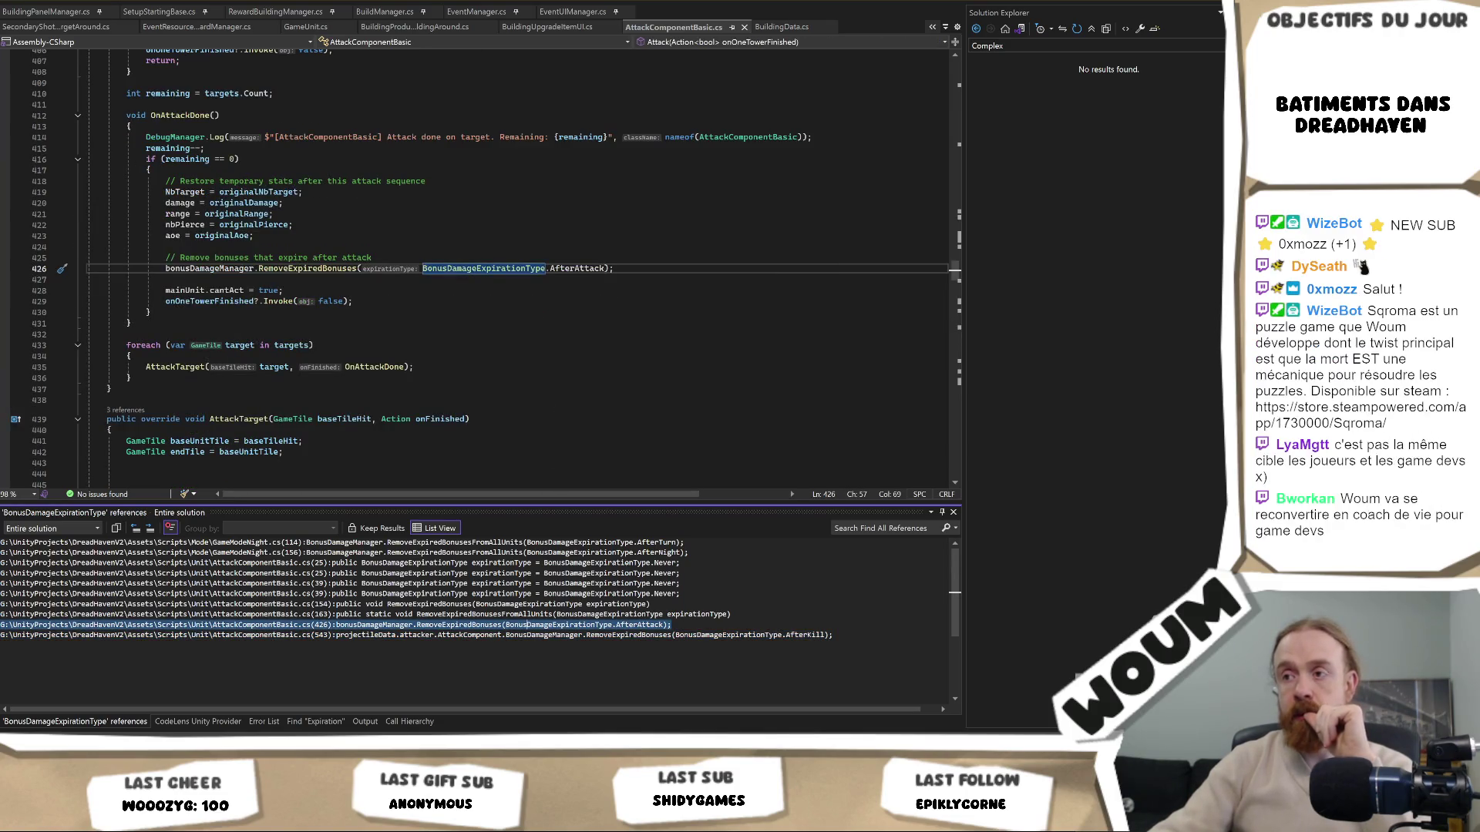
{"action": "double_click", "coordinate": [630, 562]}
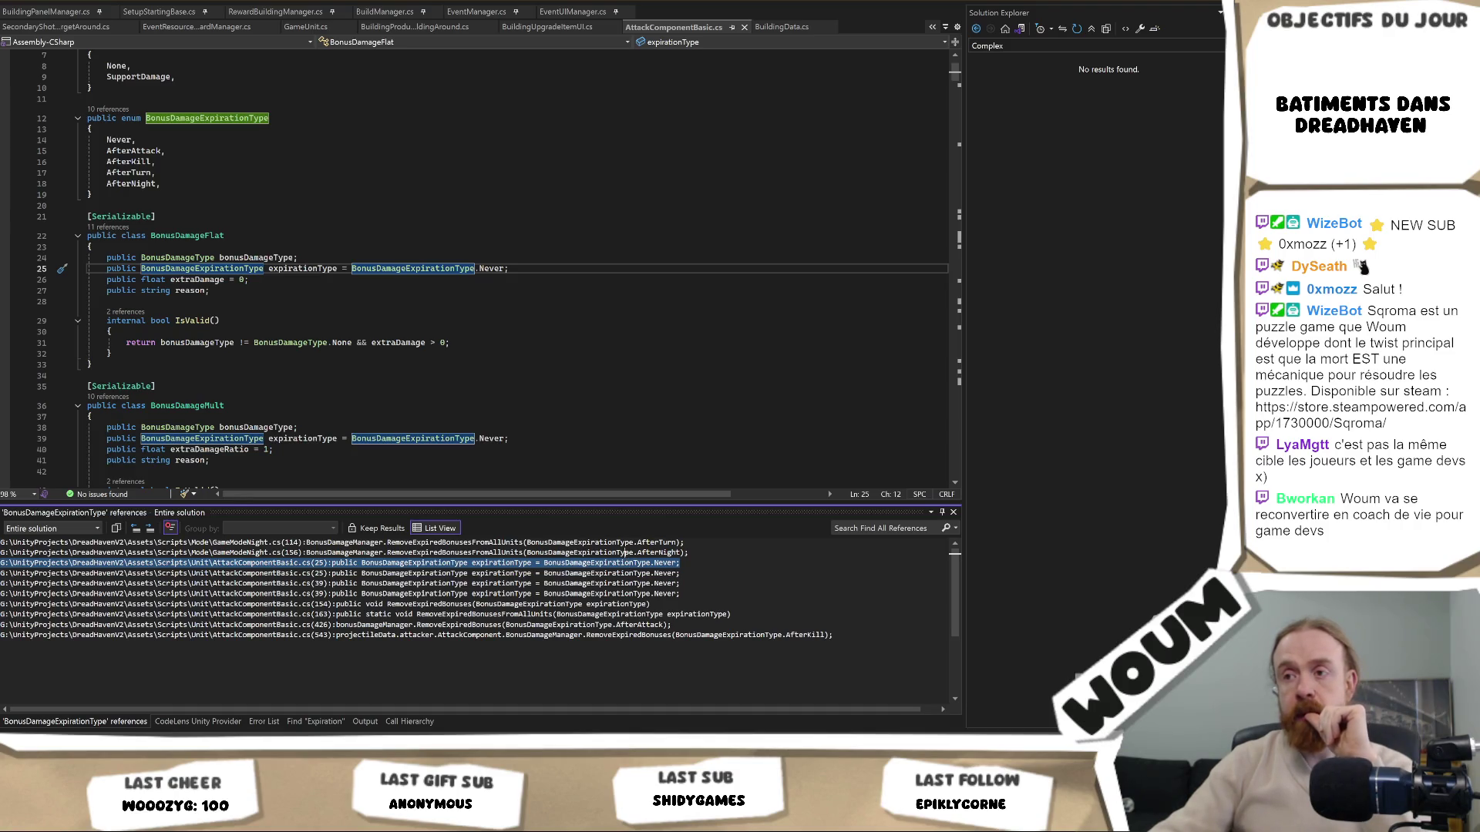
{"action": "double_click", "coordinate": [626, 553]}
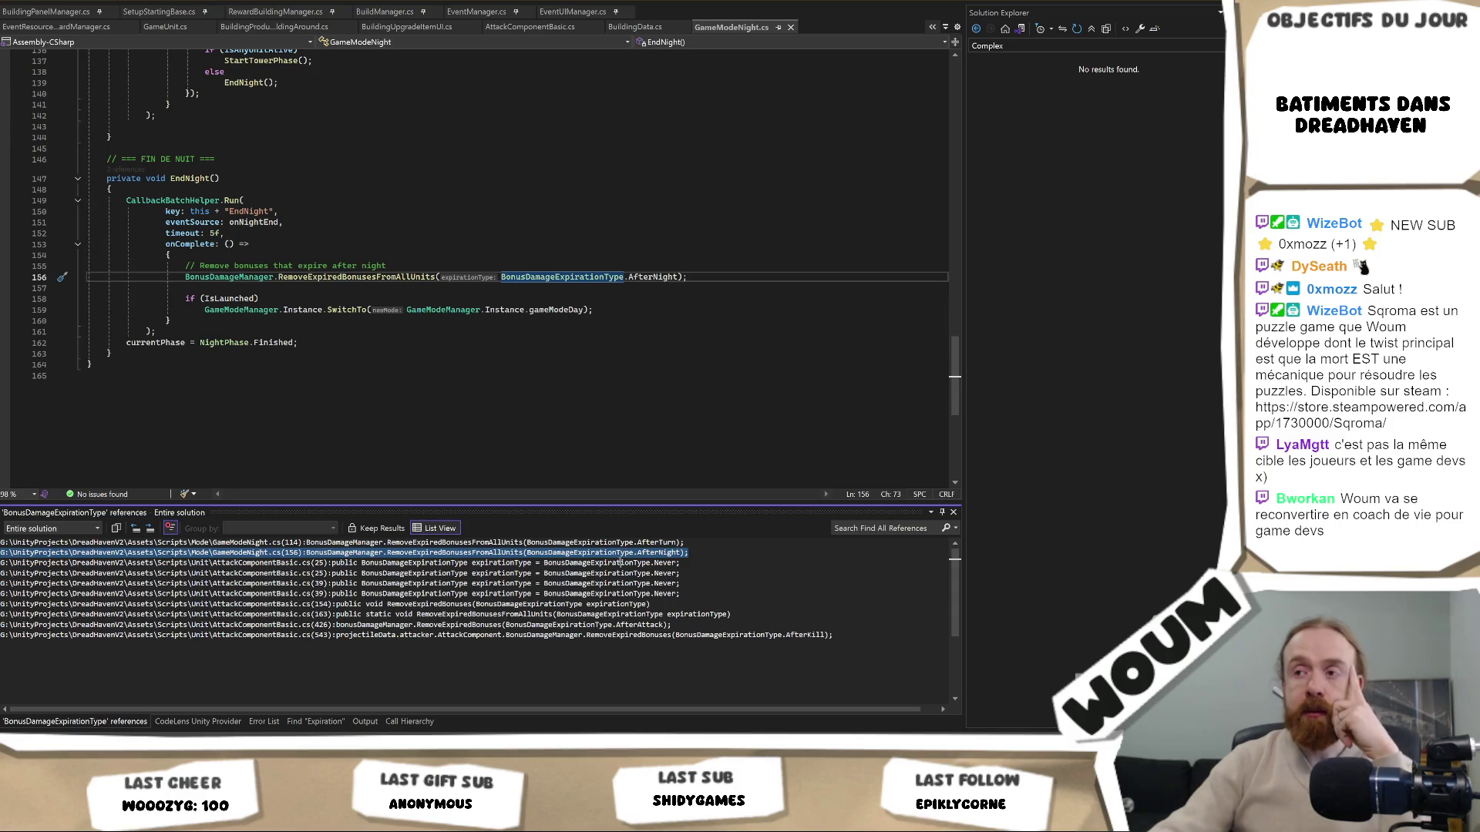
Review the default expirationType, RemoveExpiredBonuses at line 154, and the AfterAttack and AfterNight removals again
{"action": "double_click", "coordinate": [623, 562]}
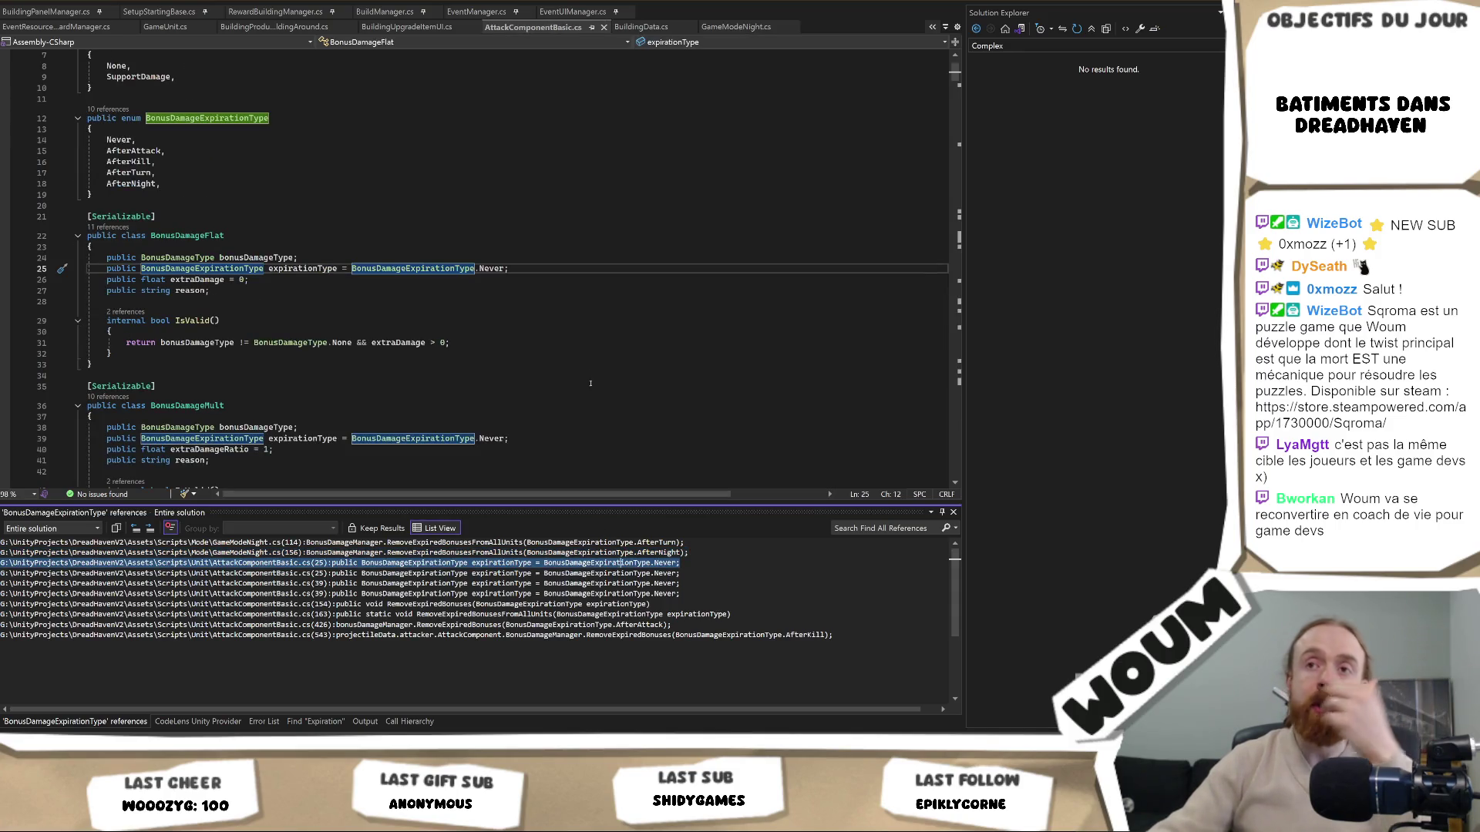
{"action": "double_click", "coordinate": [566, 604]}
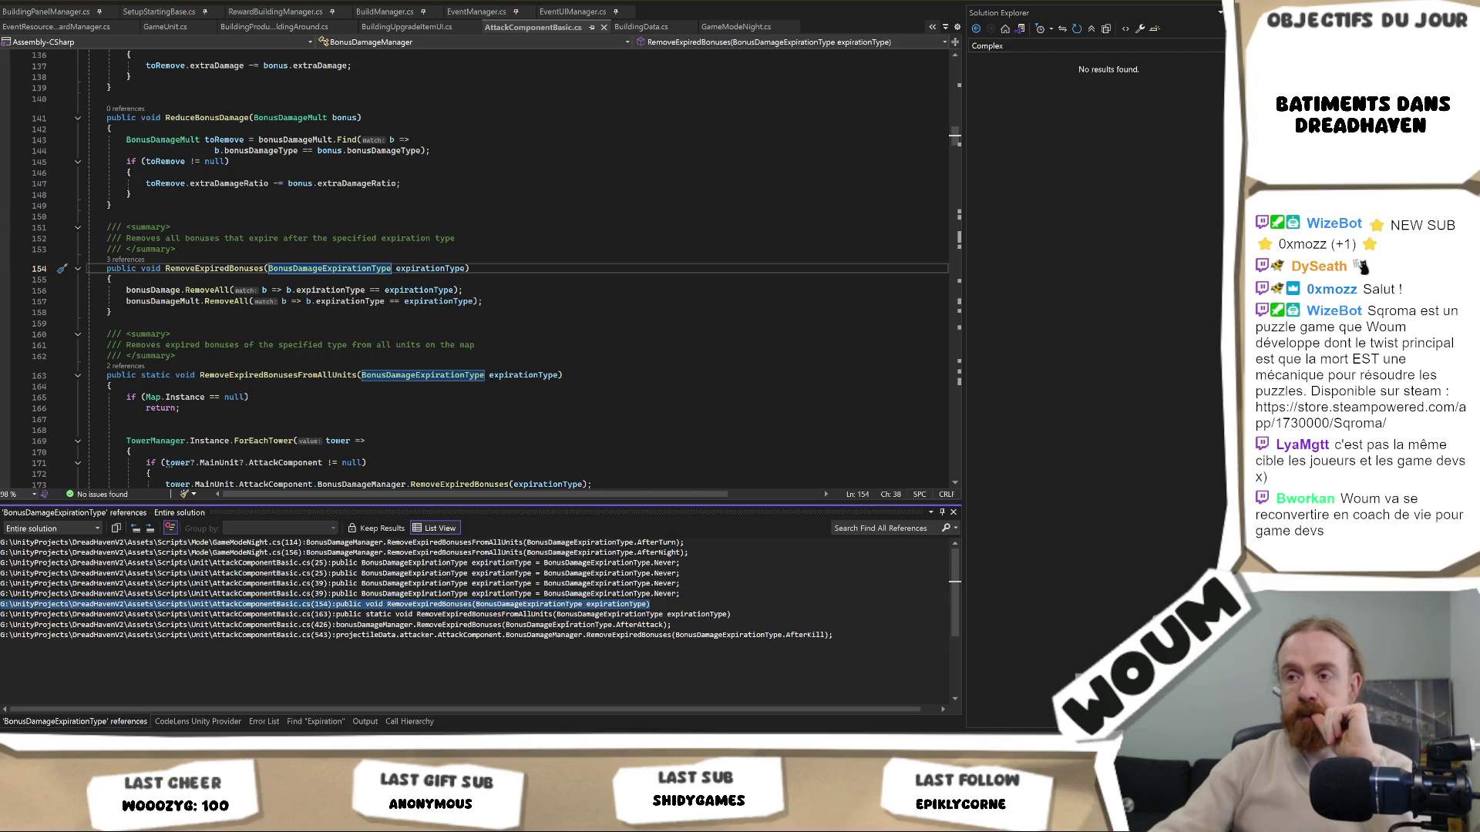
{"action": "double_click", "coordinate": [573, 625]}
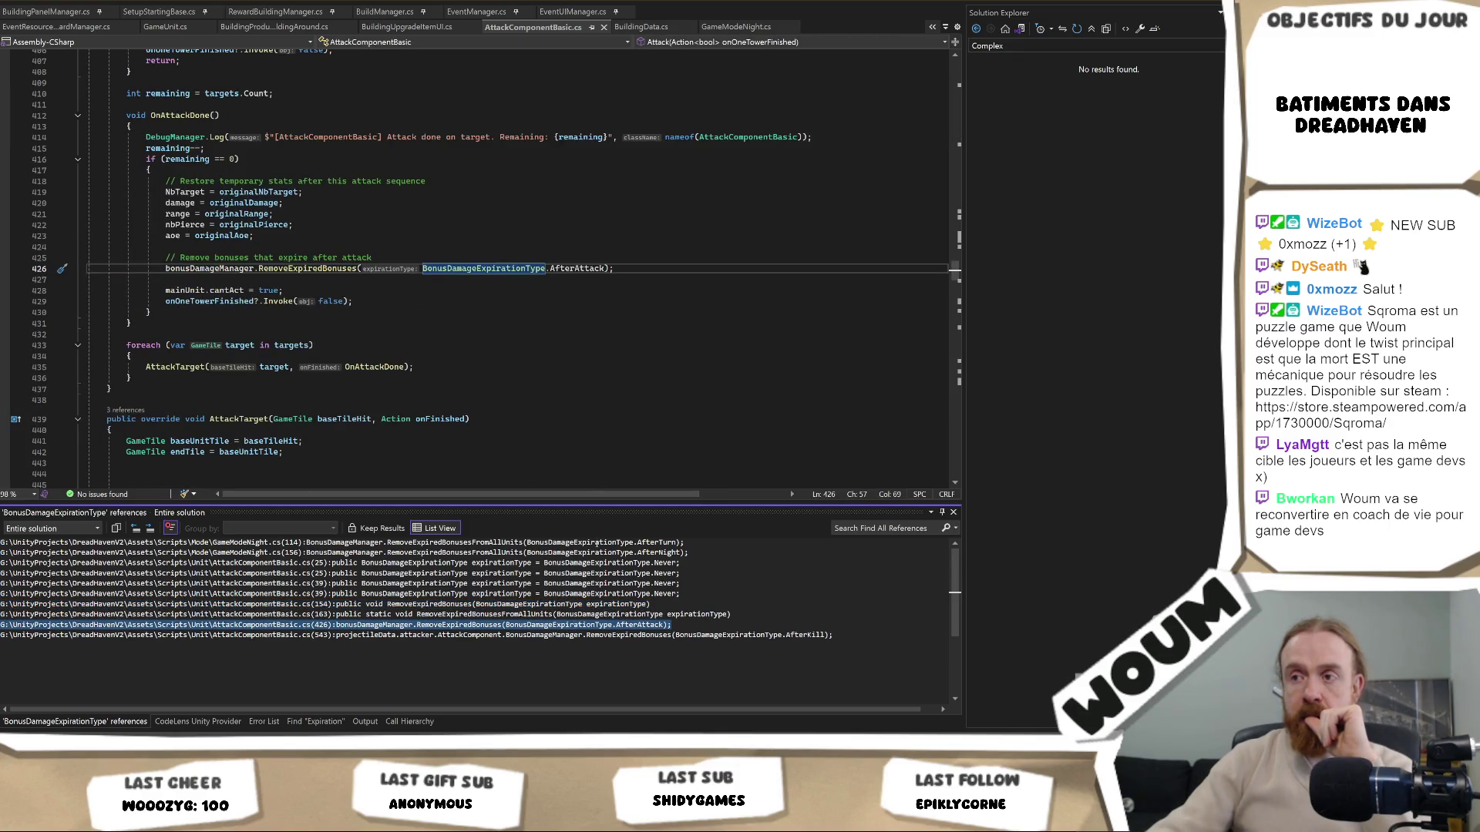
{"action": "double_click", "coordinate": [598, 553]}
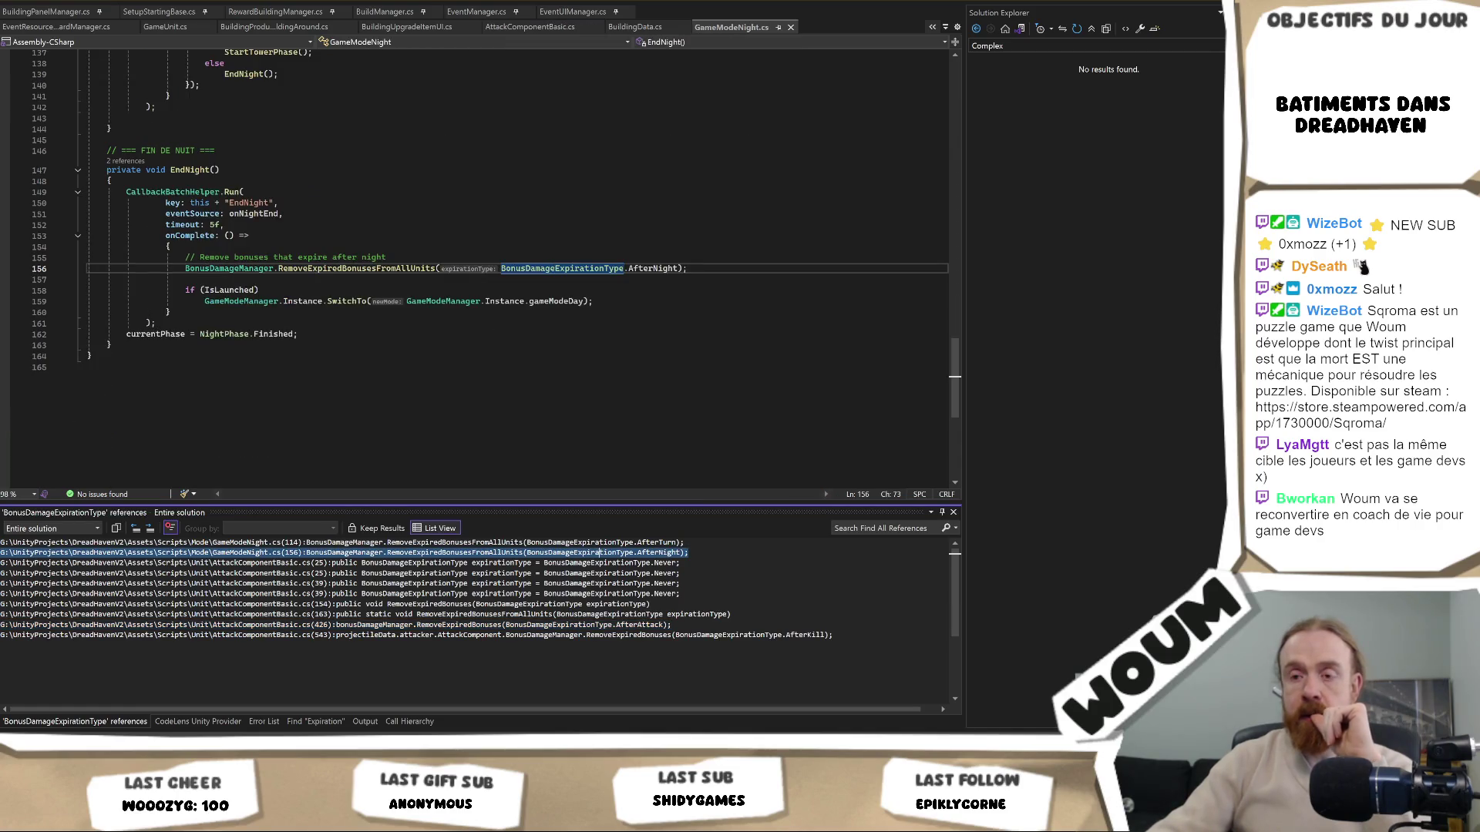
{"action": "key", "text": "alt+Tab"}
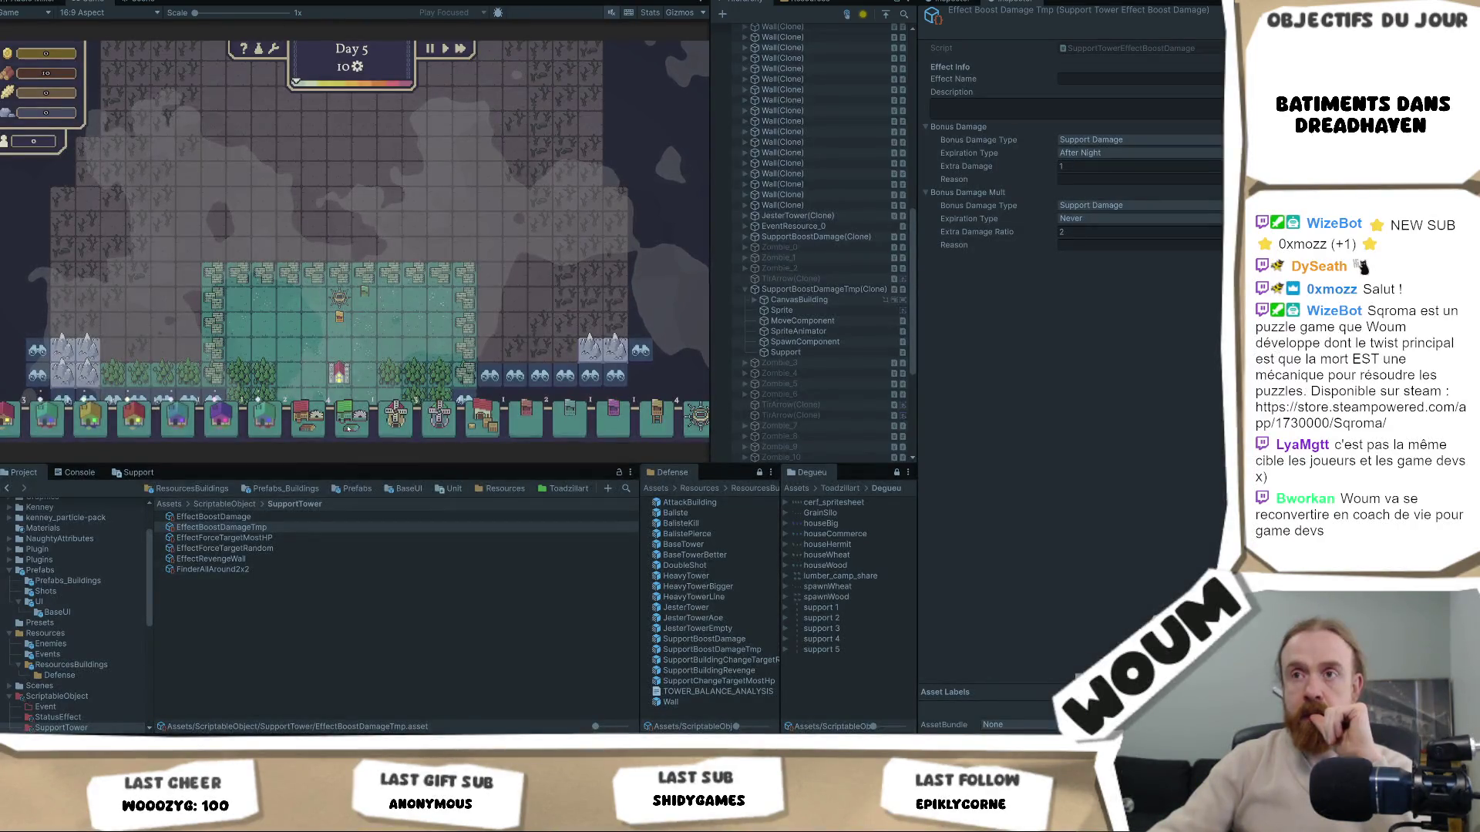
Set a breakpoint on the AfterNight bonus-removal line 156 instead of line 149
{"action": "key", "text": "alt+Tab"}
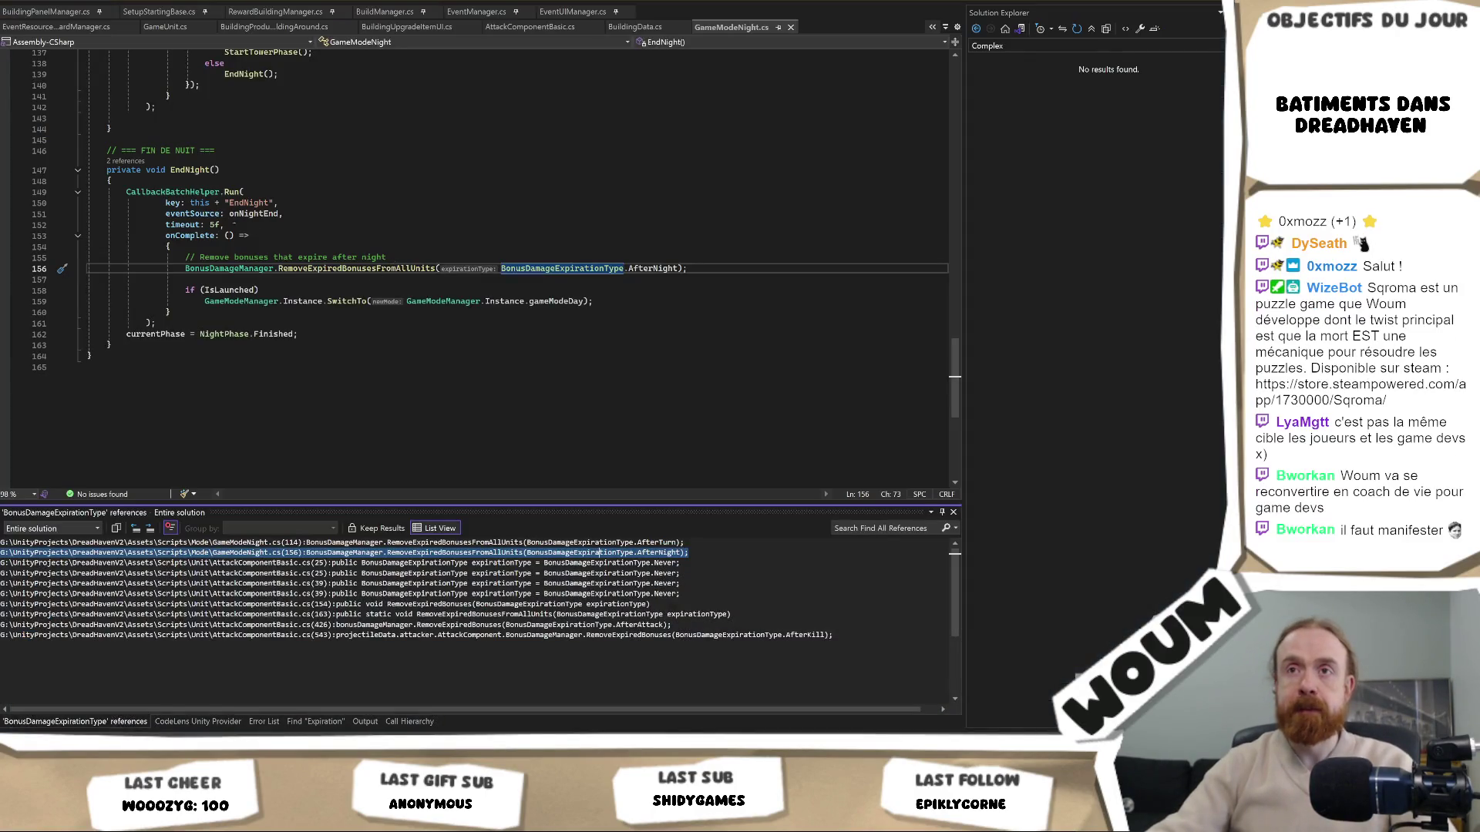
{"action": "scroll", "coordinate": [4, 258], "scroll_direction": "up", "scroll_amount": 2}
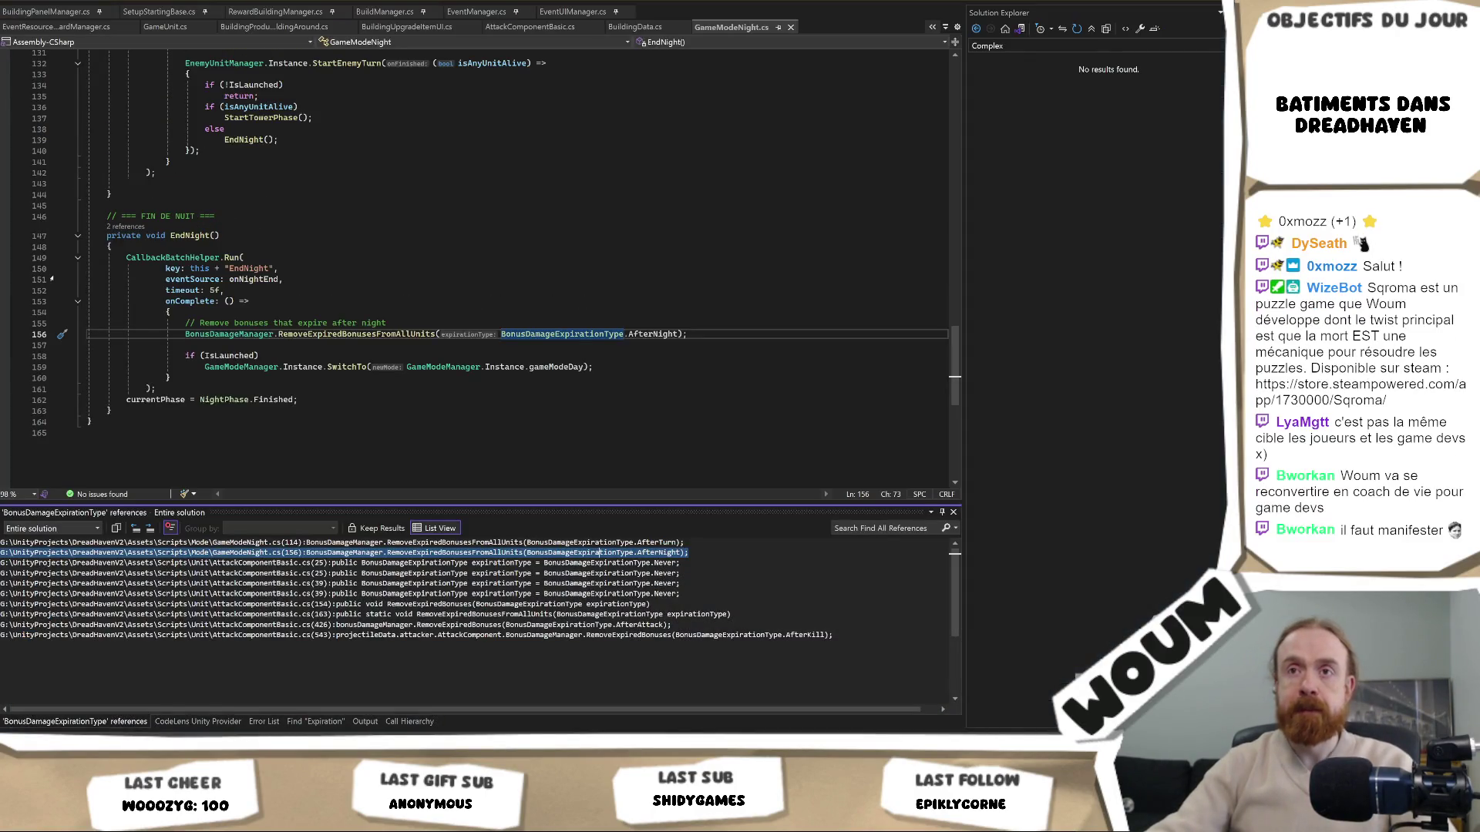
{"action": "left_click", "coordinate": [4, 258]}
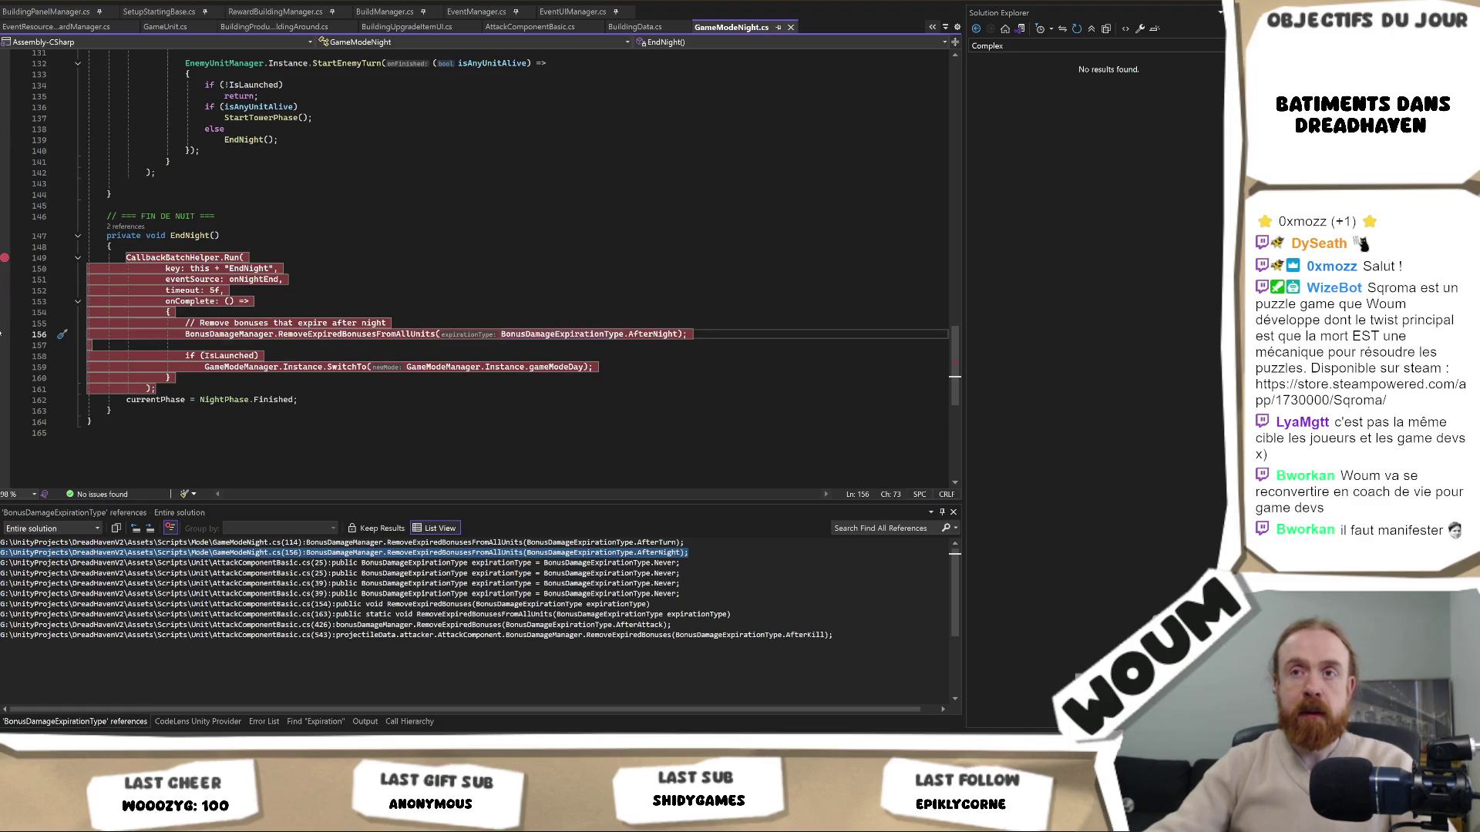
{"action": "left_click", "coordinate": [4, 334]}
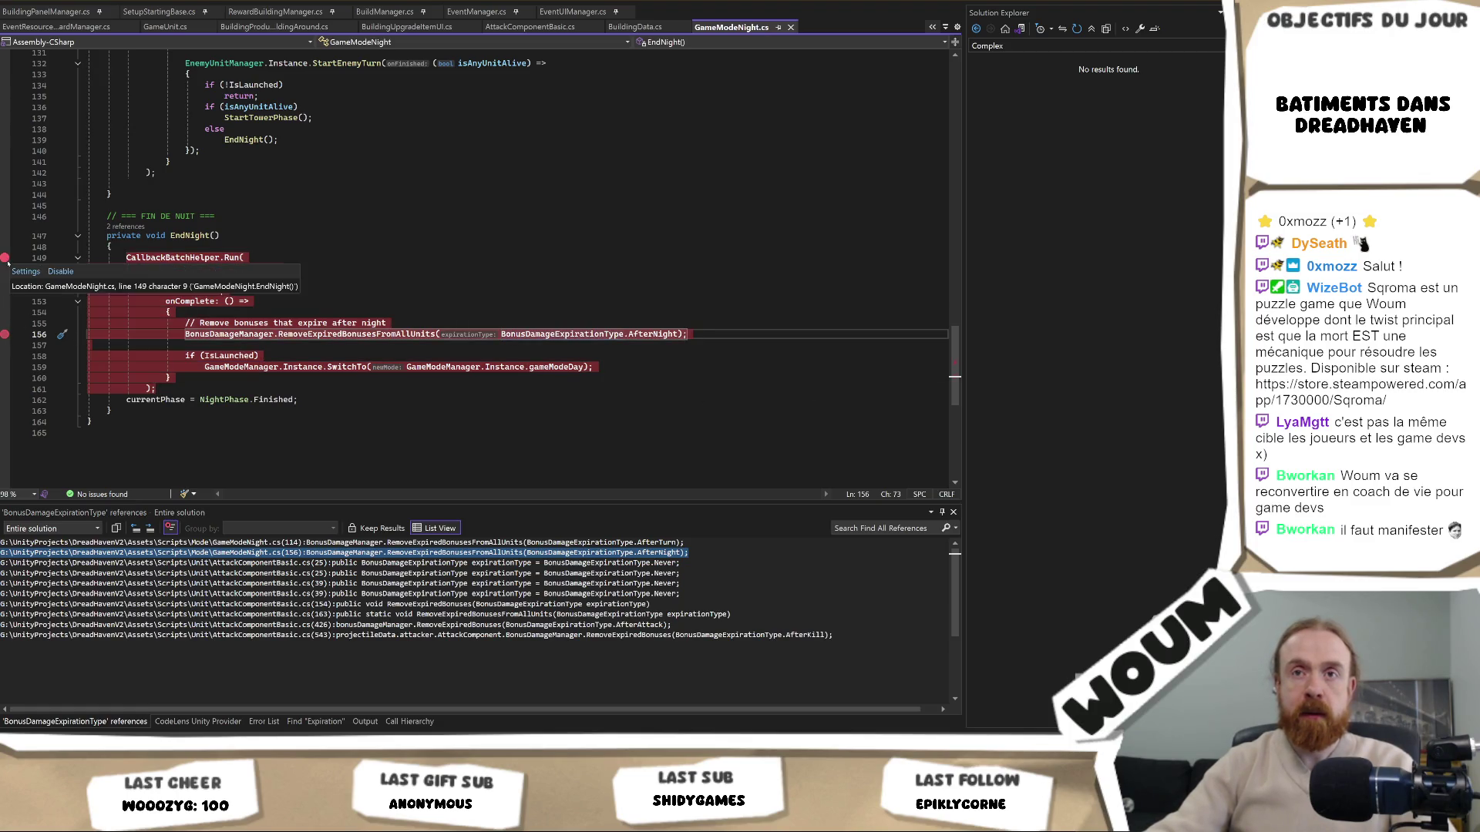
{"action": "left_click", "coordinate": [3, 258]}
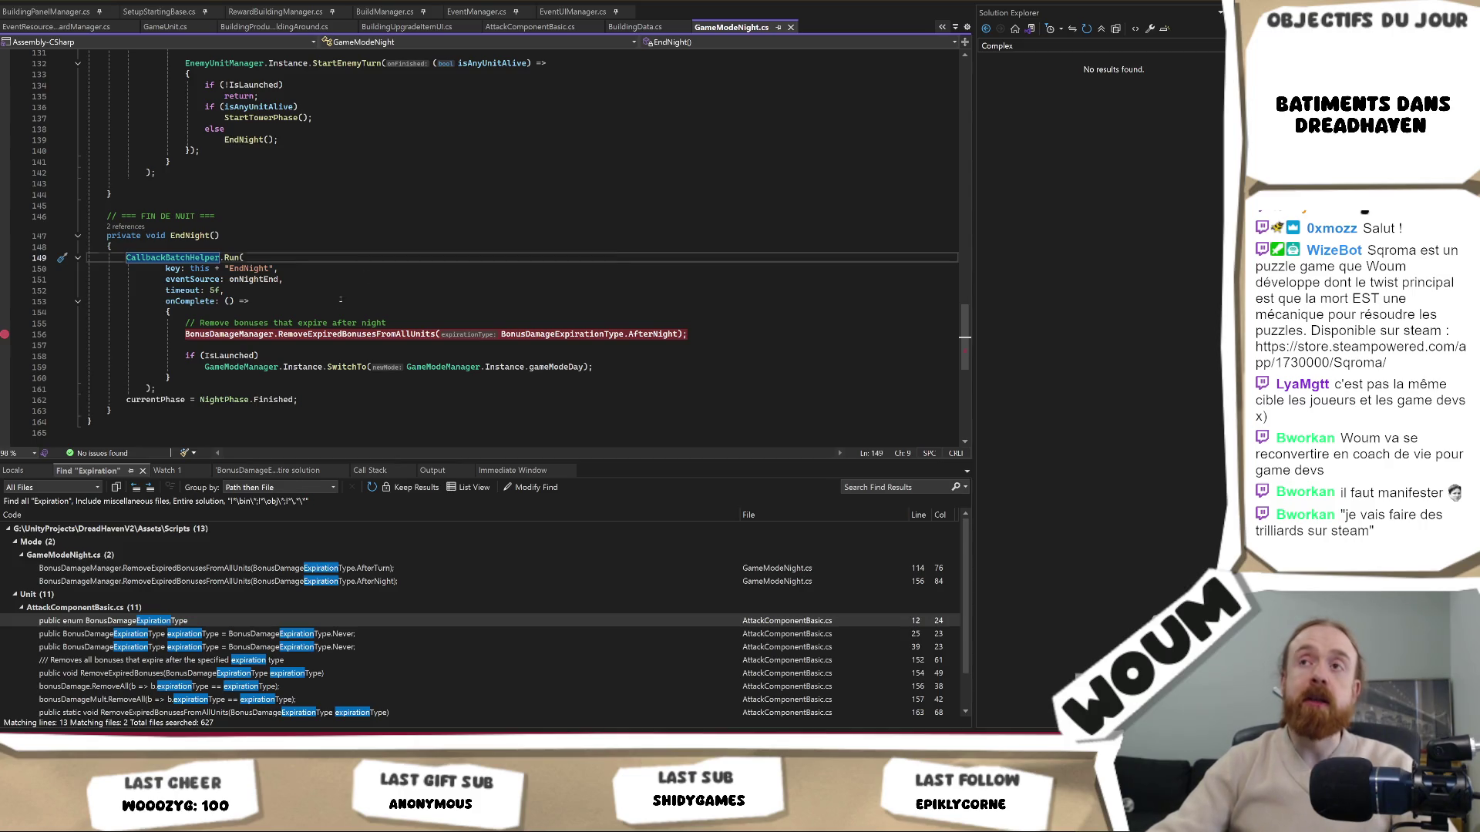
Play the game until night ends, then step into TowerManager.ForEachTower's tower loop
{"action": "key", "text": "alt+Tab"}
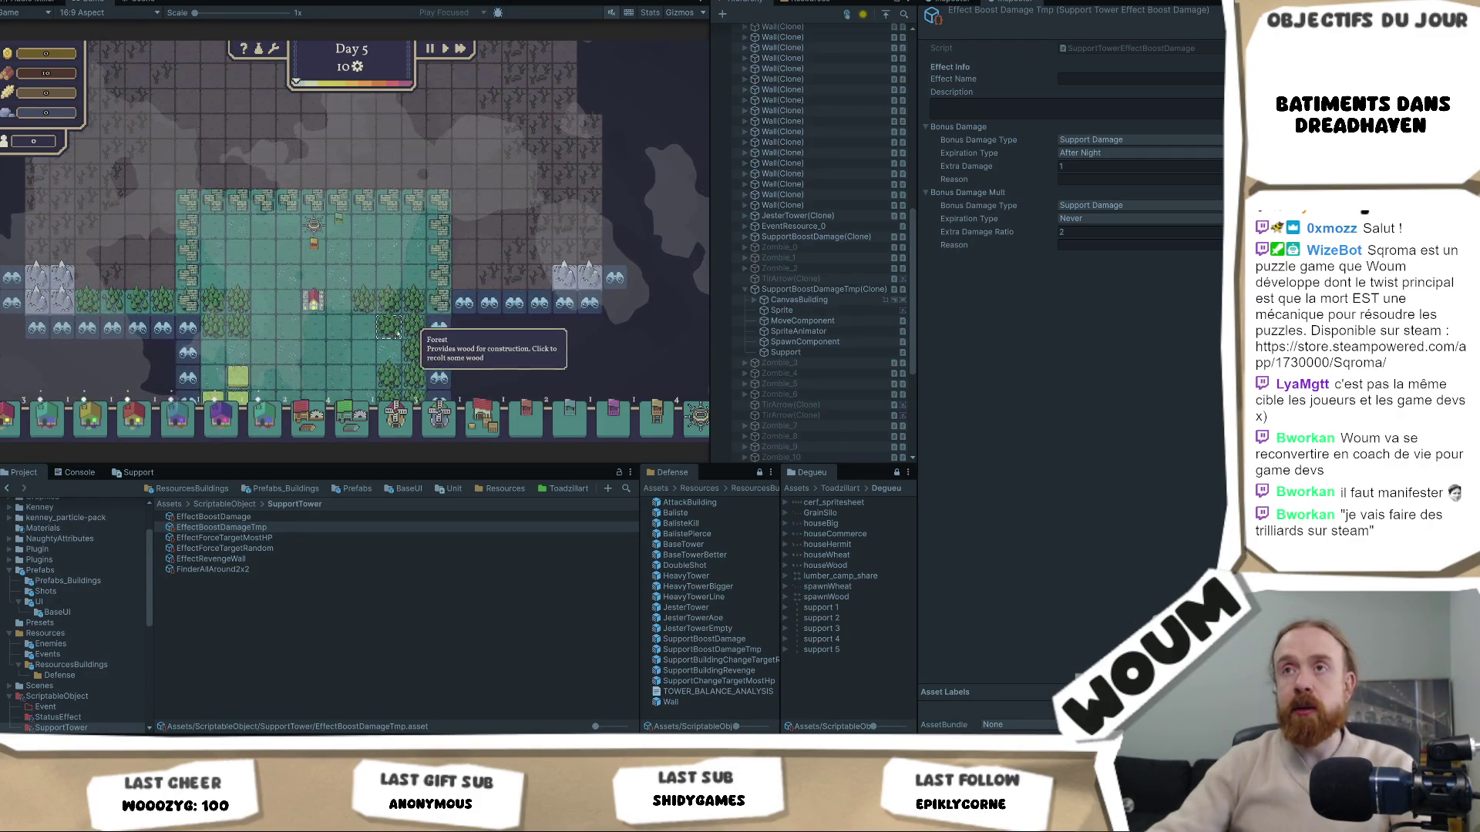
{"action": "left_click", "coordinate": [429, 286]}
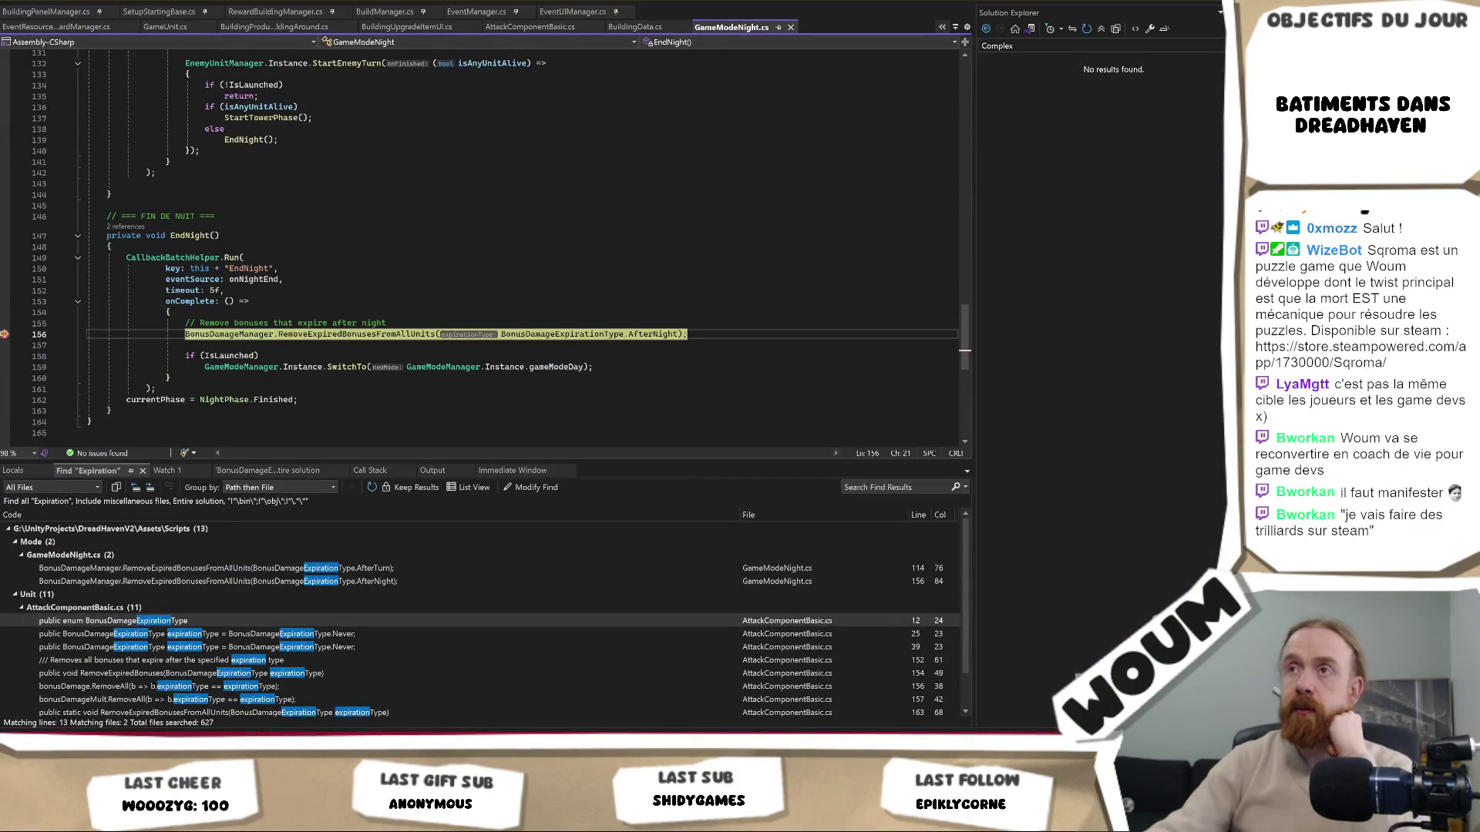
{"action": "key", "text": "F11"}
{"action": "key", "text": "F10"}
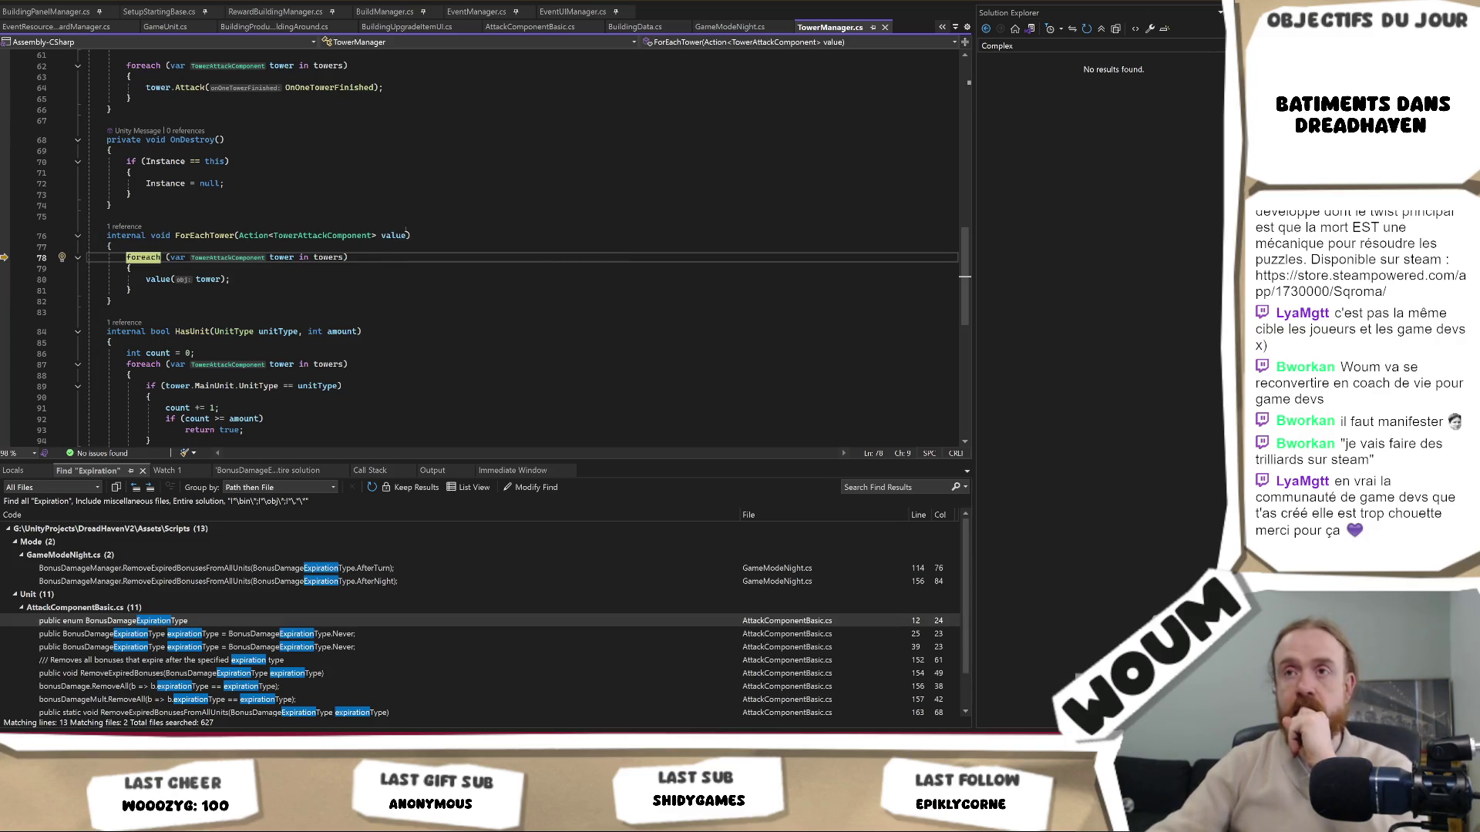
Inspect the towers DataTip on line 78, expanding [0] to find a single TowerAttackComponent
{"action": "mouse_move", "coordinate": [405, 236]}
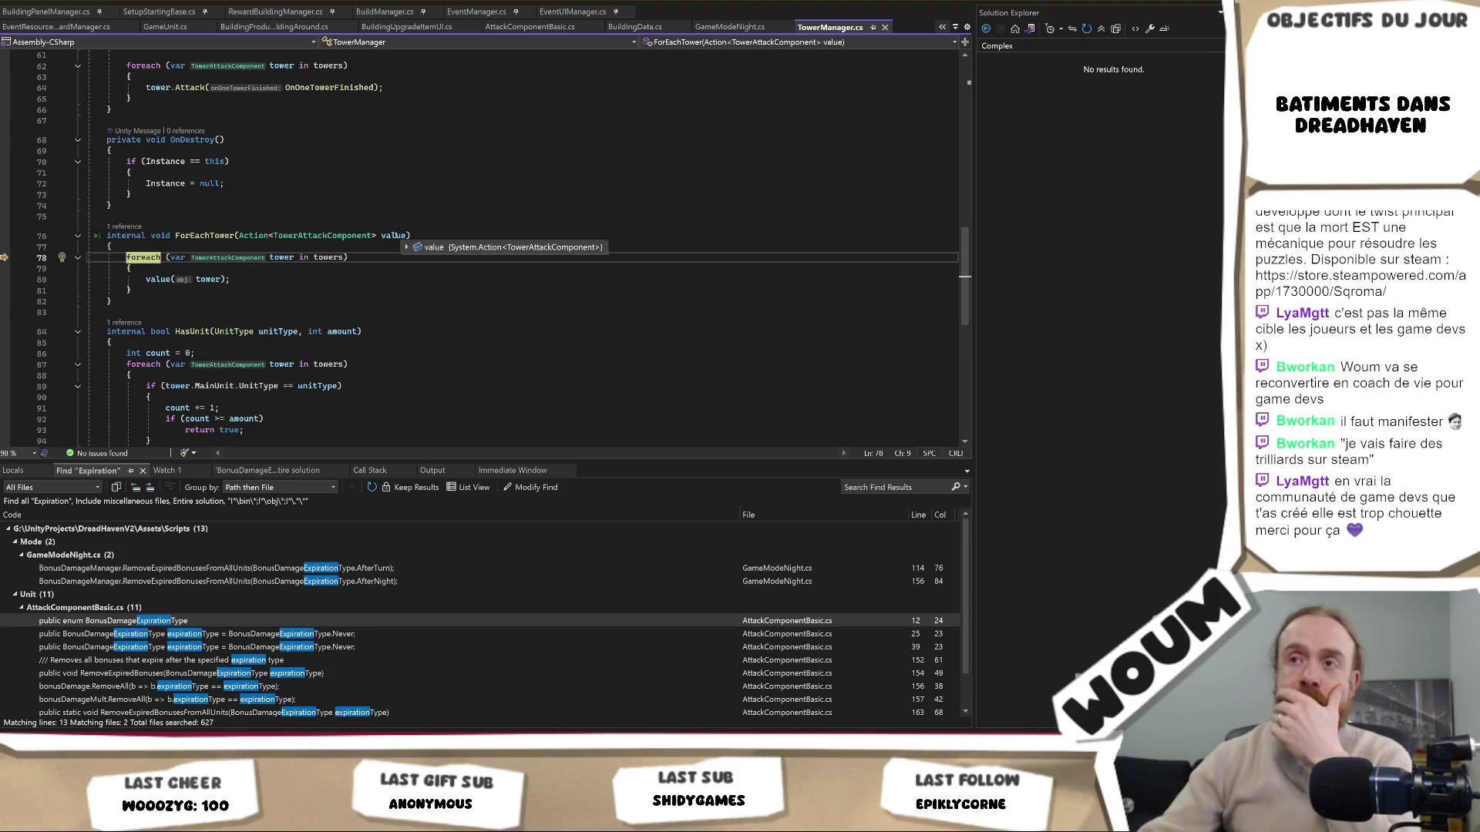
{"action": "mouse_move", "coordinate": [332, 259]}
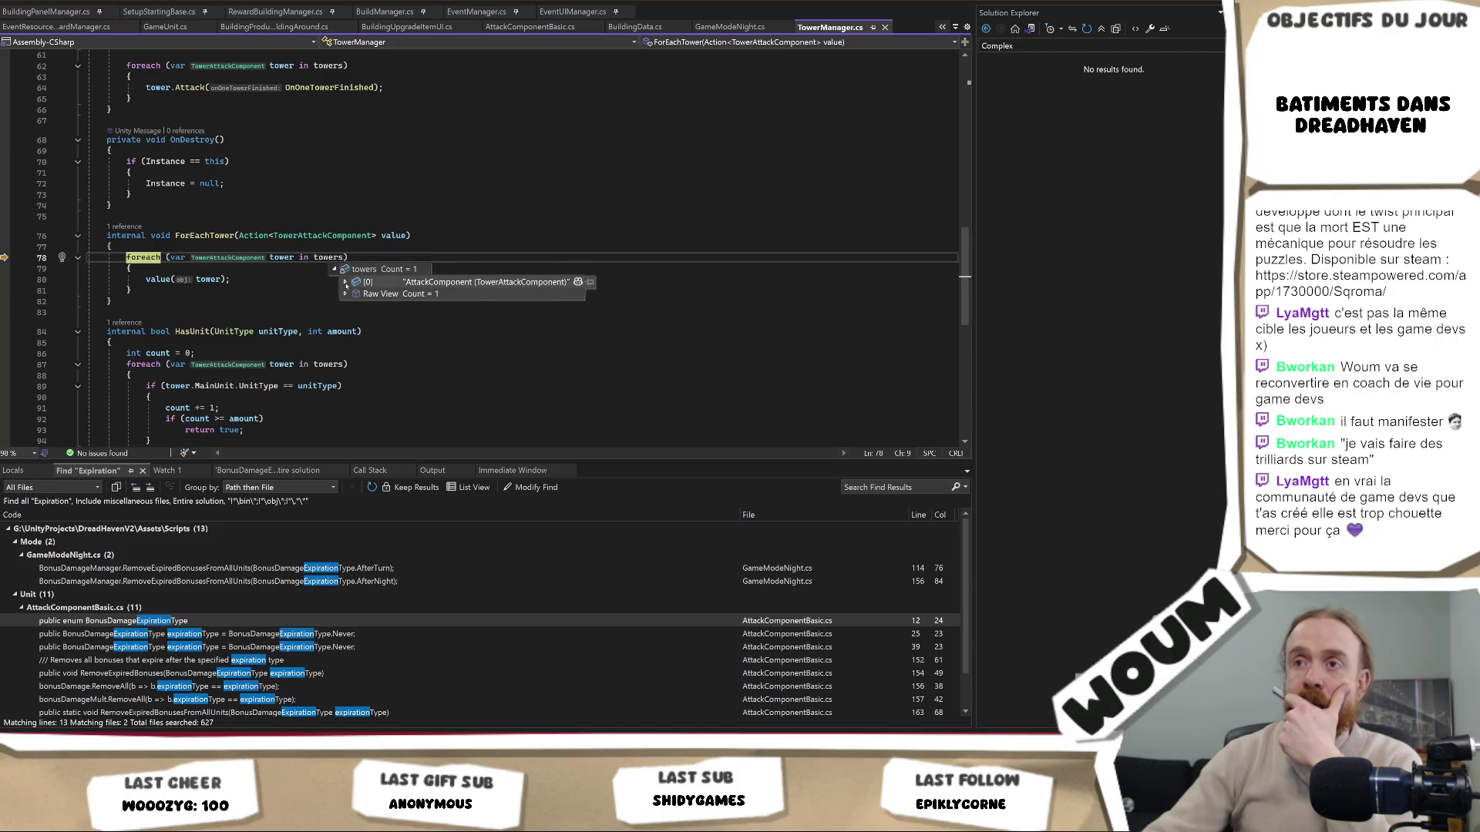
{"action": "mouse_move", "coordinate": [346, 284]}
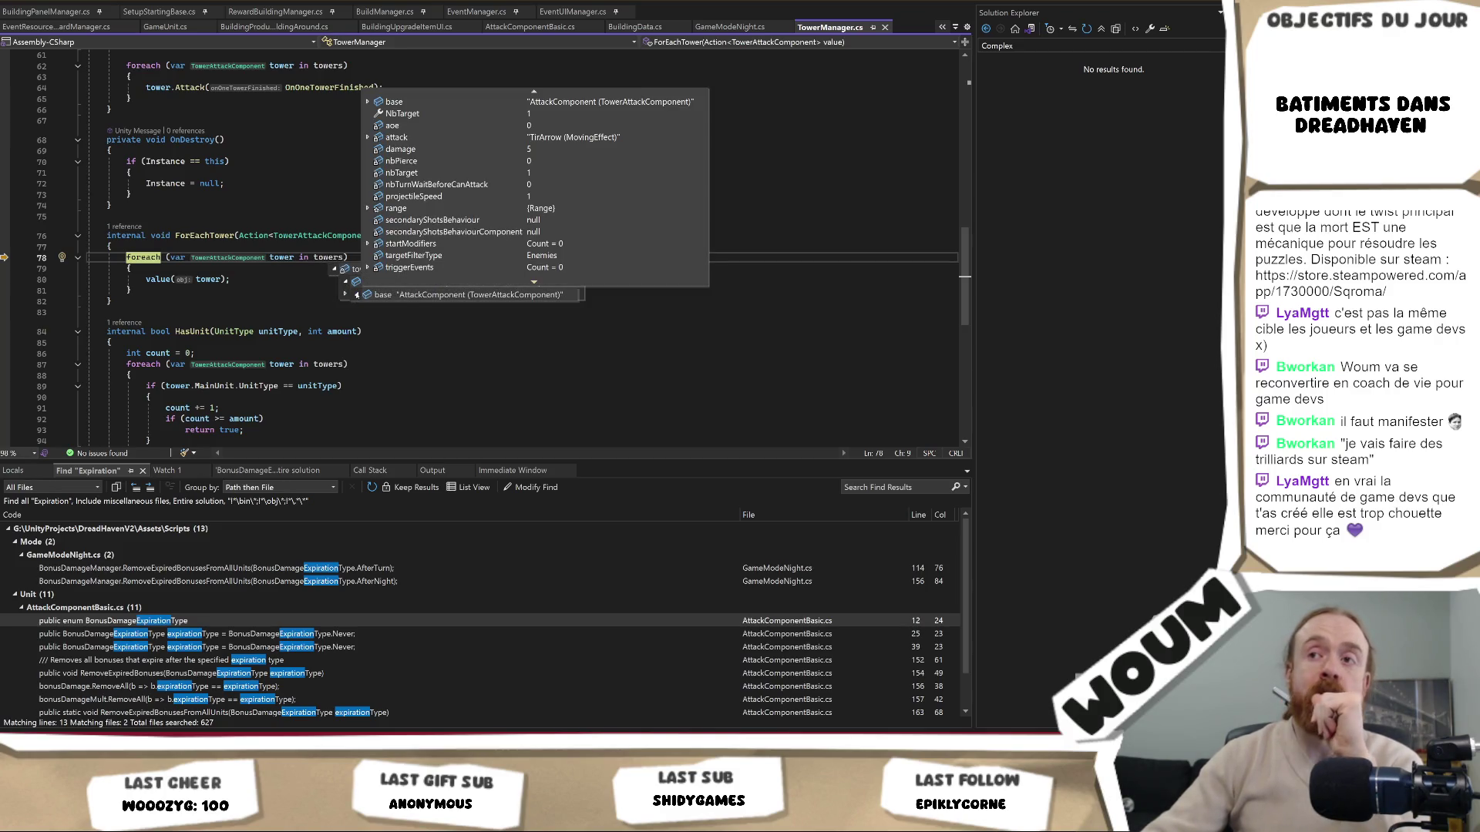
{"action": "left_click", "coordinate": [292, 235]}
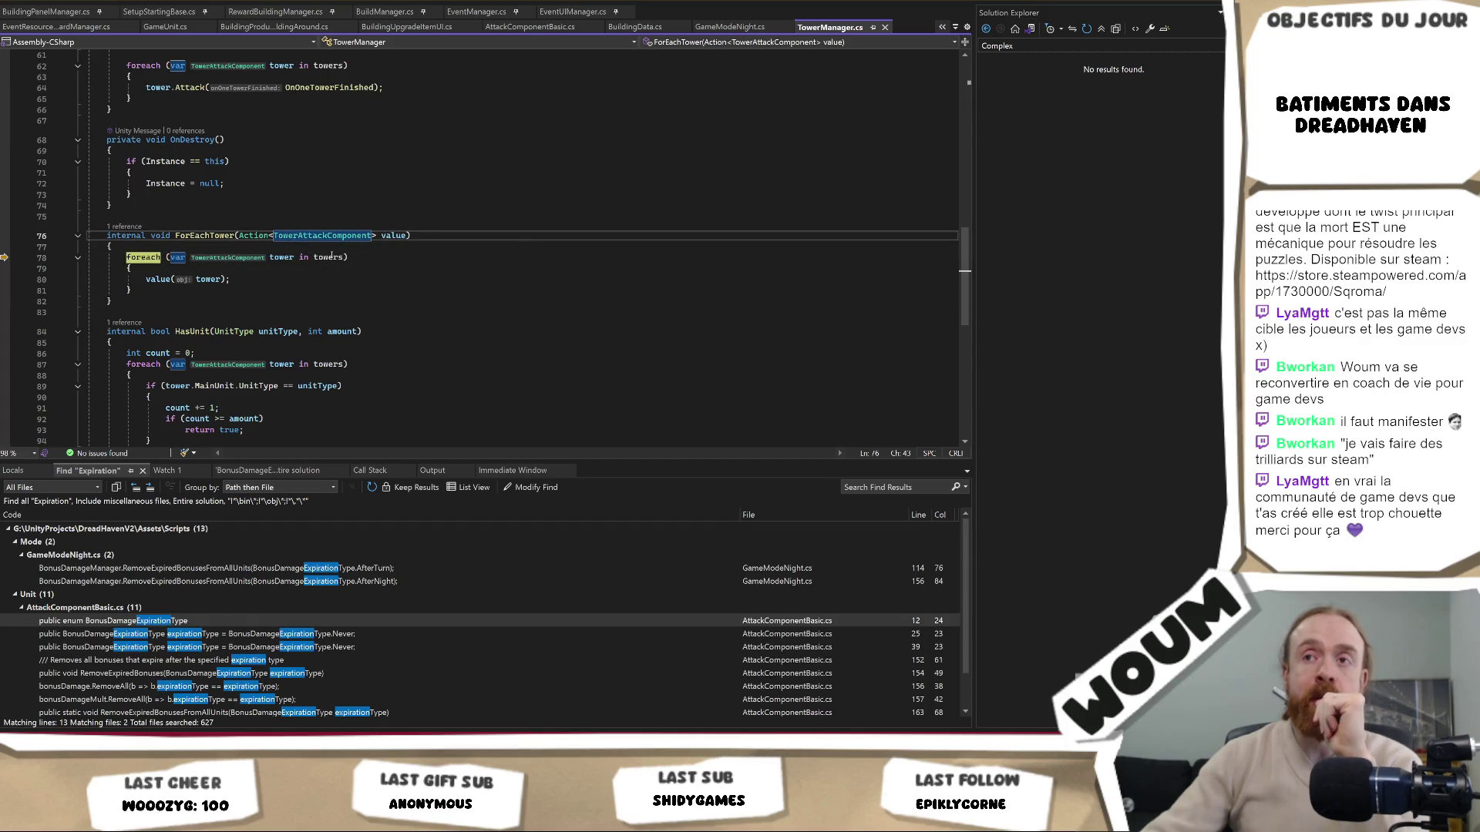
{"action": "mouse_move", "coordinate": [325, 262]}
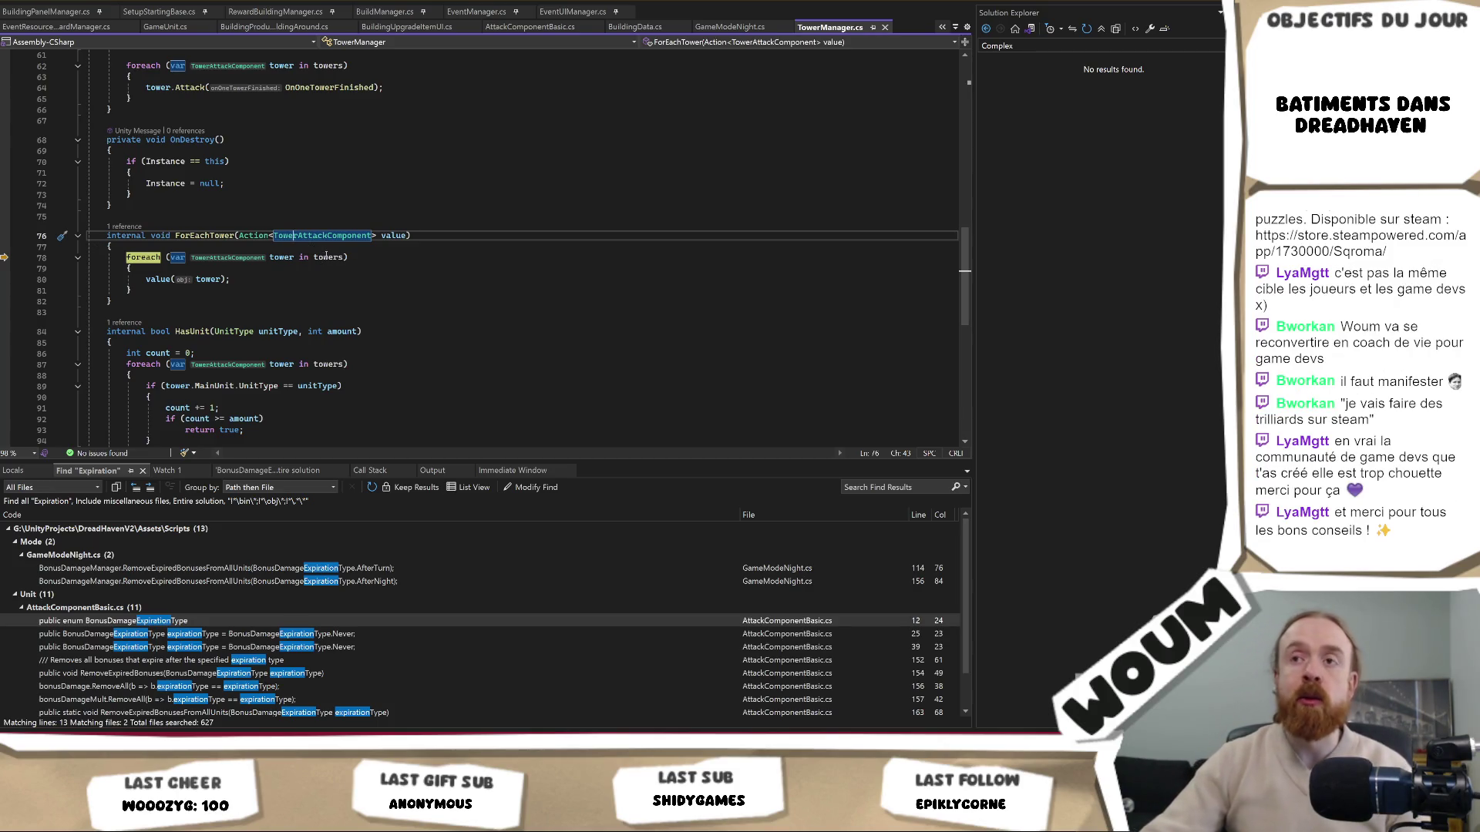
{"action": "left_click", "coordinate": [337, 269]}
{"action": "mouse_move", "coordinate": [347, 283]}
{"action": "left_click", "coordinate": [269, 246]}
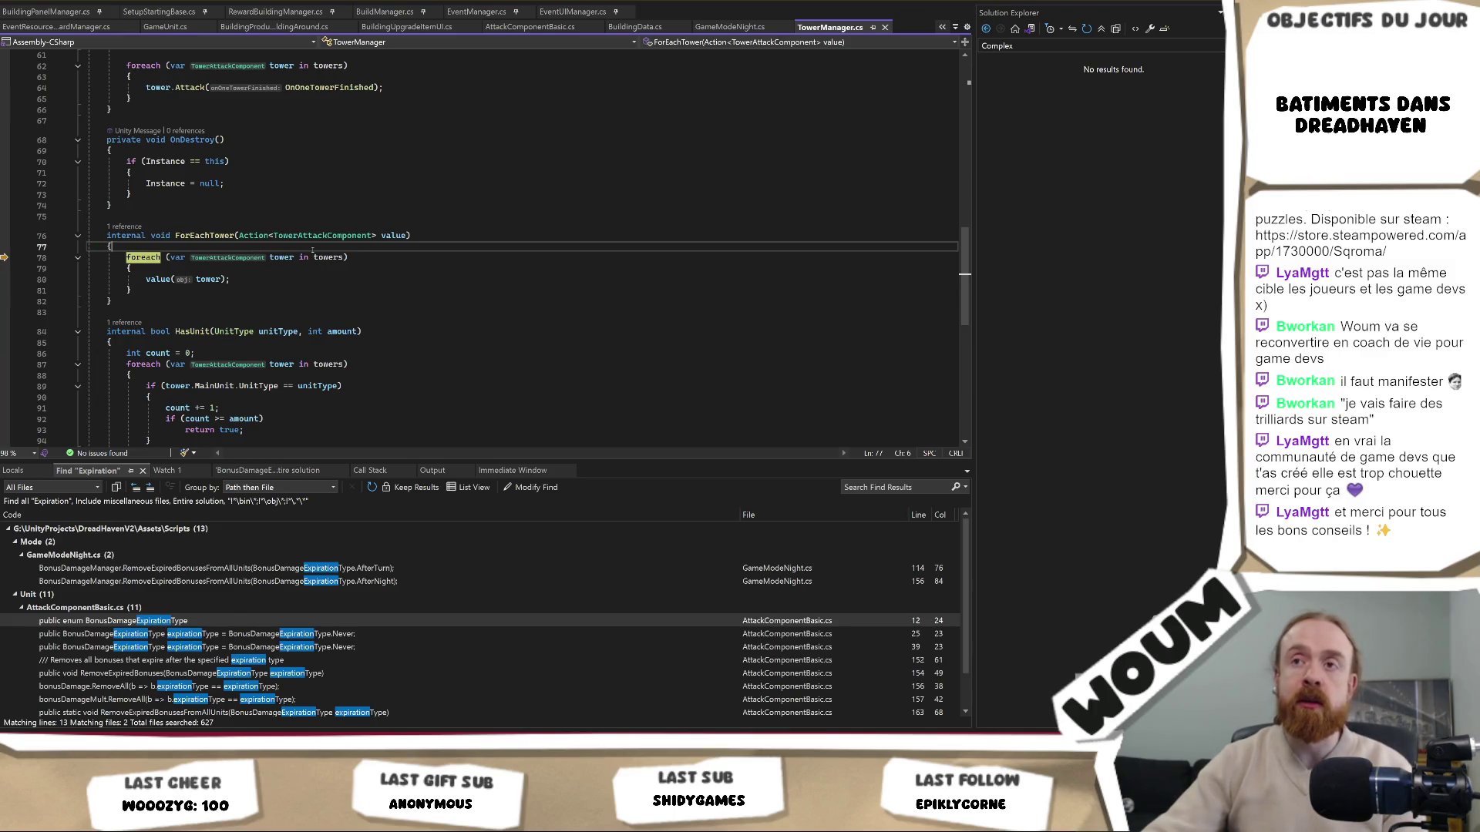
{"action": "mouse_move", "coordinate": [328, 258]}
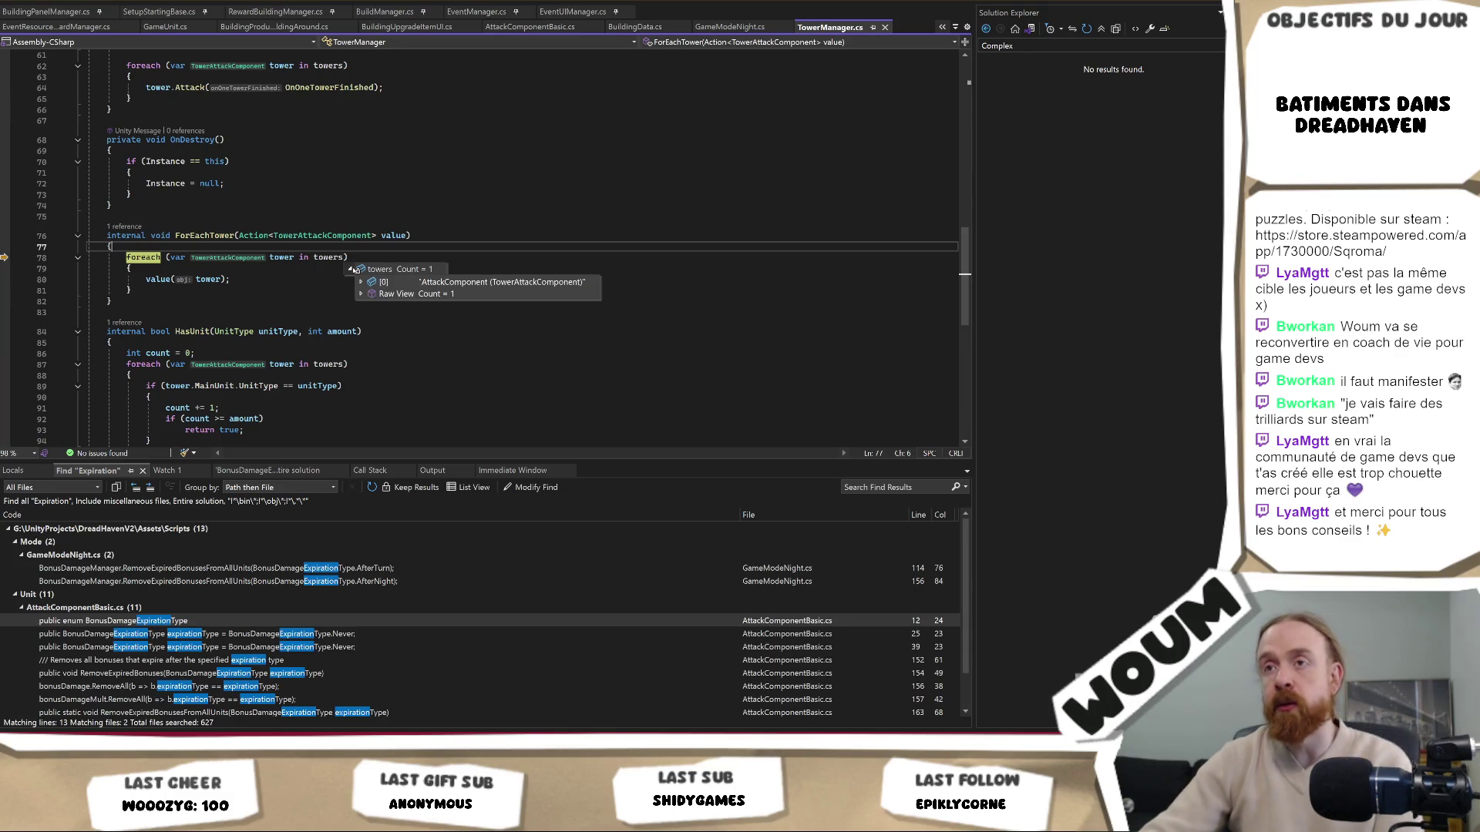
{"action": "left_click", "coordinate": [361, 282]}
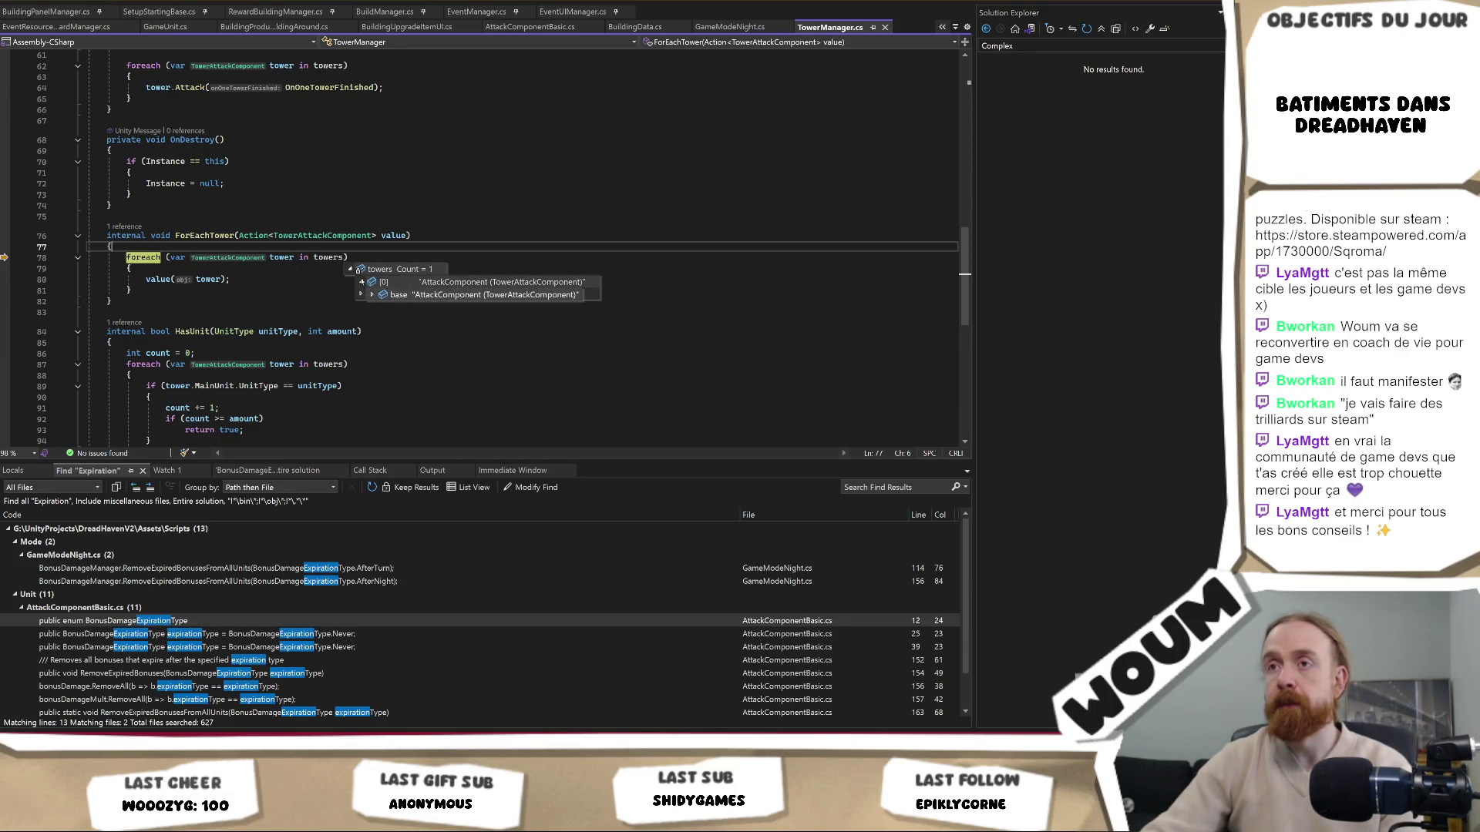
{"action": "left_click", "coordinate": [262, 268]}
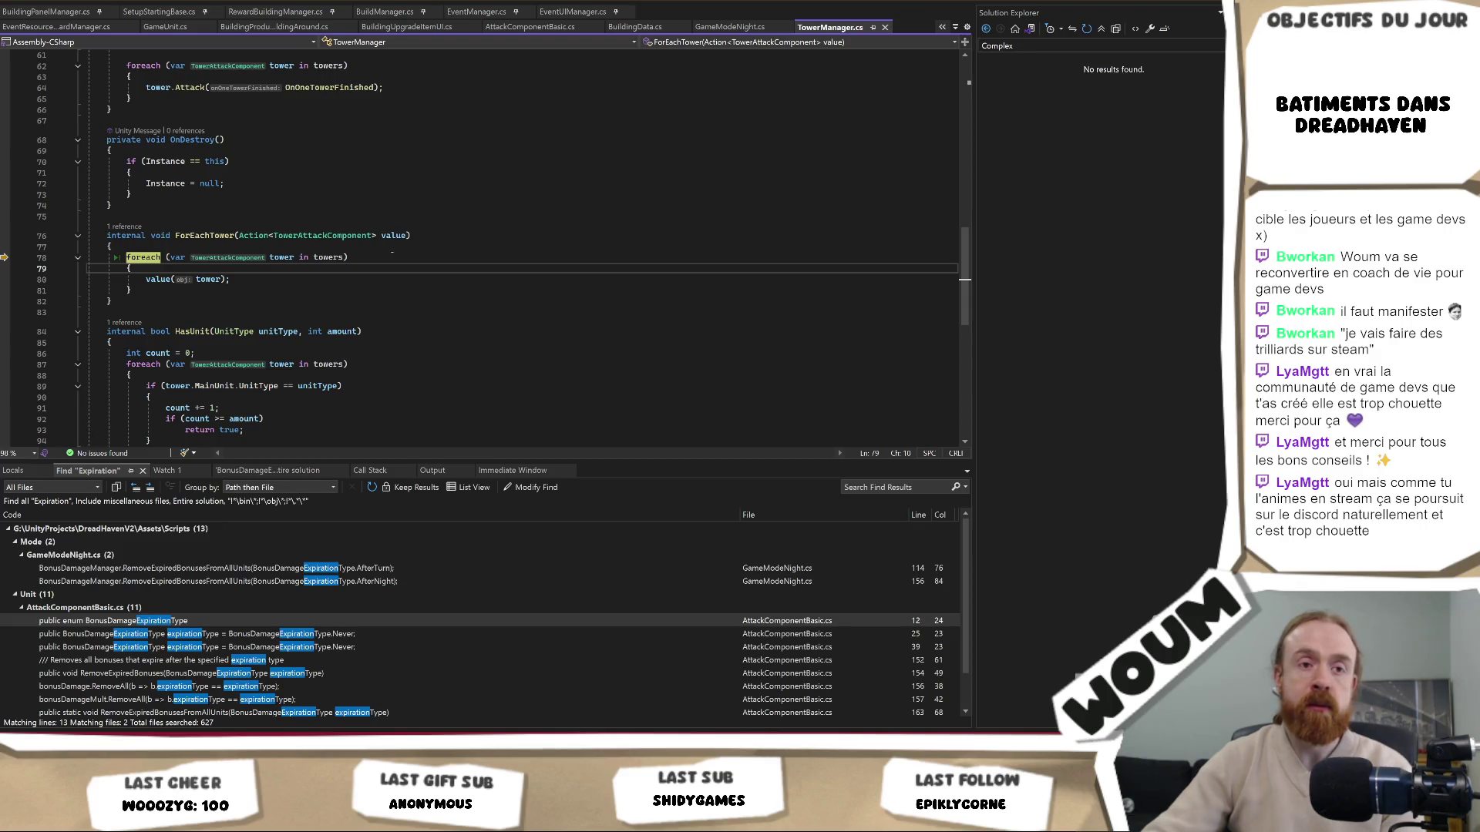
{"action": "mouse_move", "coordinate": [315, 258]}
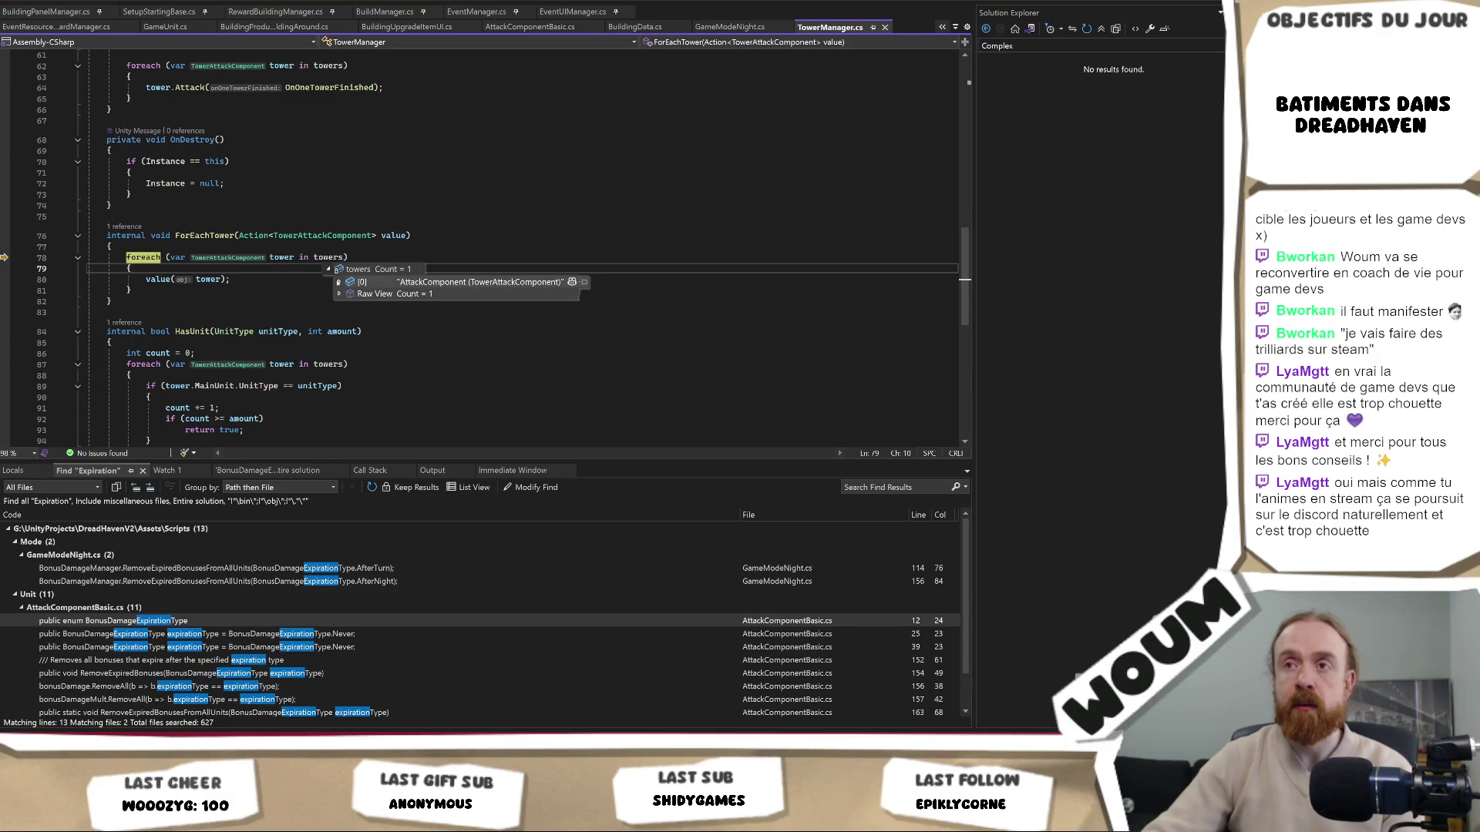
{"action": "key", "text": "Up"}
{"action": "key", "text": "Up"}
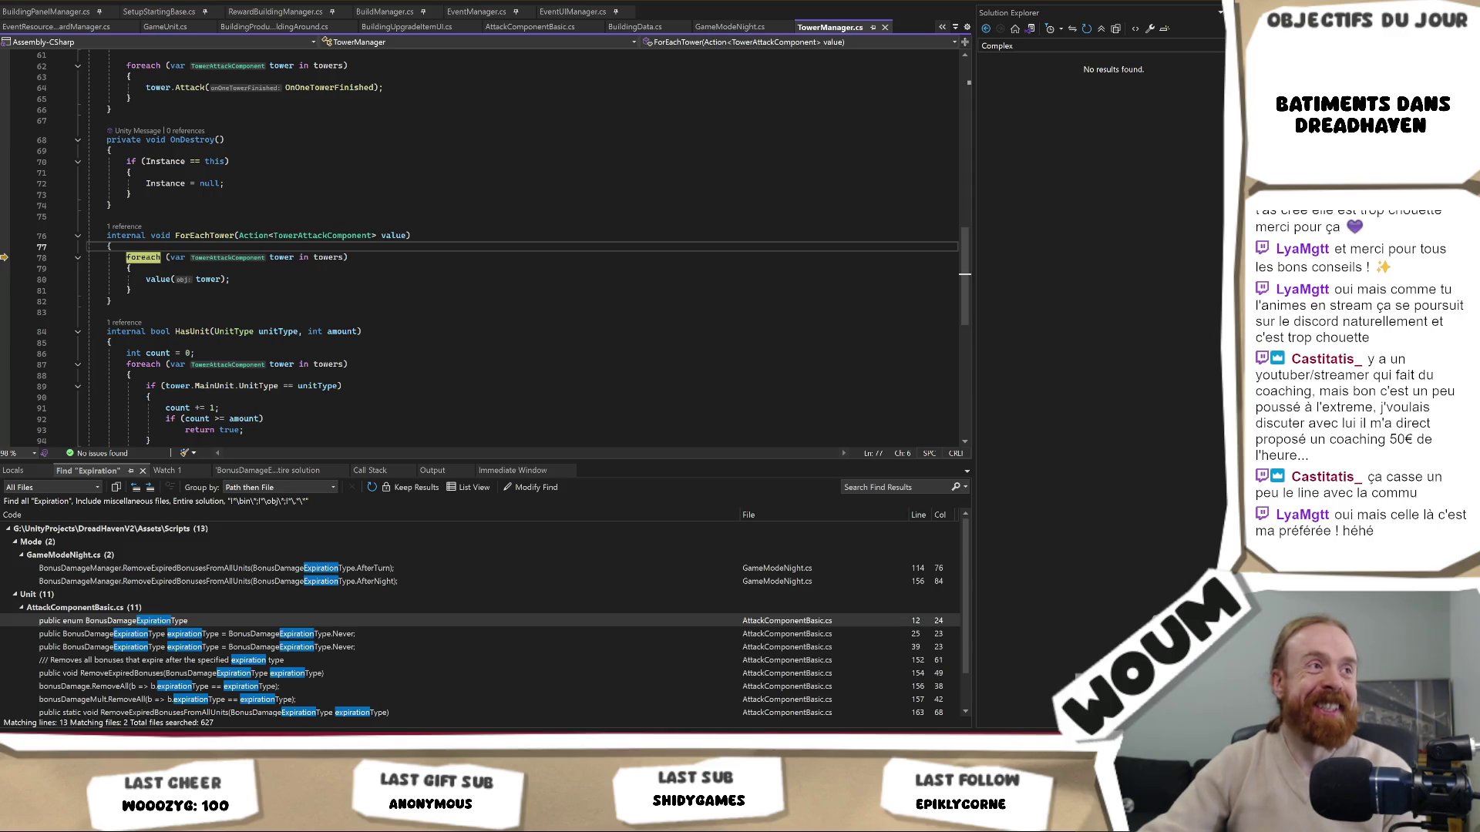
{"action": "left_click", "coordinate": [313, 275]}
{"action": "mouse_move", "coordinate": [349, 266]}
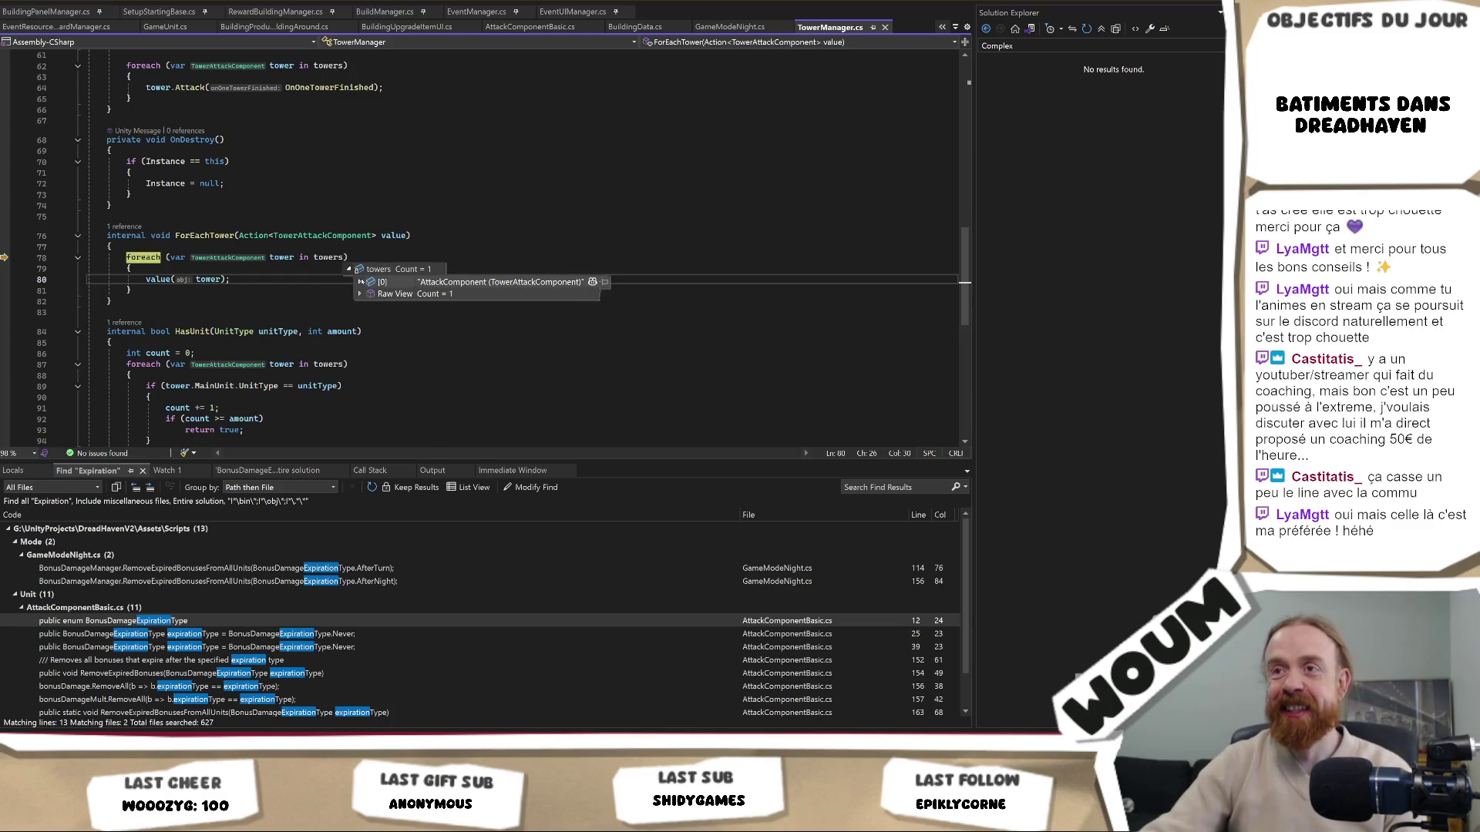
{"action": "left_click", "coordinate": [253, 269]}
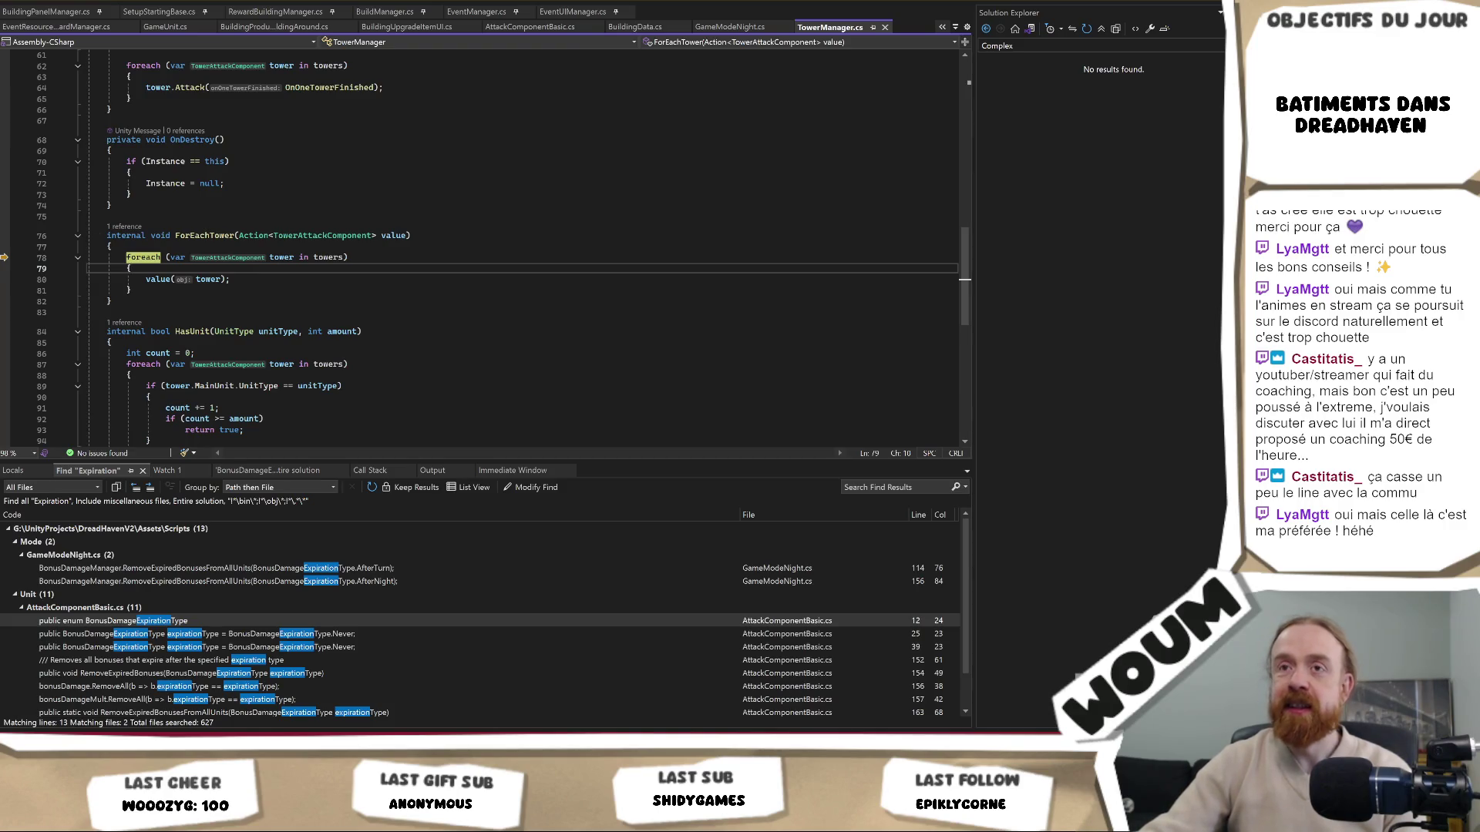
Step through the tower lambda into RemoveExpiredBonuses and set a breakpoint on line 156's bonusDamage check
{"action": "key", "text": "F10"}
{"action": "key", "text": "F10"}
{"action": "key", "text": "F11"}
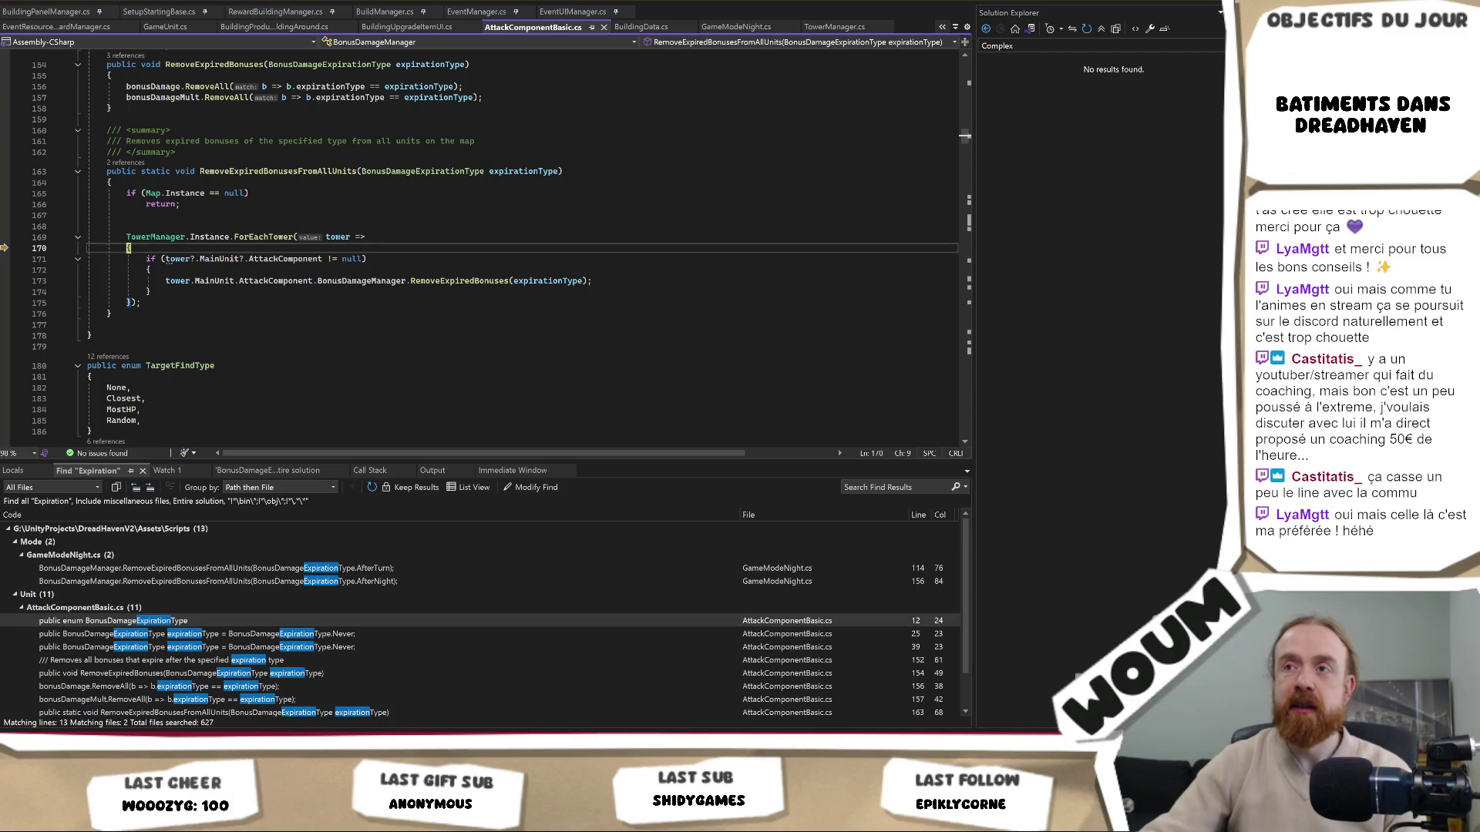
{"action": "key", "text": "F10"}
{"action": "key", "text": "F10"}
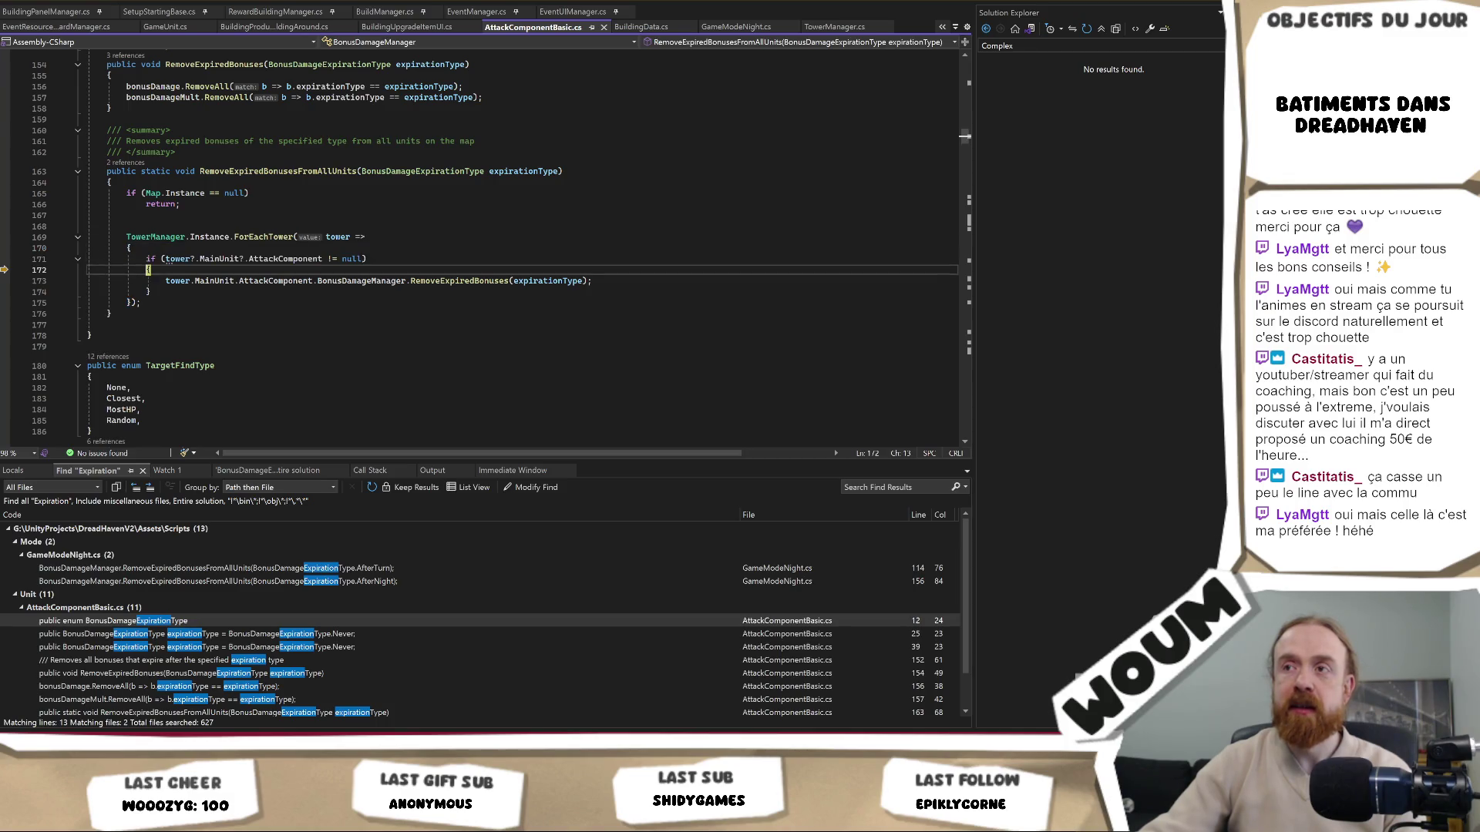
{"action": "key", "text": "F10"}
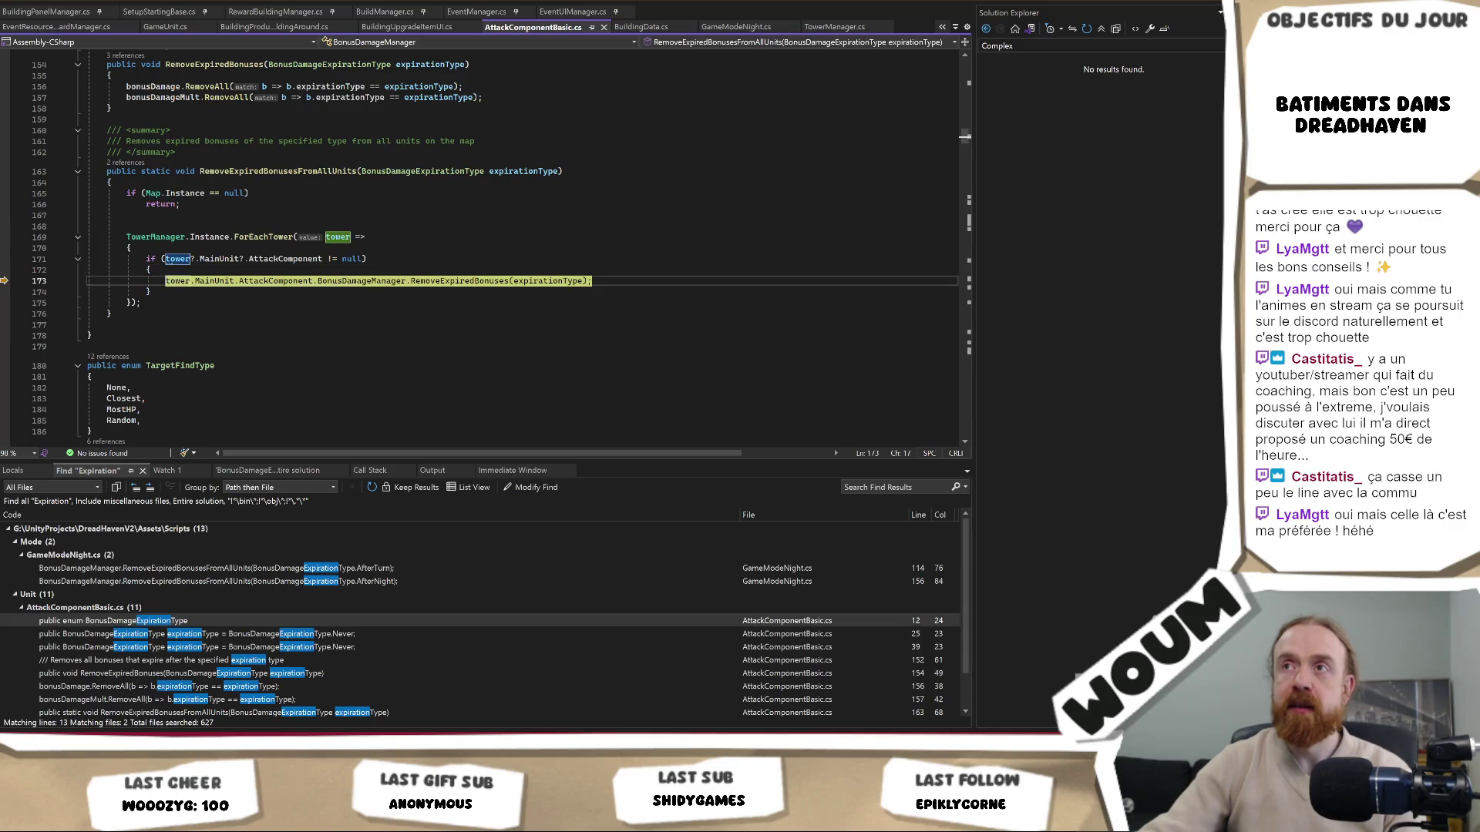
{"action": "key", "text": "F11"}
{"action": "key", "text": "F10"}
{"action": "key", "text": "F10"}
{"action": "key", "text": "F10"}
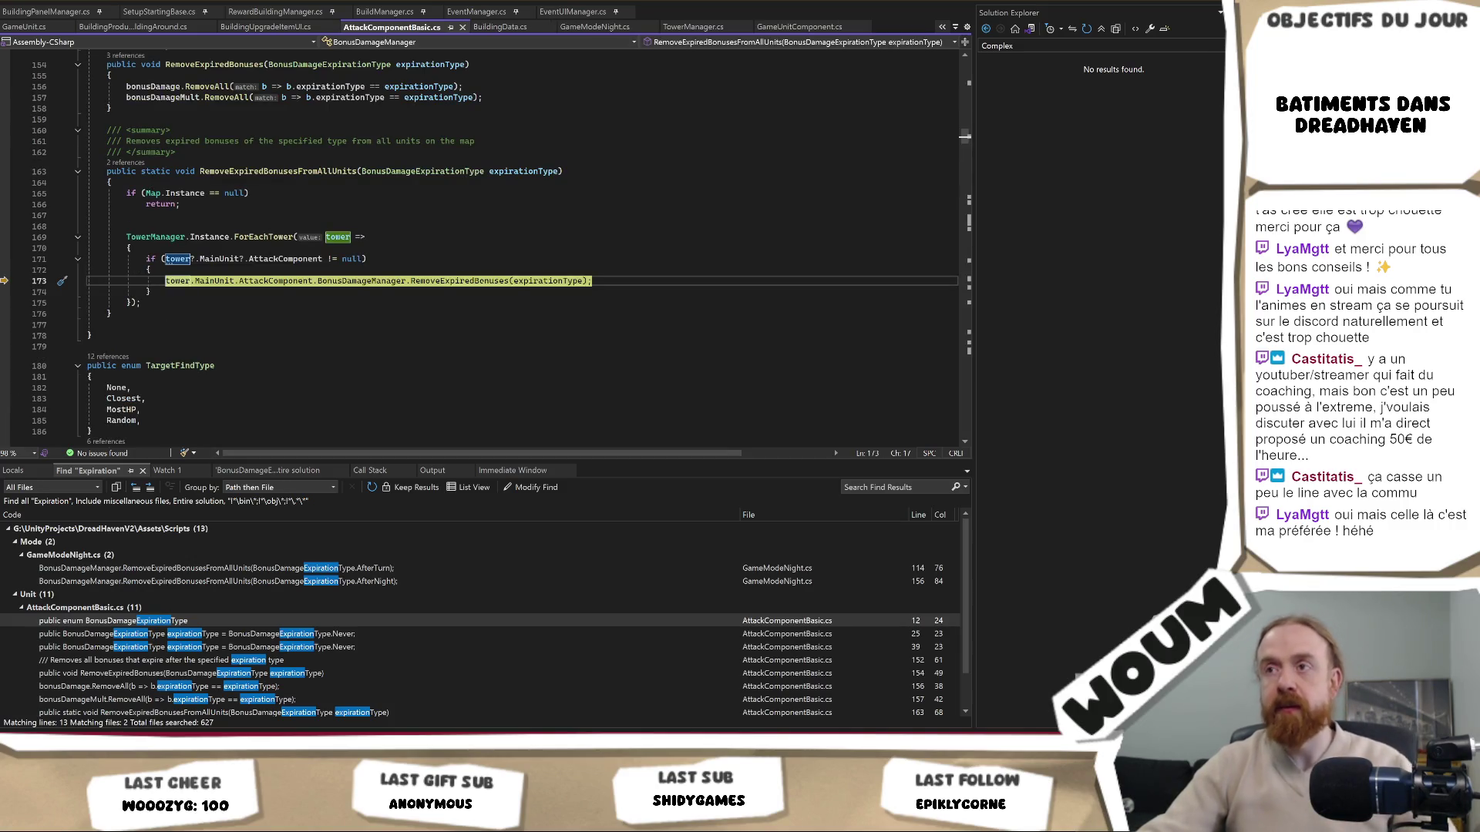
{"action": "key", "text": "F11"}
{"action": "left_click", "coordinate": [5, 269]}
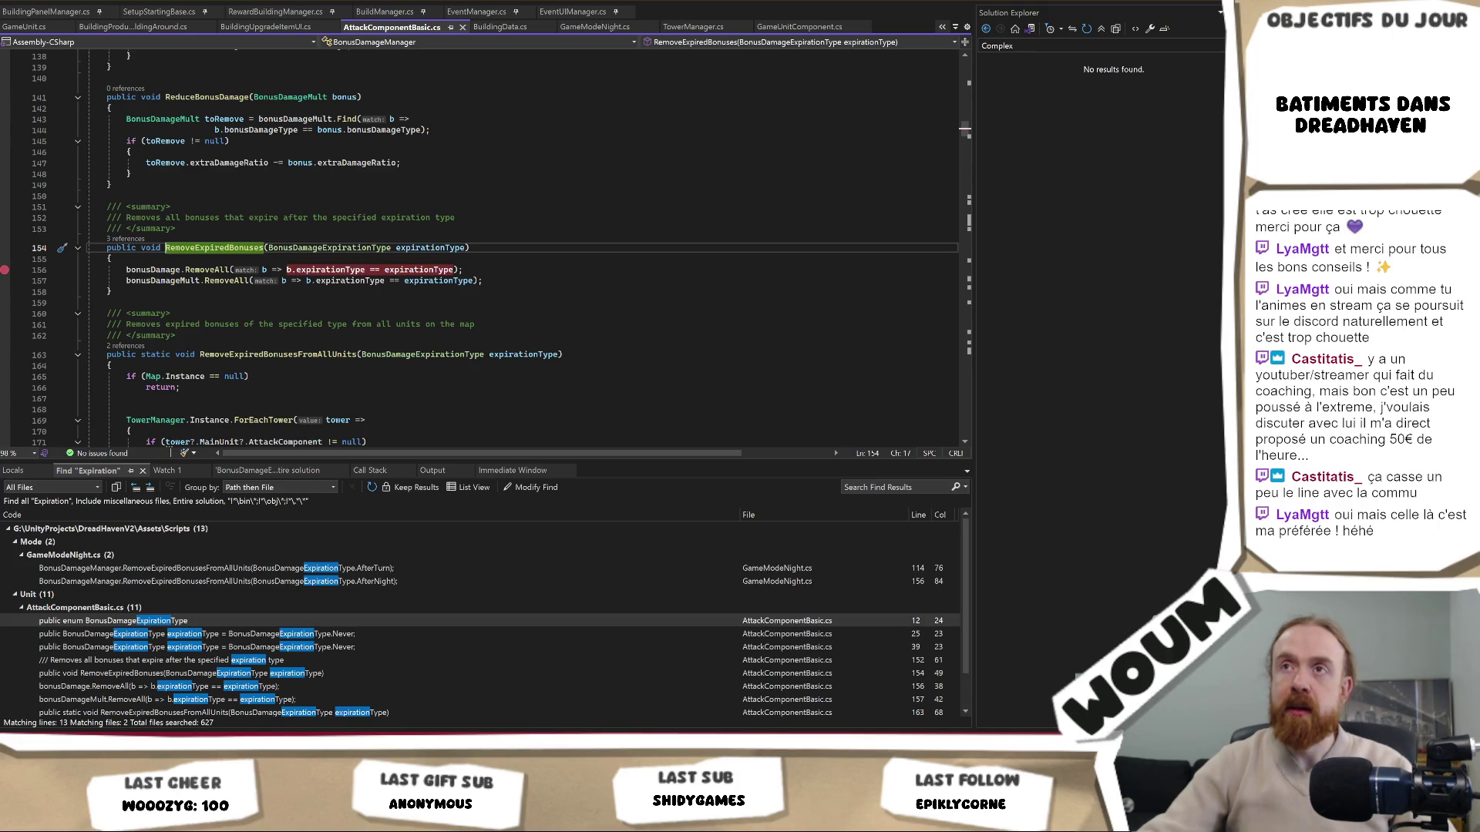
{"action": "key", "text": "F5"}
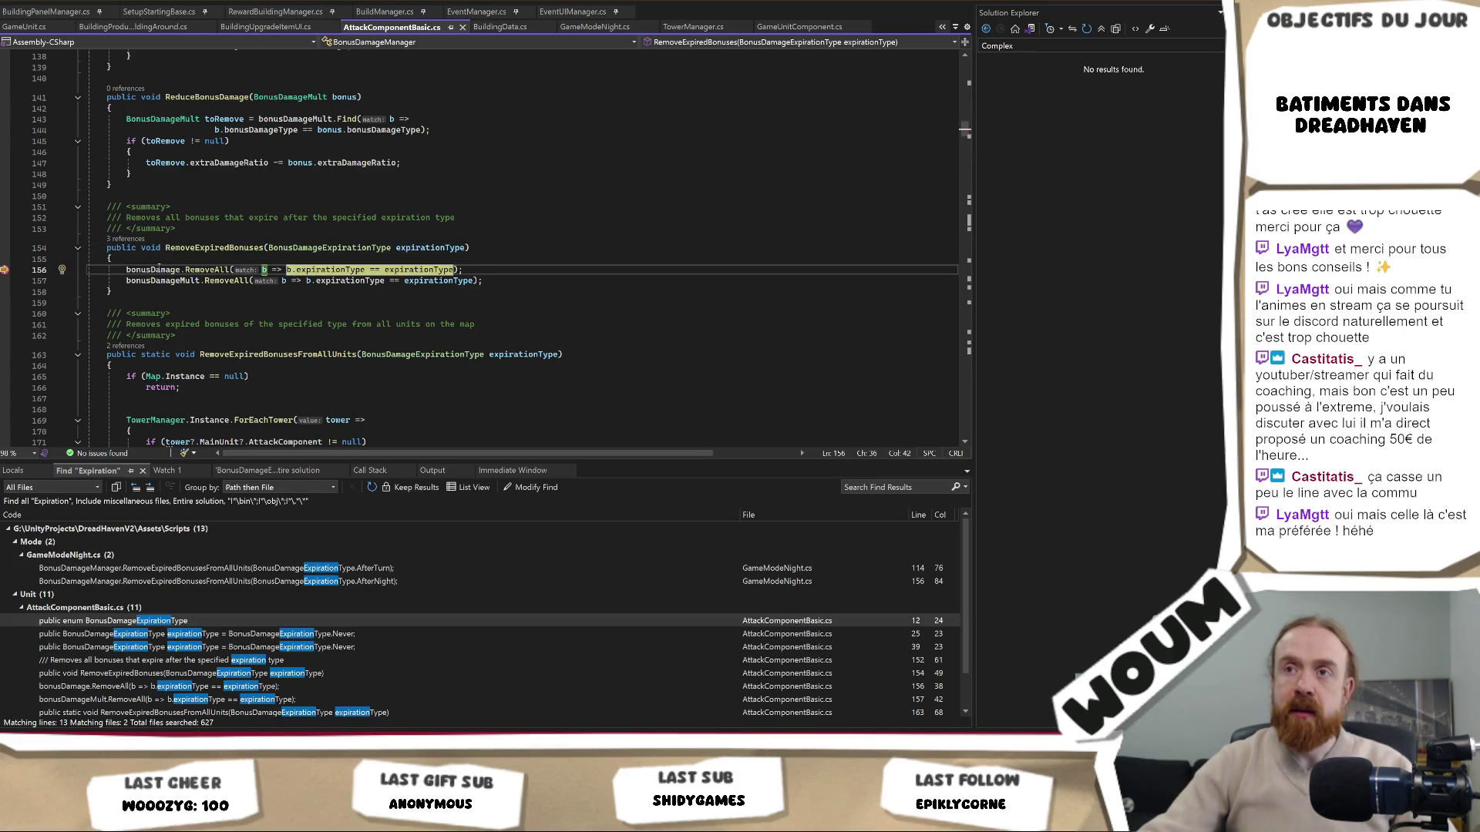
{"action": "left_click", "coordinate": [175, 248]}
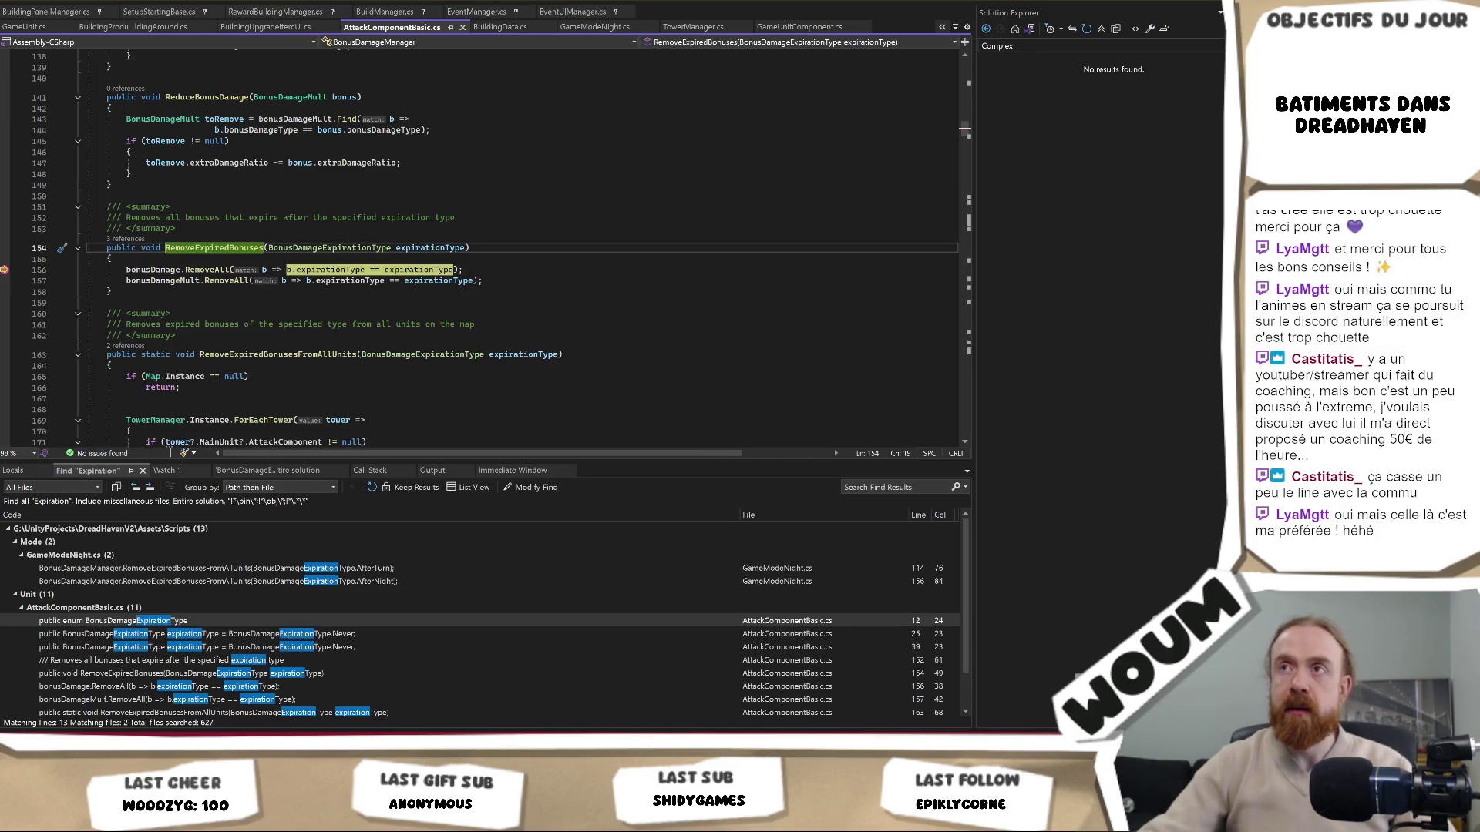
{"action": "key", "text": "F10"}
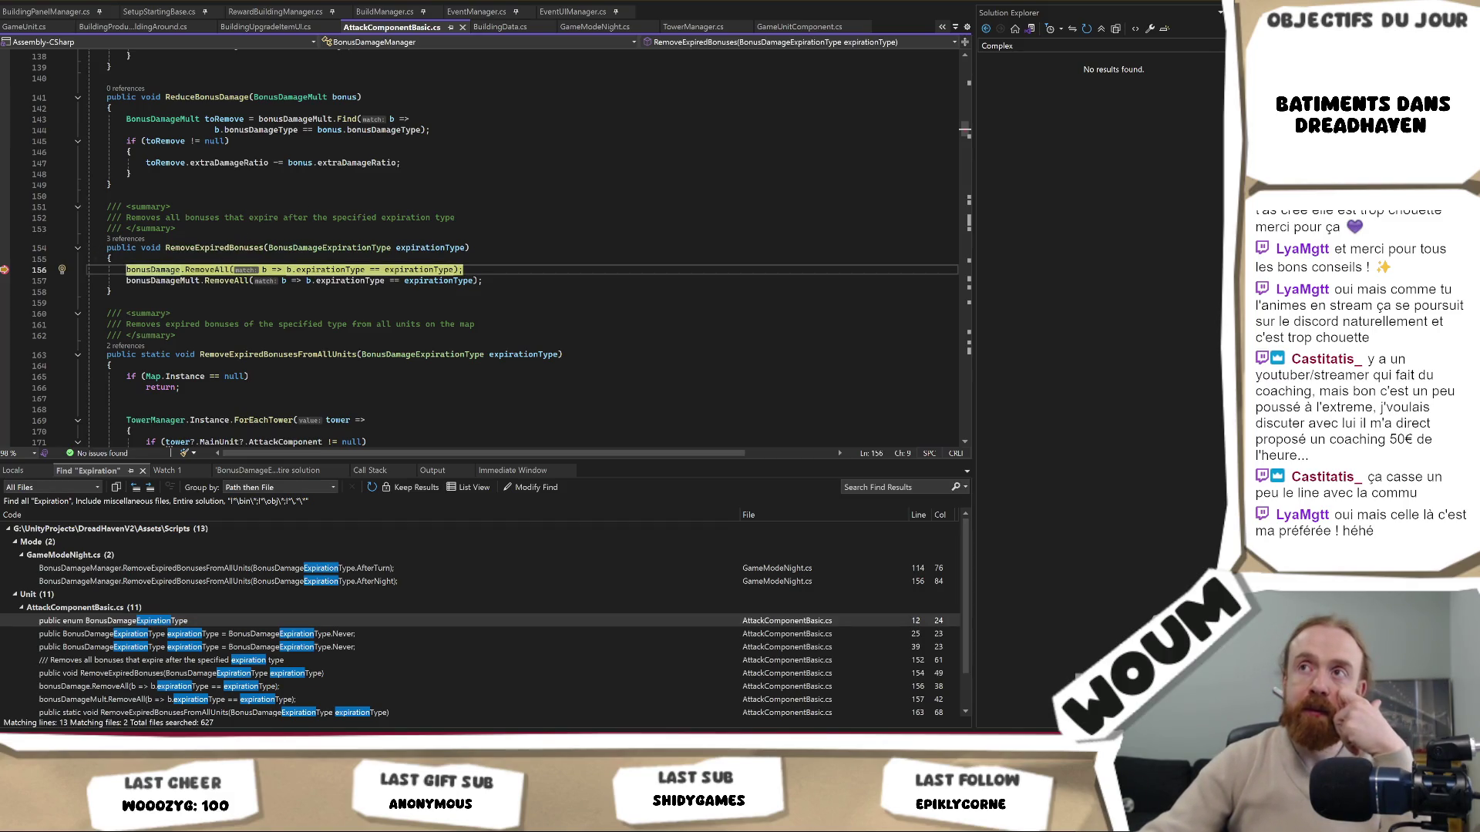
{"action": "key", "text": "F10"}
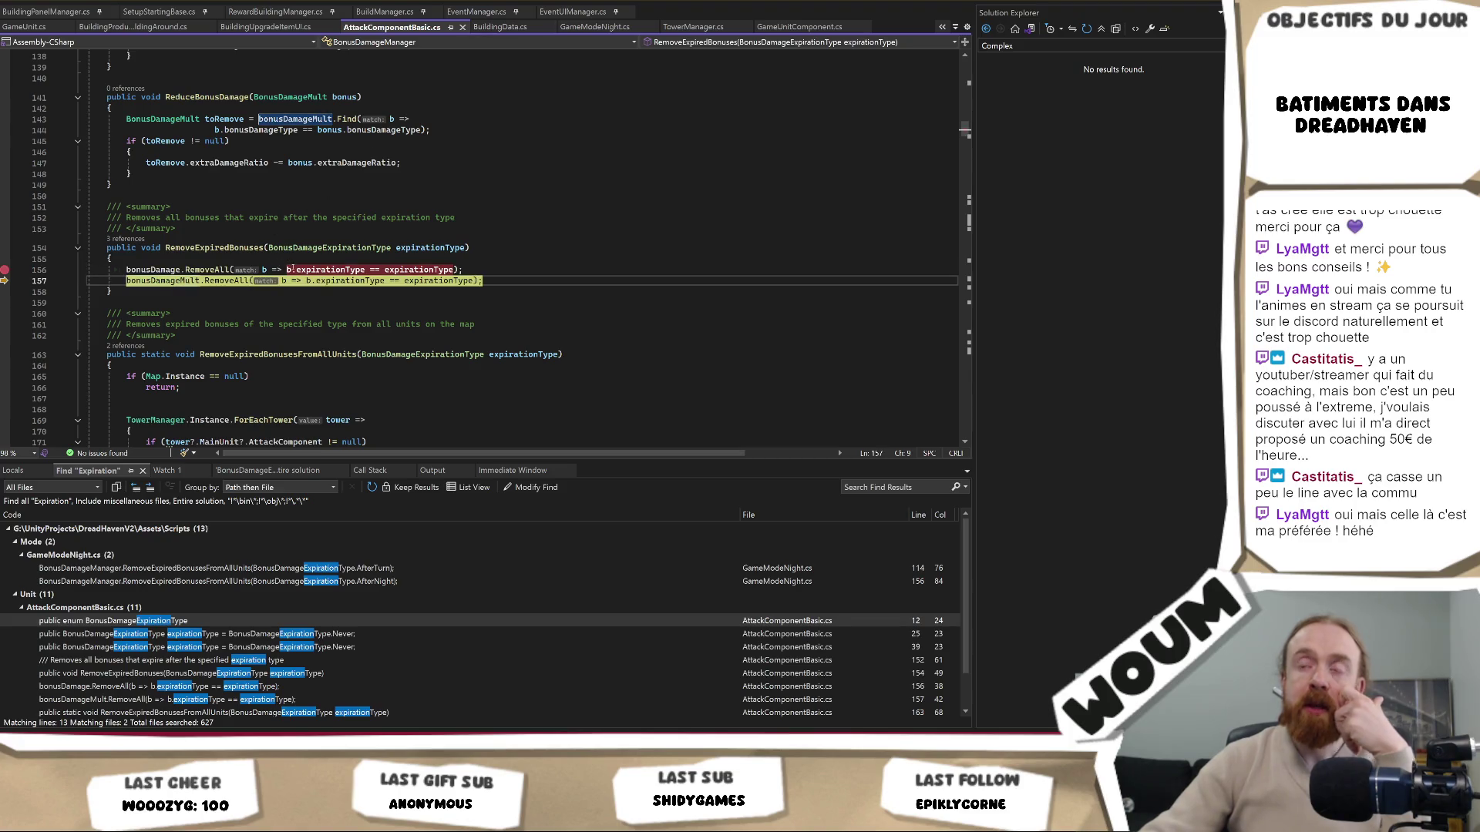
{"action": "mouse_move", "coordinate": [158, 272]}
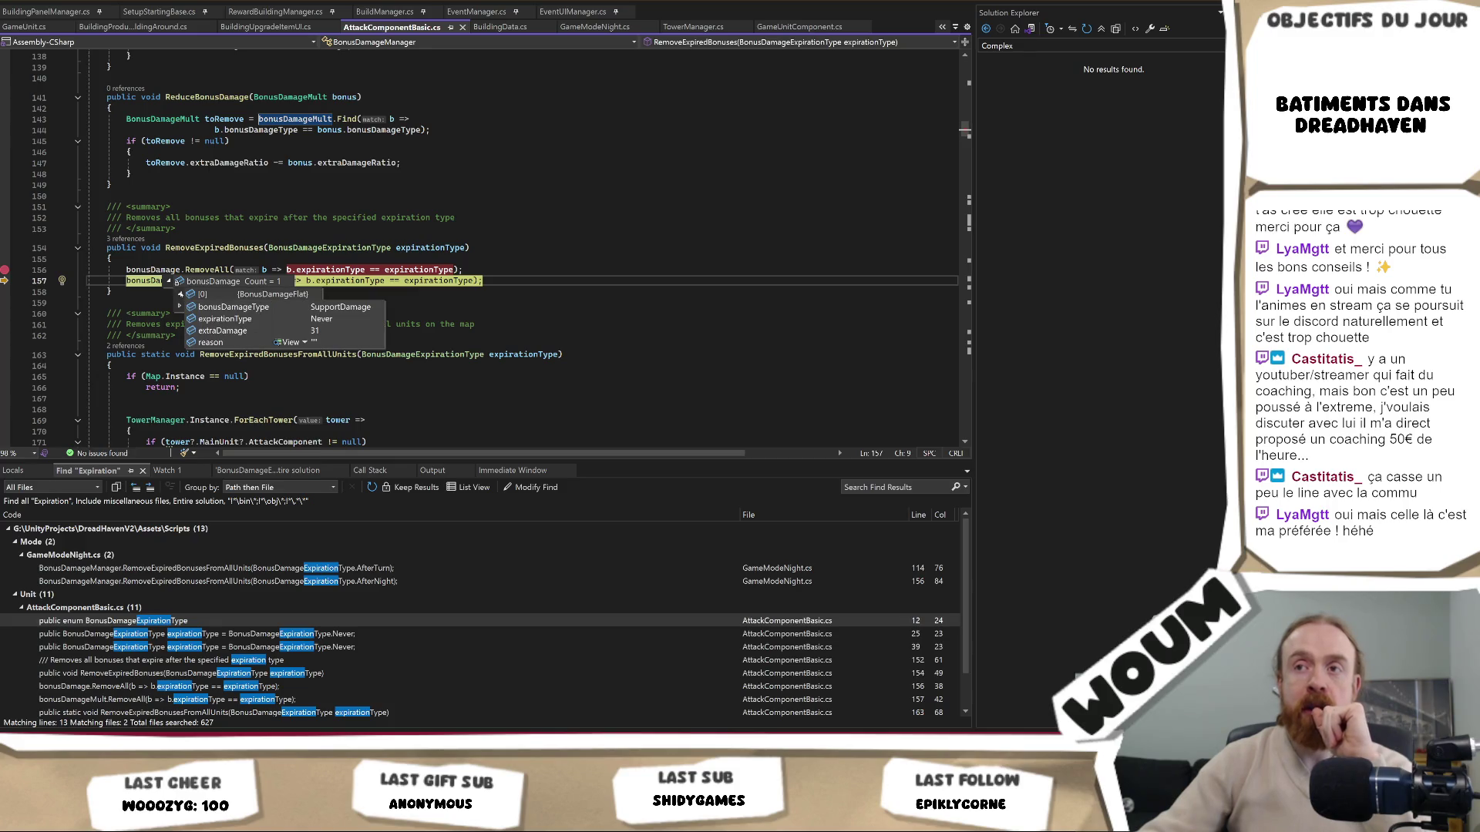
{"action": "left_click", "coordinate": [111, 259]}
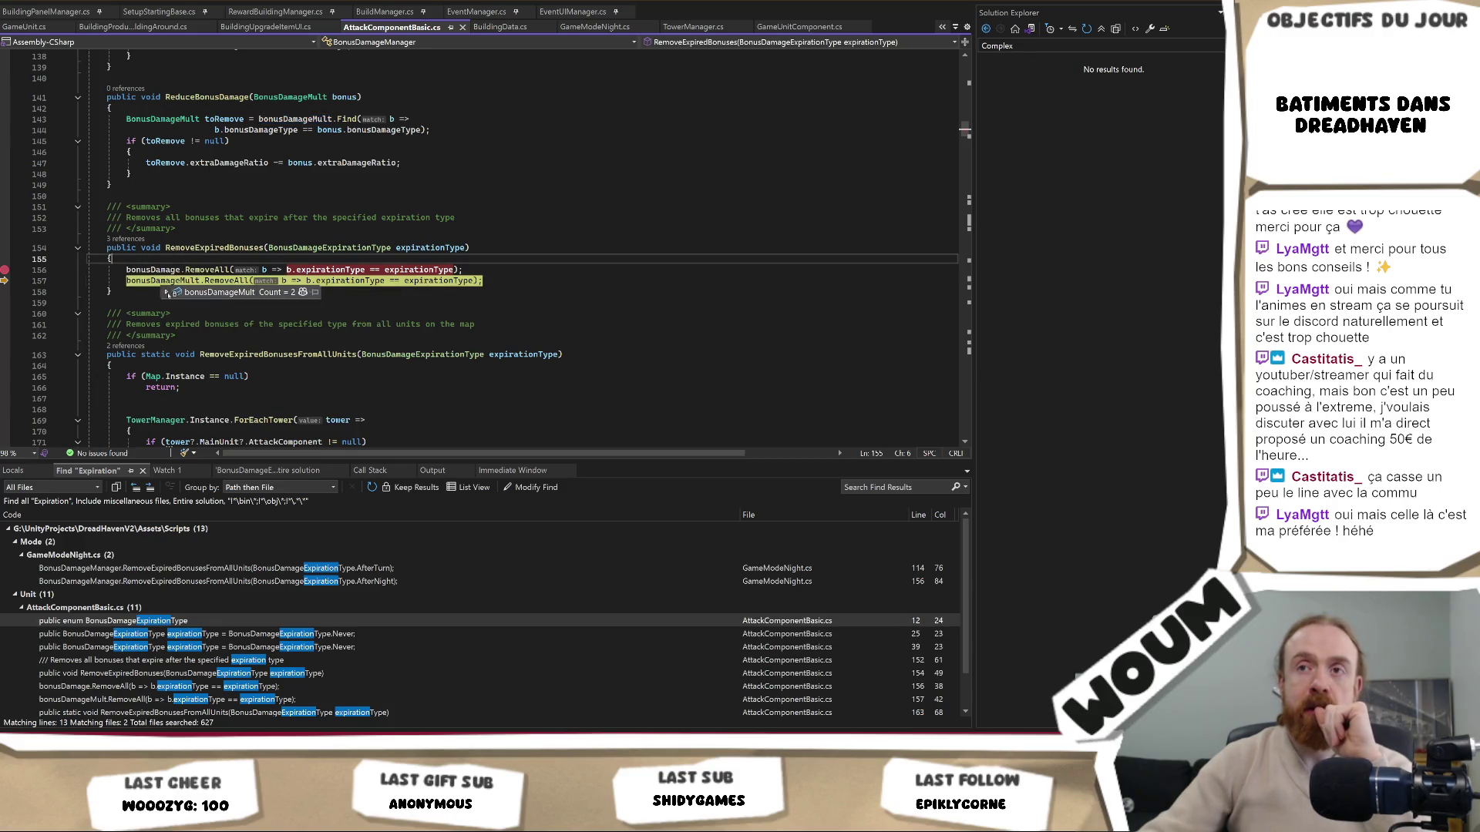
{"action": "mouse_move", "coordinate": [168, 292]}
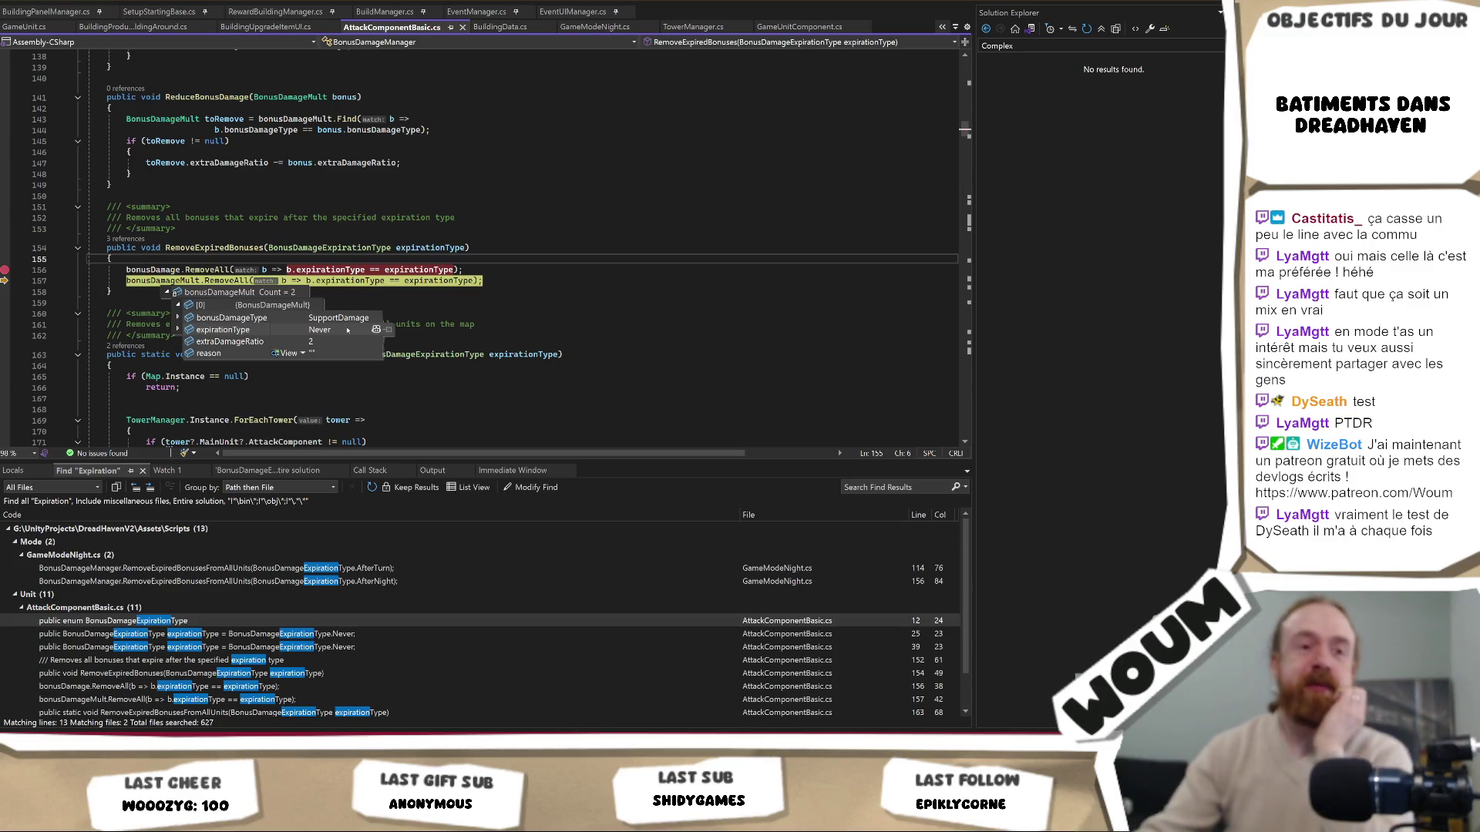
{"action": "left_click", "coordinate": [545, 276]}
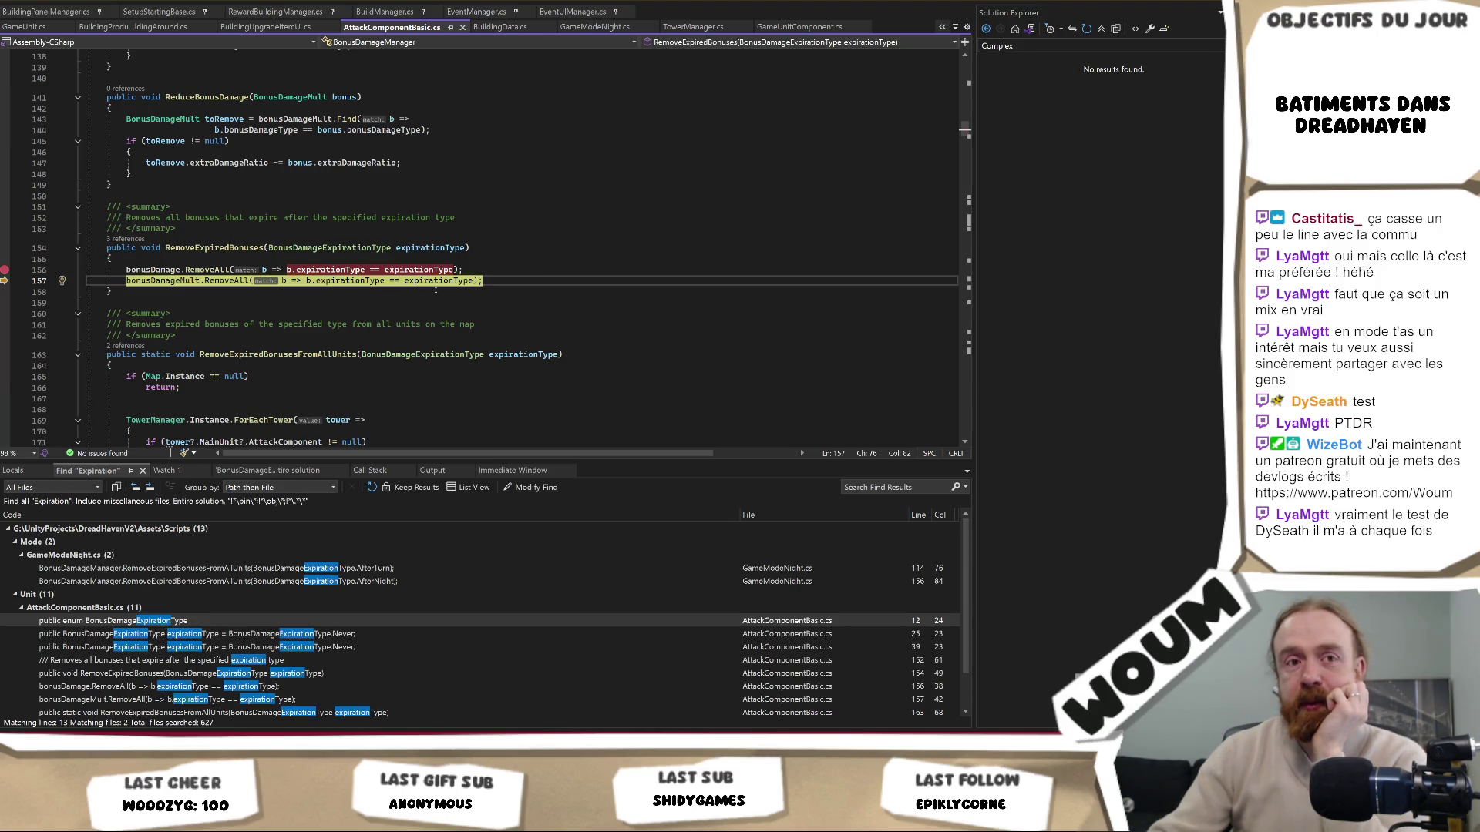
{"action": "mouse_move", "coordinate": [437, 282]}
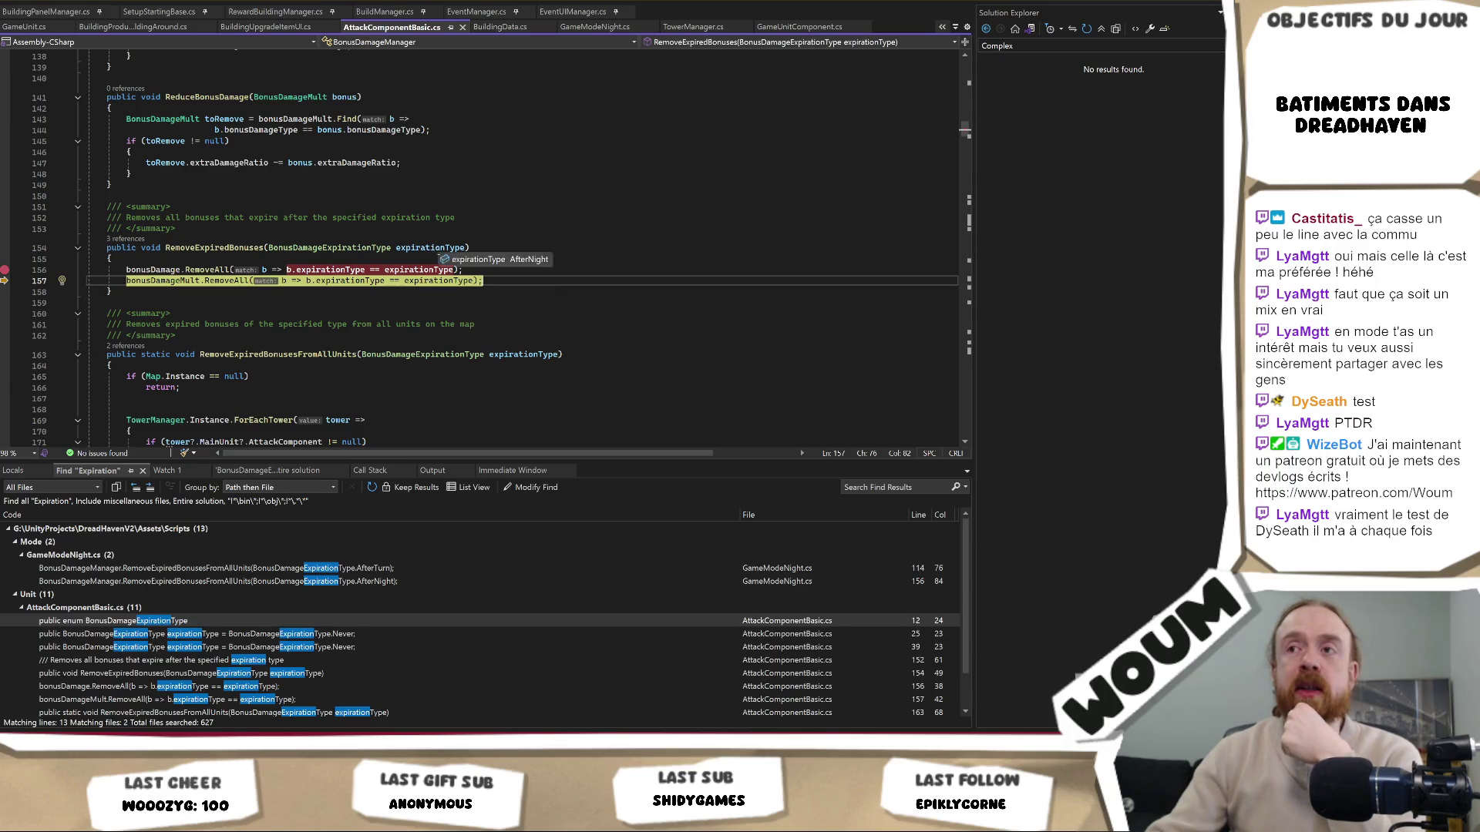
{"action": "left_click", "coordinate": [479, 247]}
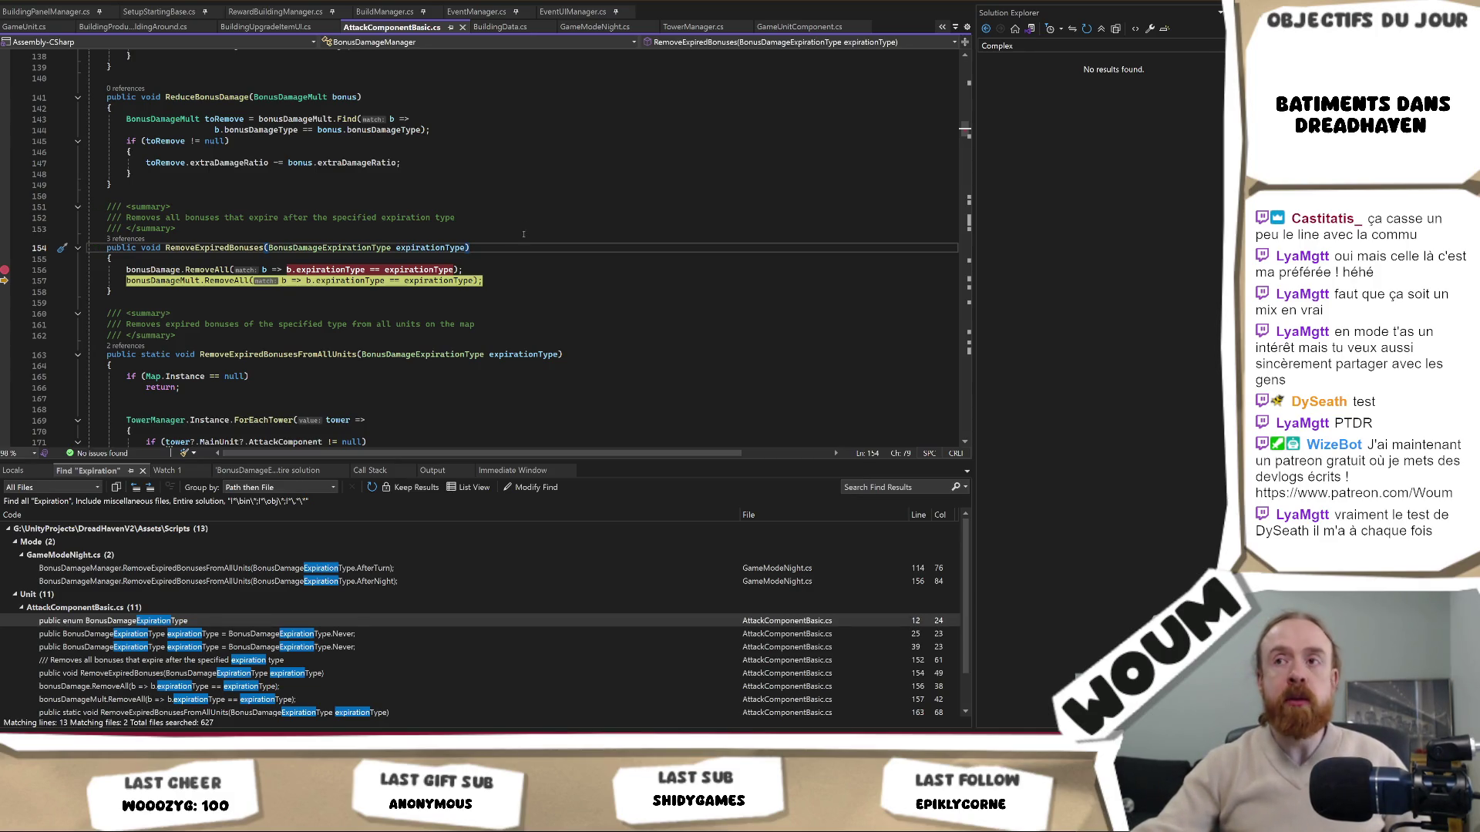
{"action": "left_click", "coordinate": [521, 269]}
{"action": "key", "text": "Left"}
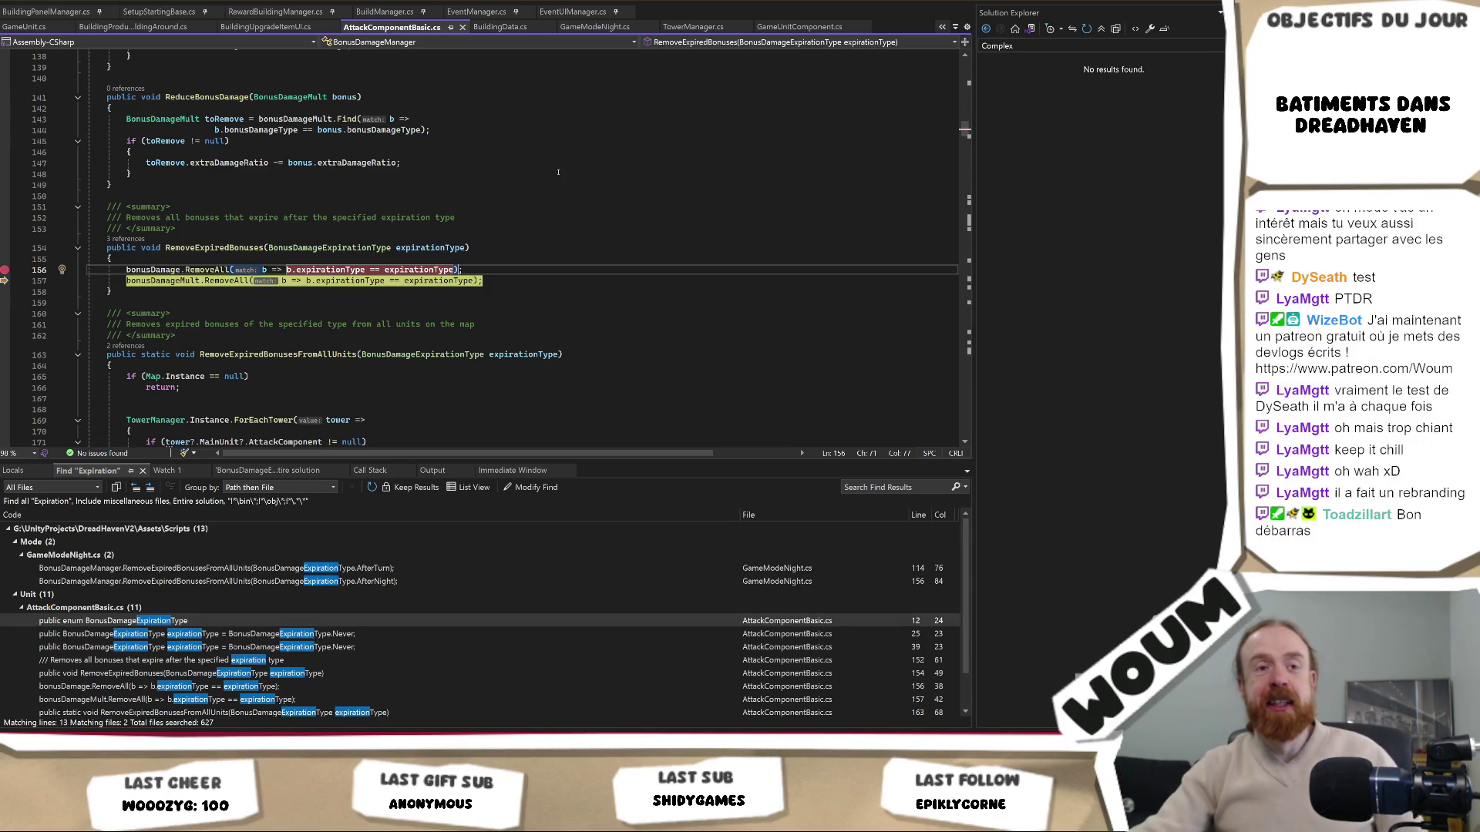
{"action": "left_click", "coordinate": [558, 274]}
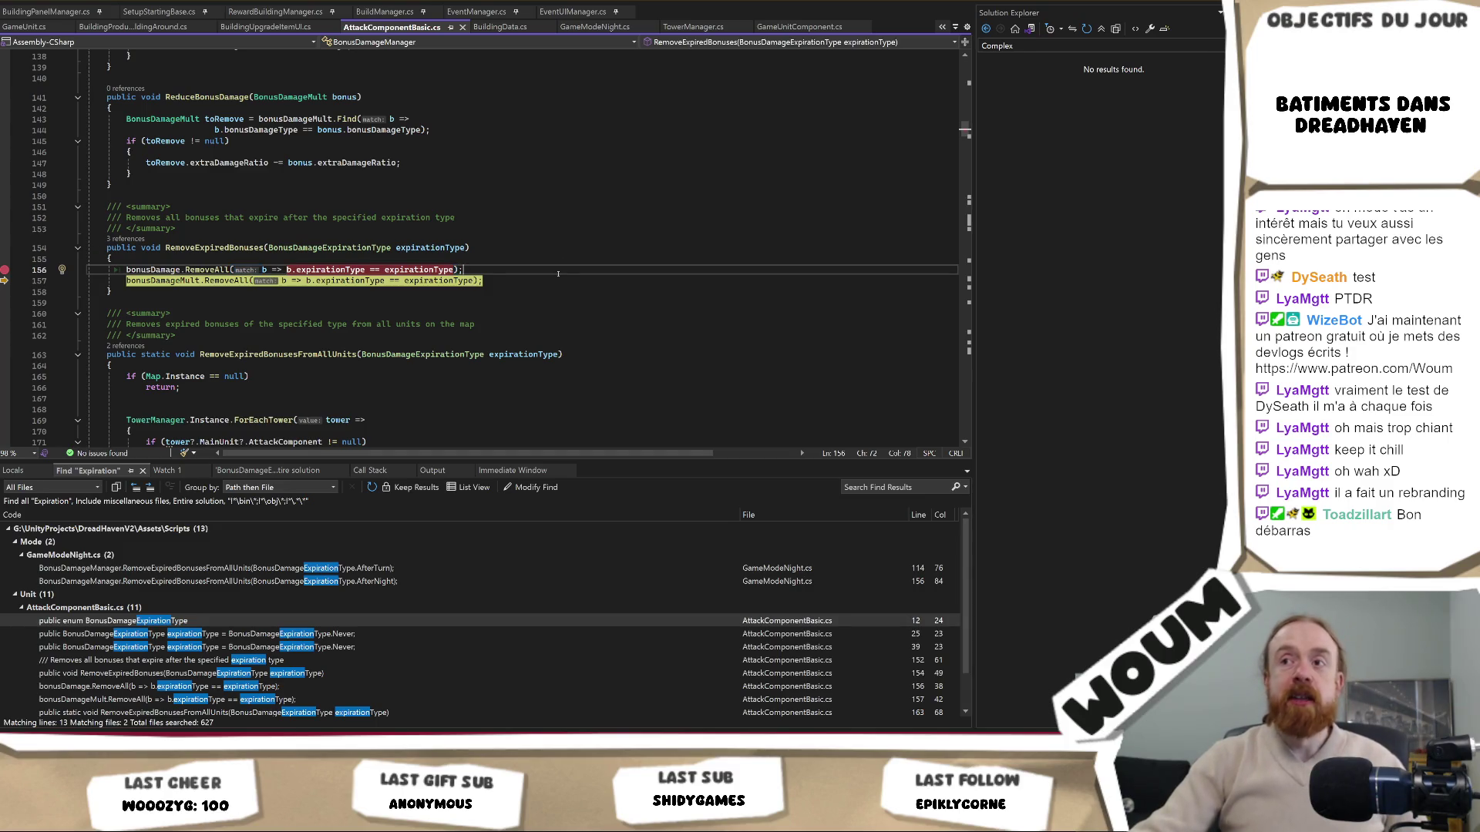
{"action": "key", "text": "Down"}
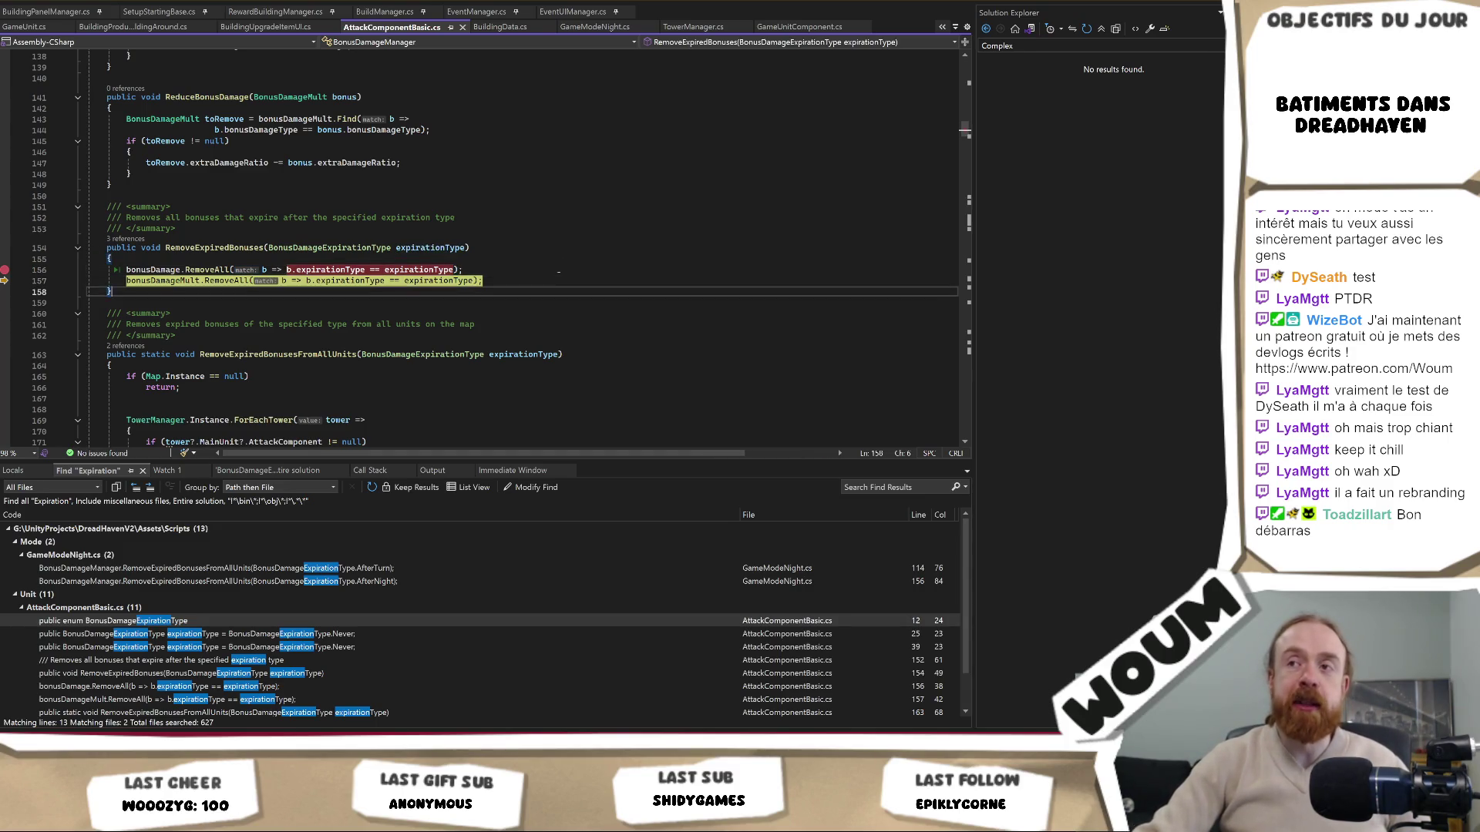
{"action": "left_click", "coordinate": [558, 272]}
{"action": "key", "text": "Left"}
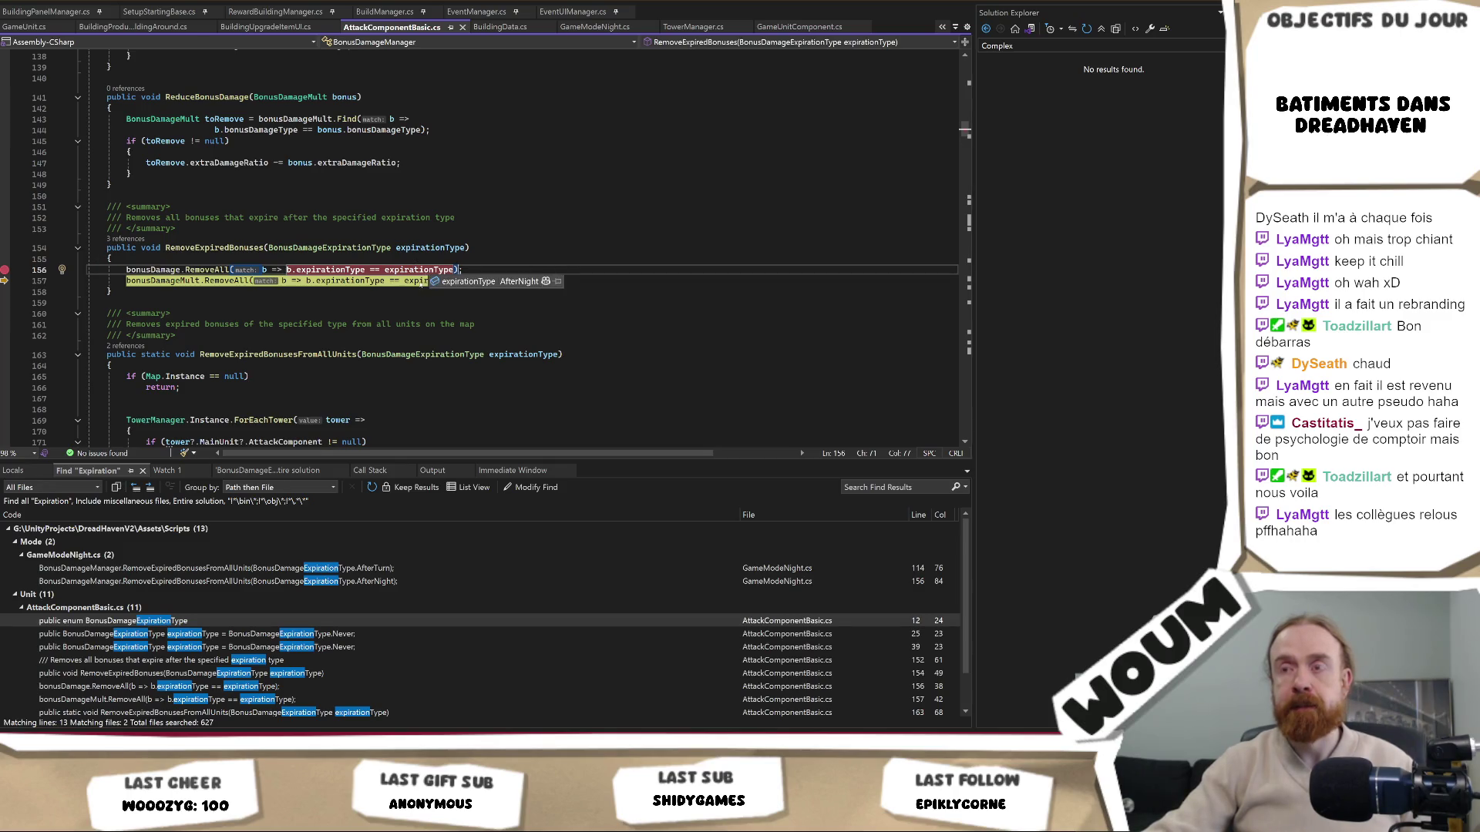
Highlight expirationType uses and inspect the bonus values around lines 156-157
{"action": "left_click", "coordinate": [443, 281]}
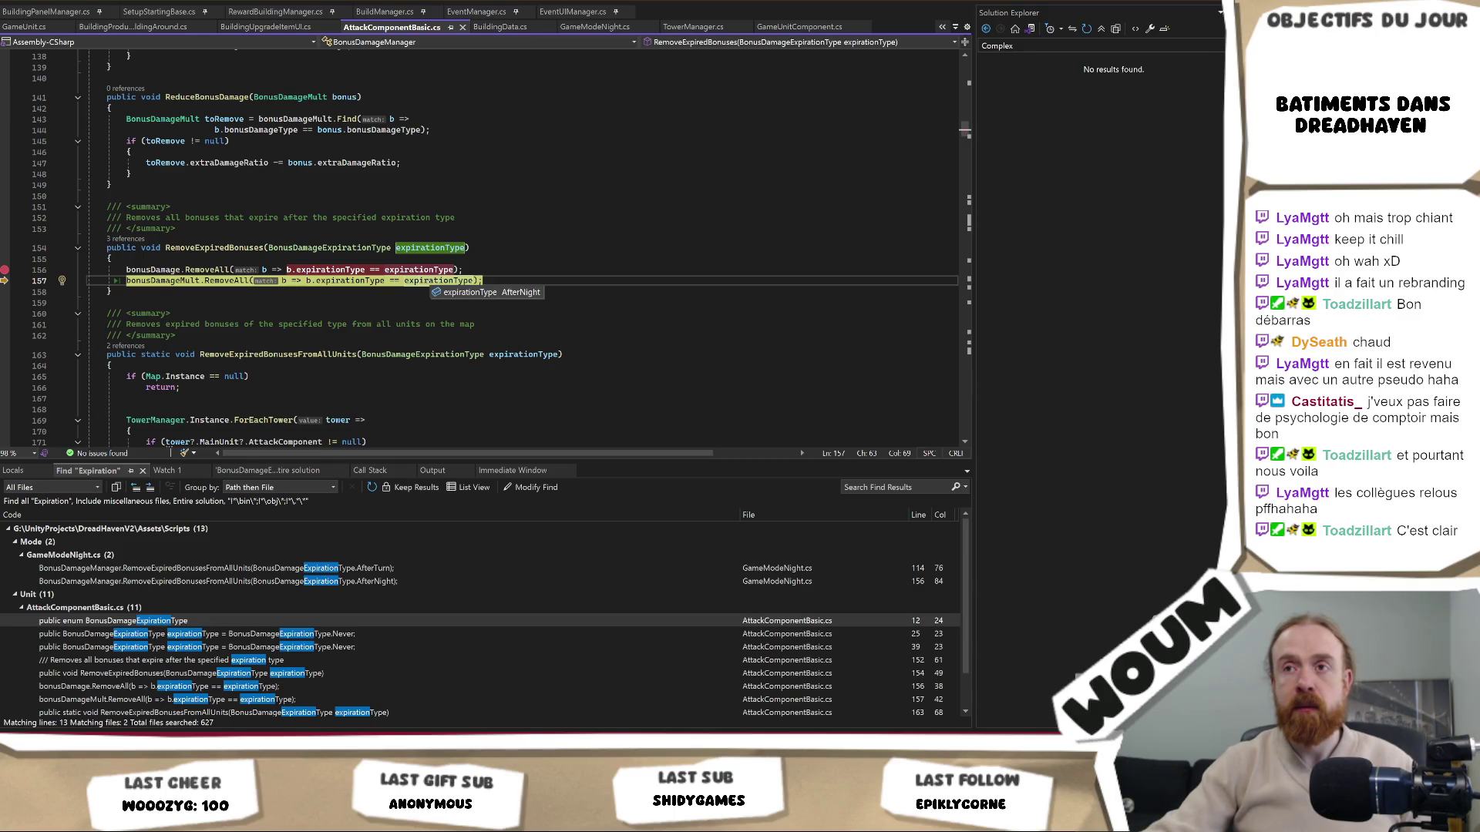
{"action": "key", "text": "shift+End"}
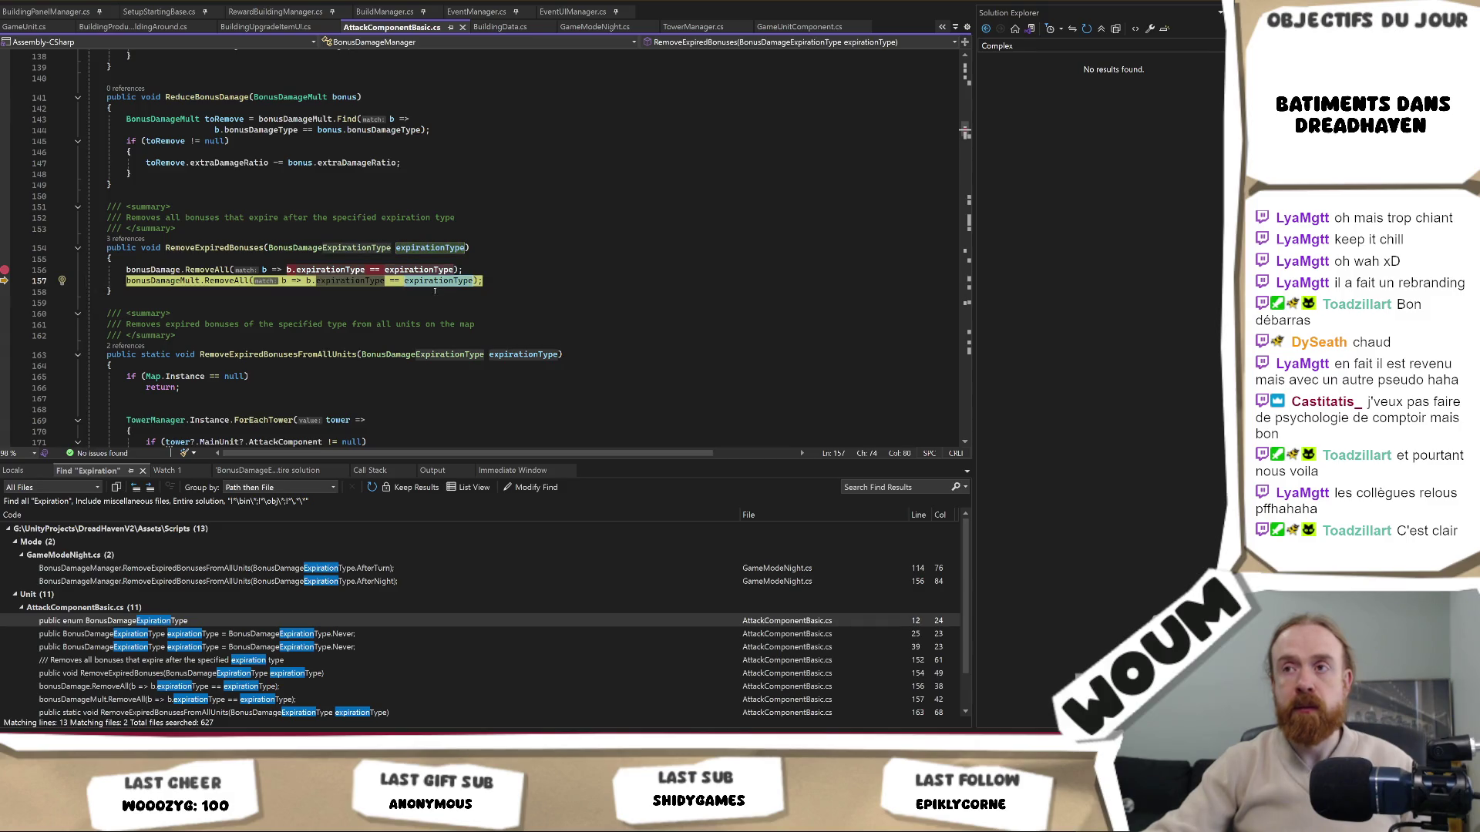
{"action": "key", "text": "Up"}
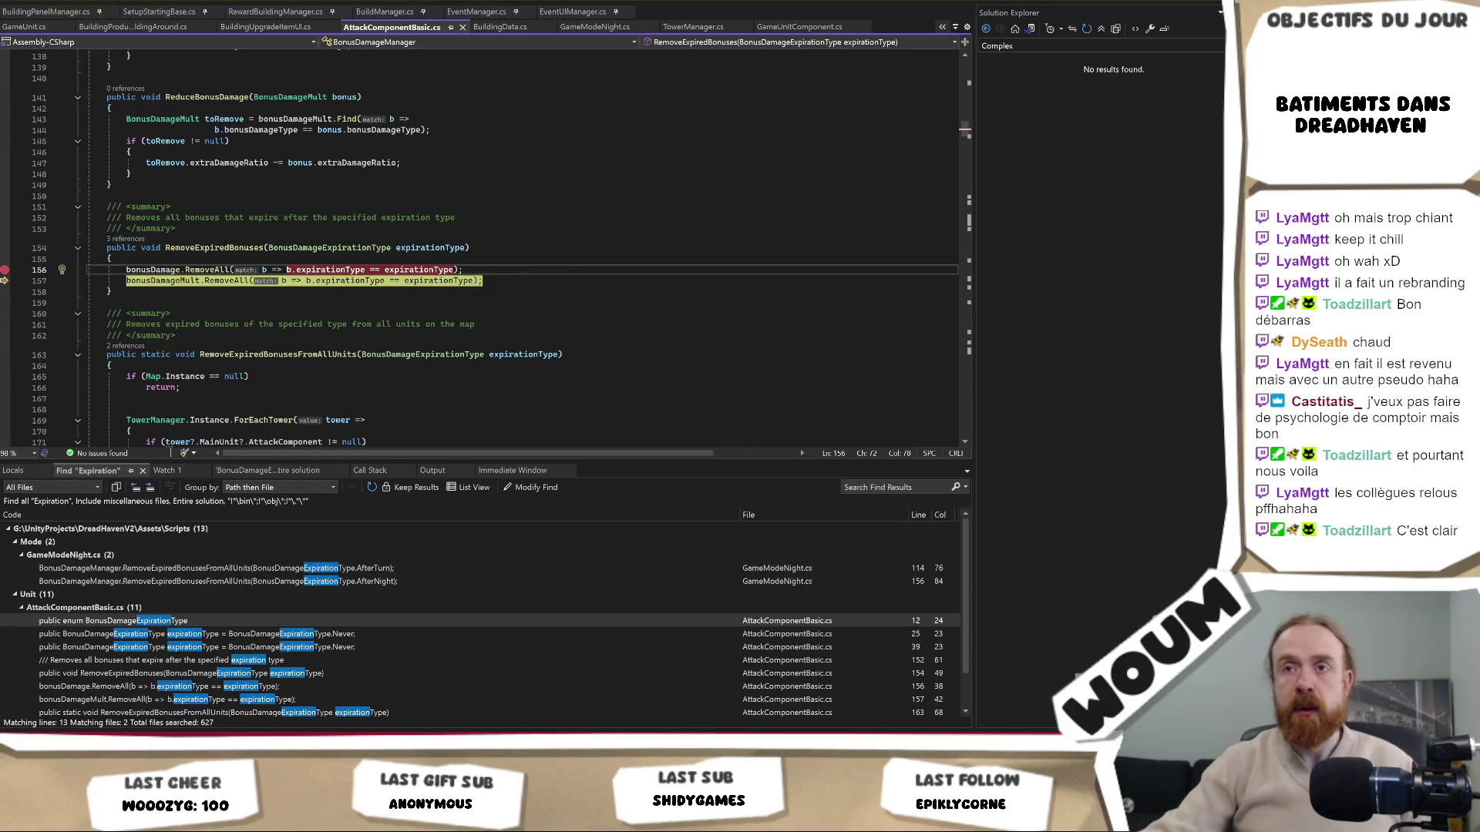
{"action": "left_click", "coordinate": [349, 282]}
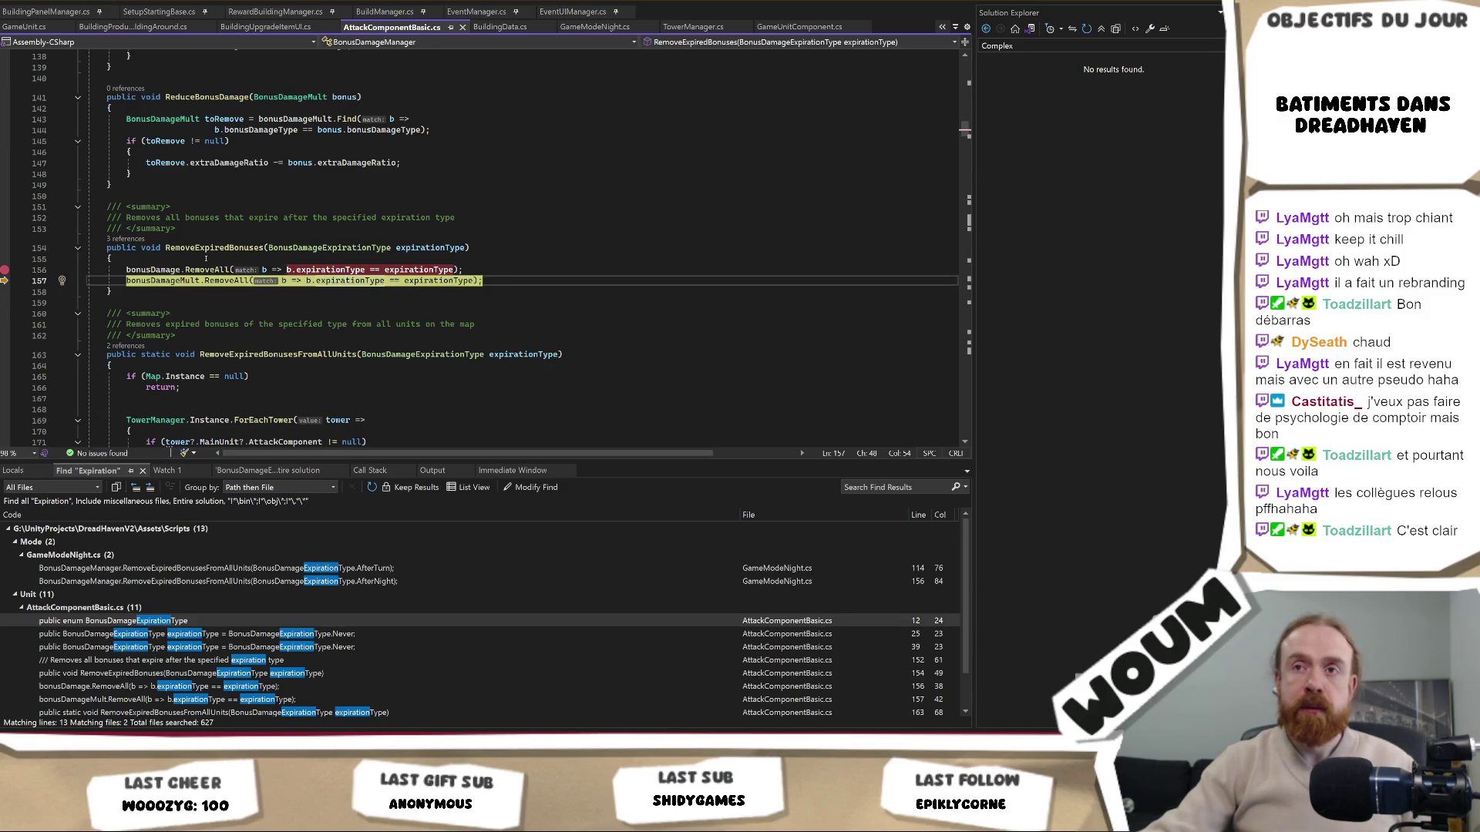
{"action": "mouse_move", "coordinate": [197, 284]}
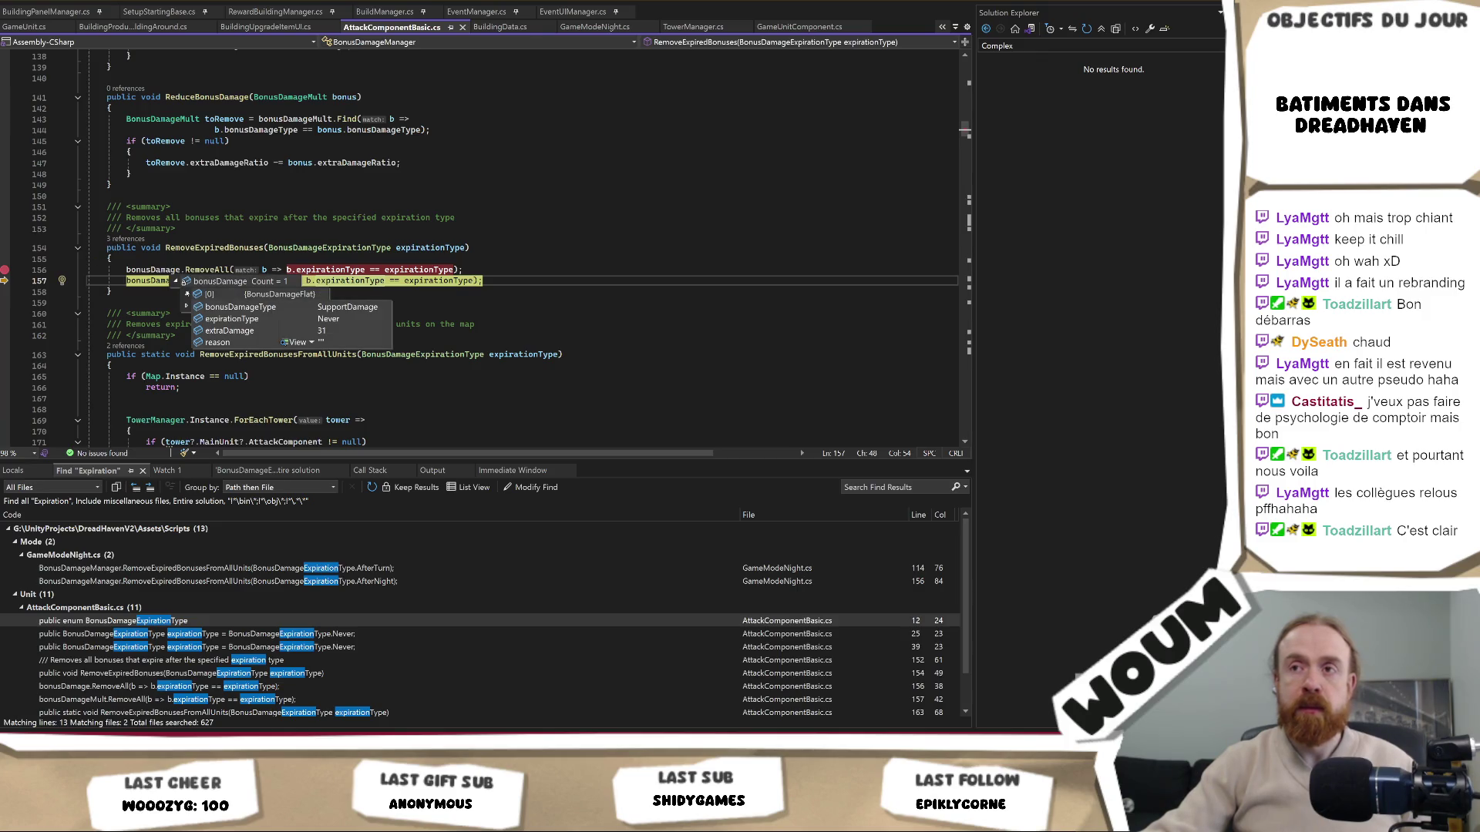
{"action": "left_click", "coordinate": [94, 259]}
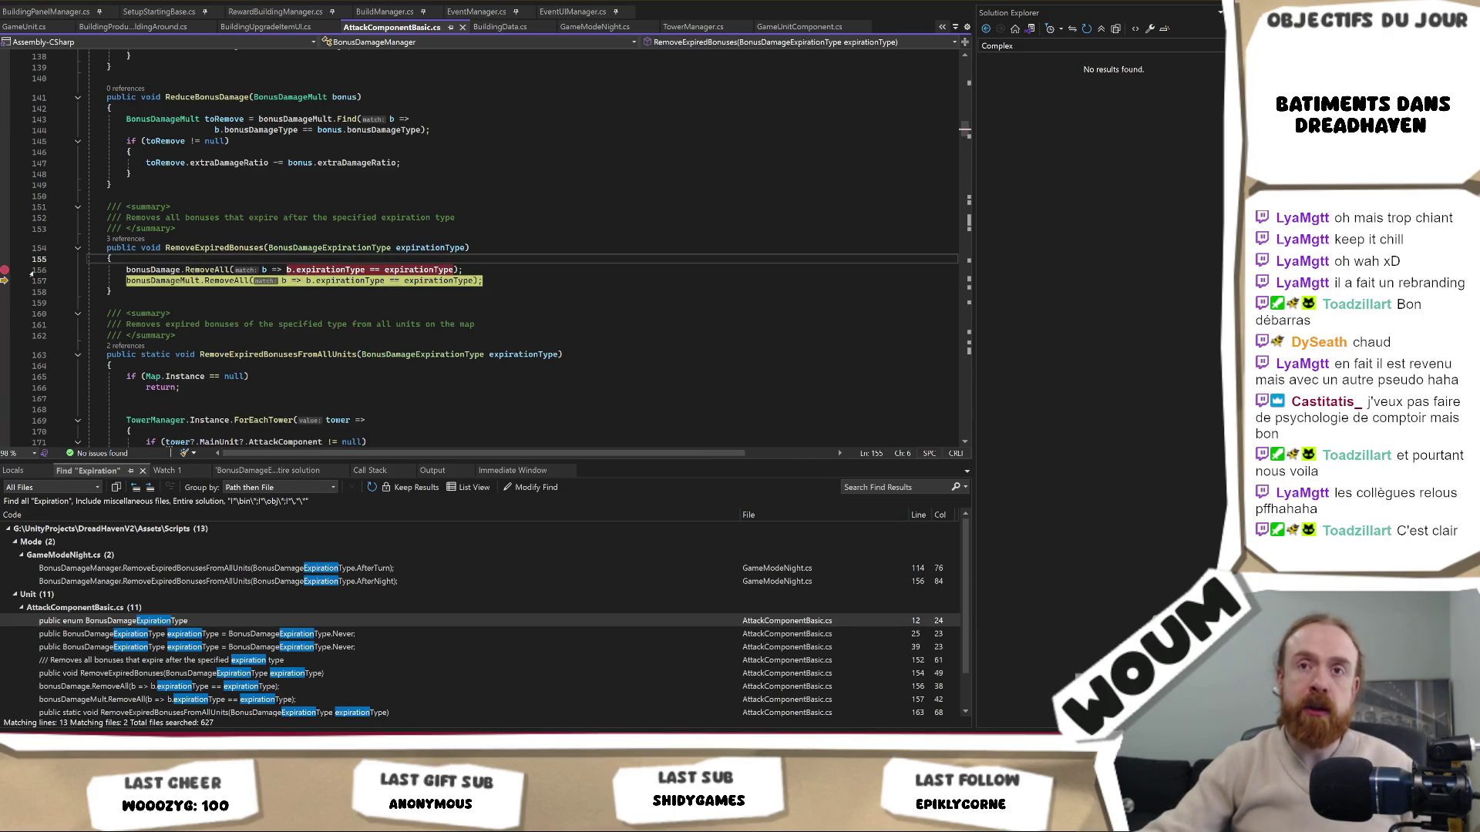
{"action": "left_click", "coordinate": [88, 280]}
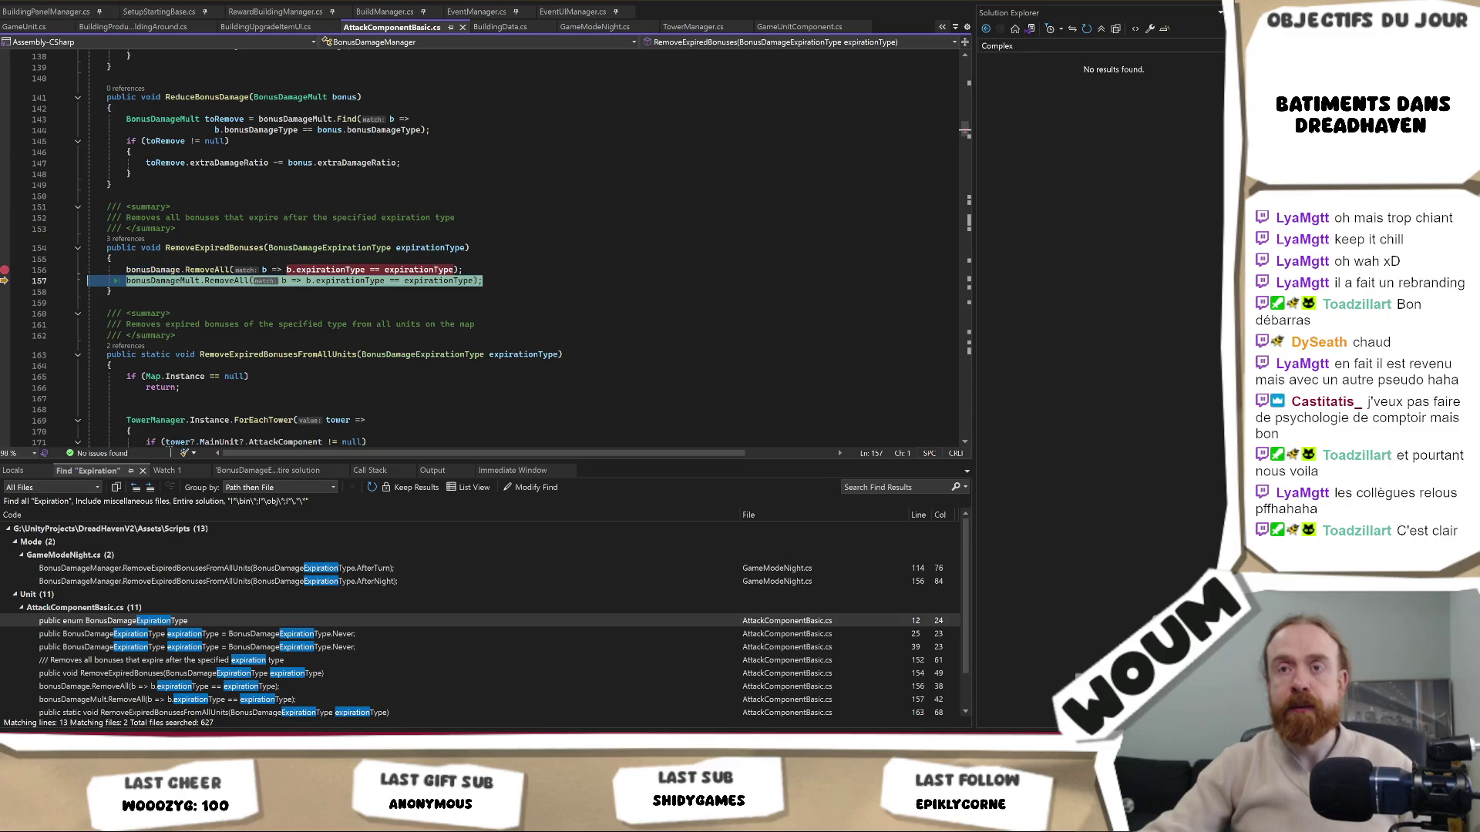
Expand the bonusDamageMult DataTip on line 157 and capture it with a Win+Shift+S screenshot
{"action": "left_click", "coordinate": [339, 248]}
{"action": "left_click", "coordinate": [362, 281]}
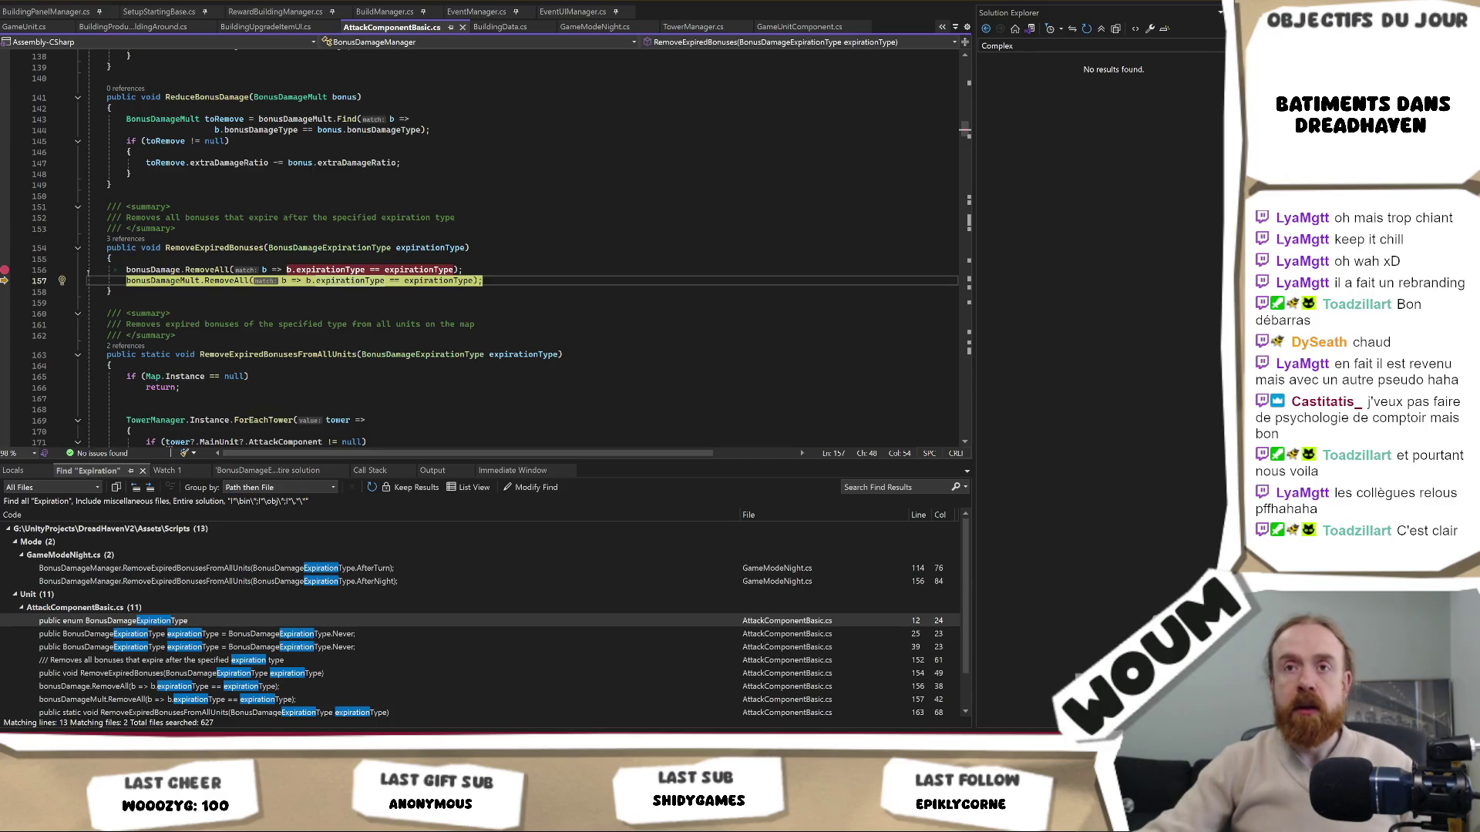
{"action": "mouse_move", "coordinate": [196, 287]}
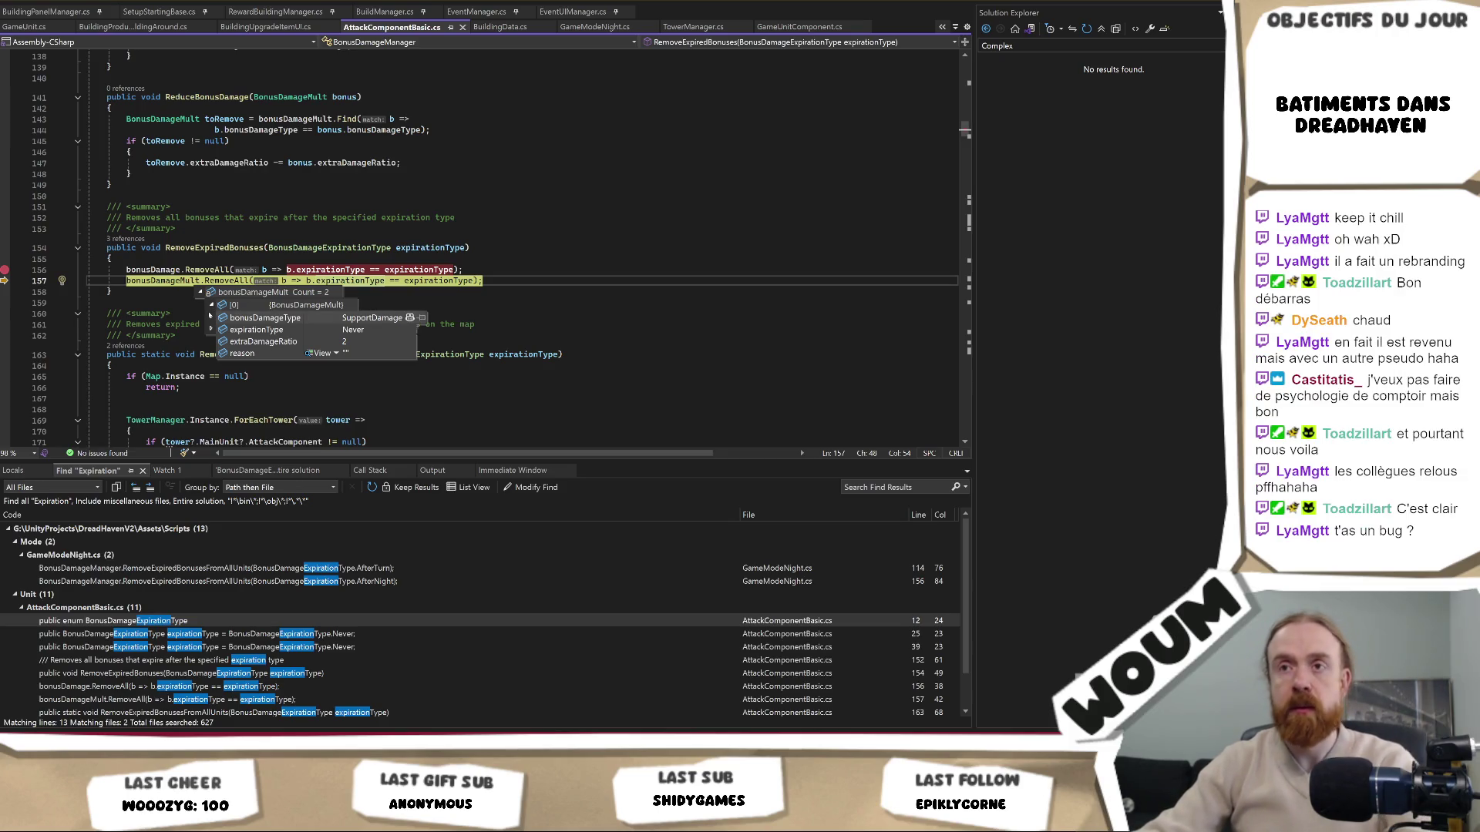
{"action": "key", "text": "super+shift+s"}
{"action": "mouse_move", "coordinate": [57, 263]}
{"action": "left_mouse_down"}
{"action": "mouse_move", "coordinate": [467, 381]}
{"action": "mouse_move", "coordinate": [509, 380]}
{"action": "left_mouse_up"}
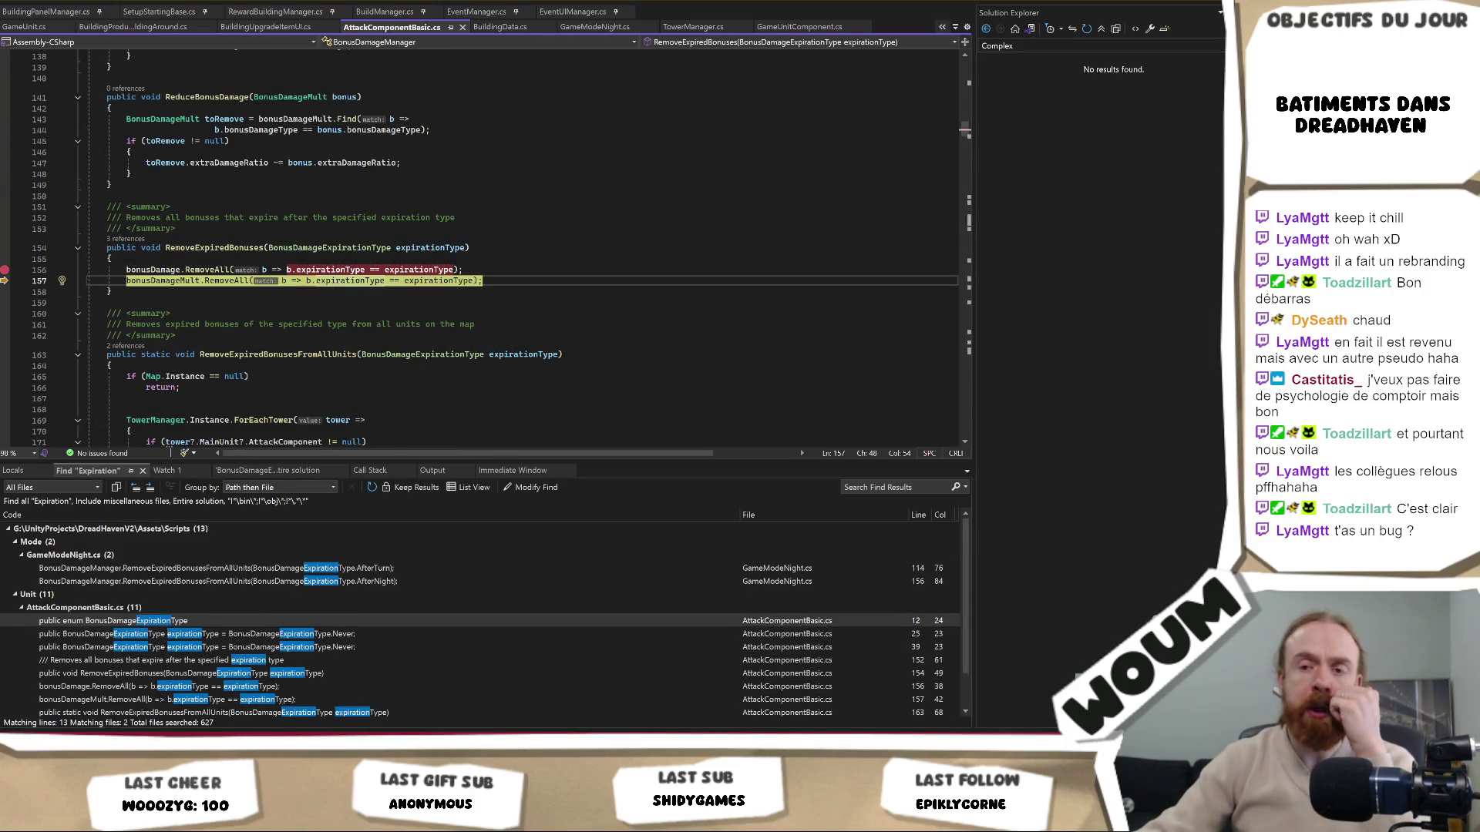
{"action": "key", "text": "alt+Tab"}
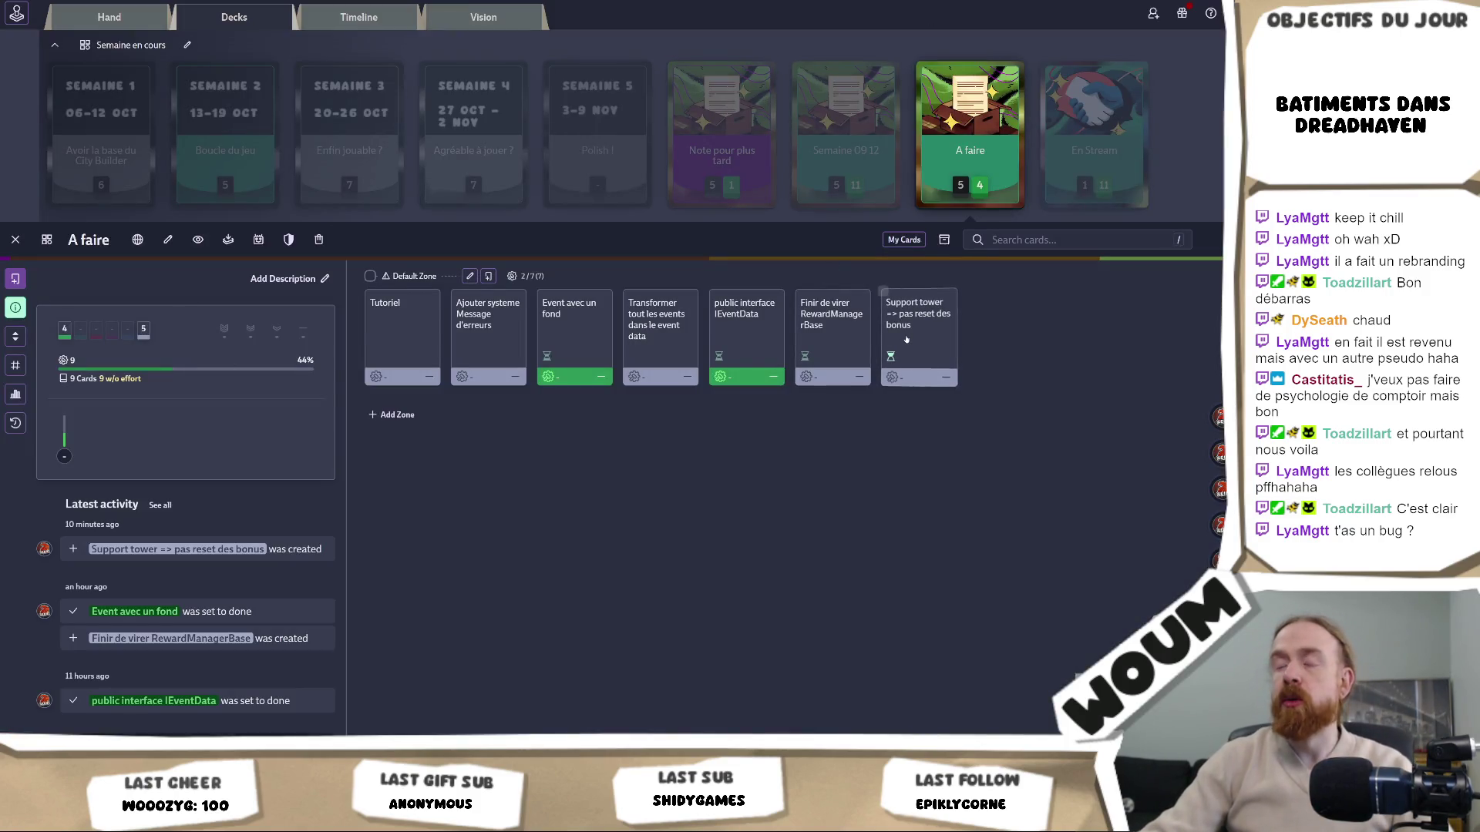
Paste the debugger screenshot into the 'Support tower => pas reset des bonus' card and save it
{"action": "left_click", "coordinate": [894, 328]}
{"action": "left_click", "coordinate": [216, 428]}
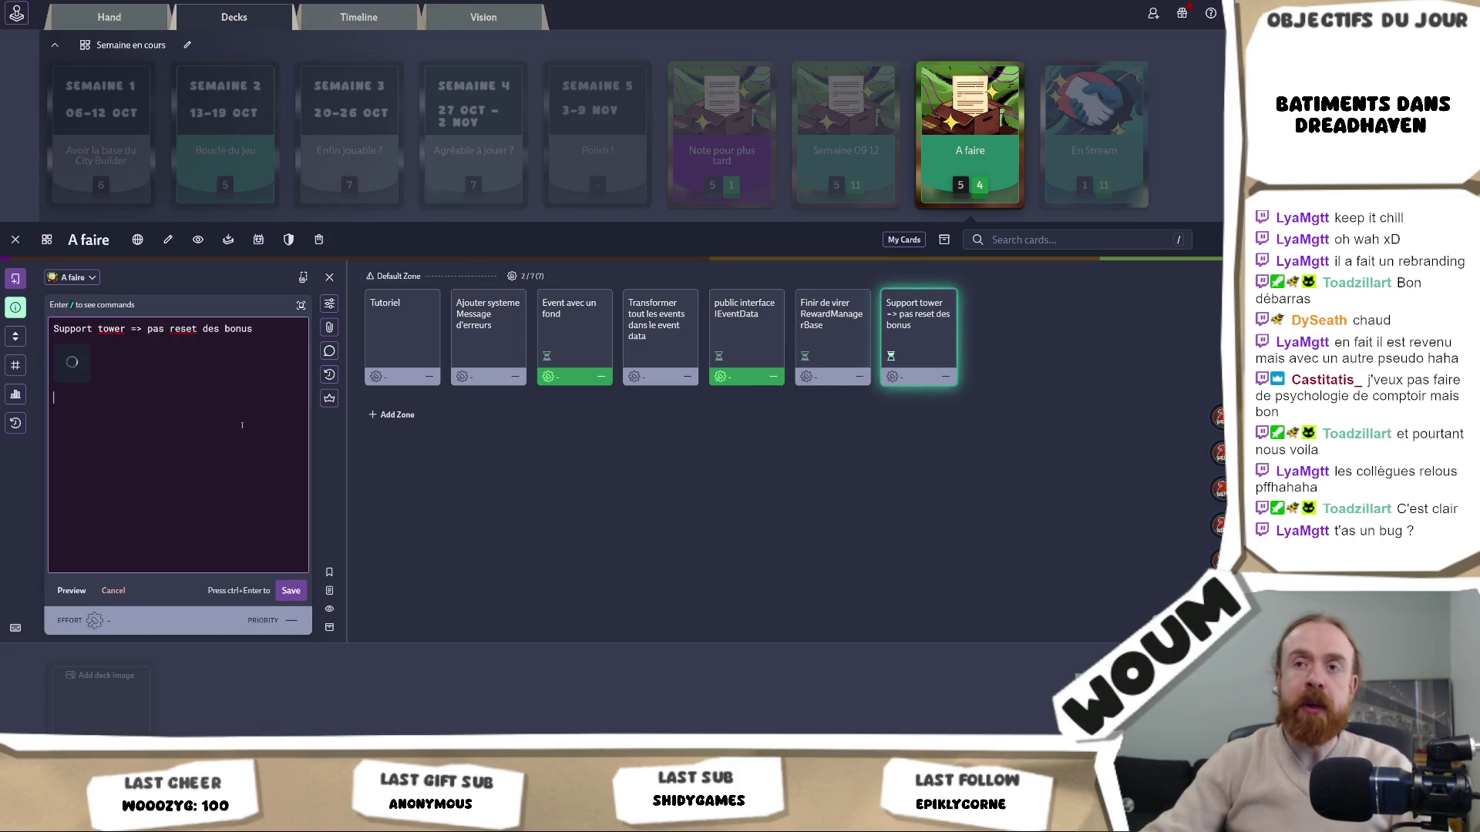
{"action": "key", "text": "ctrl+v"}
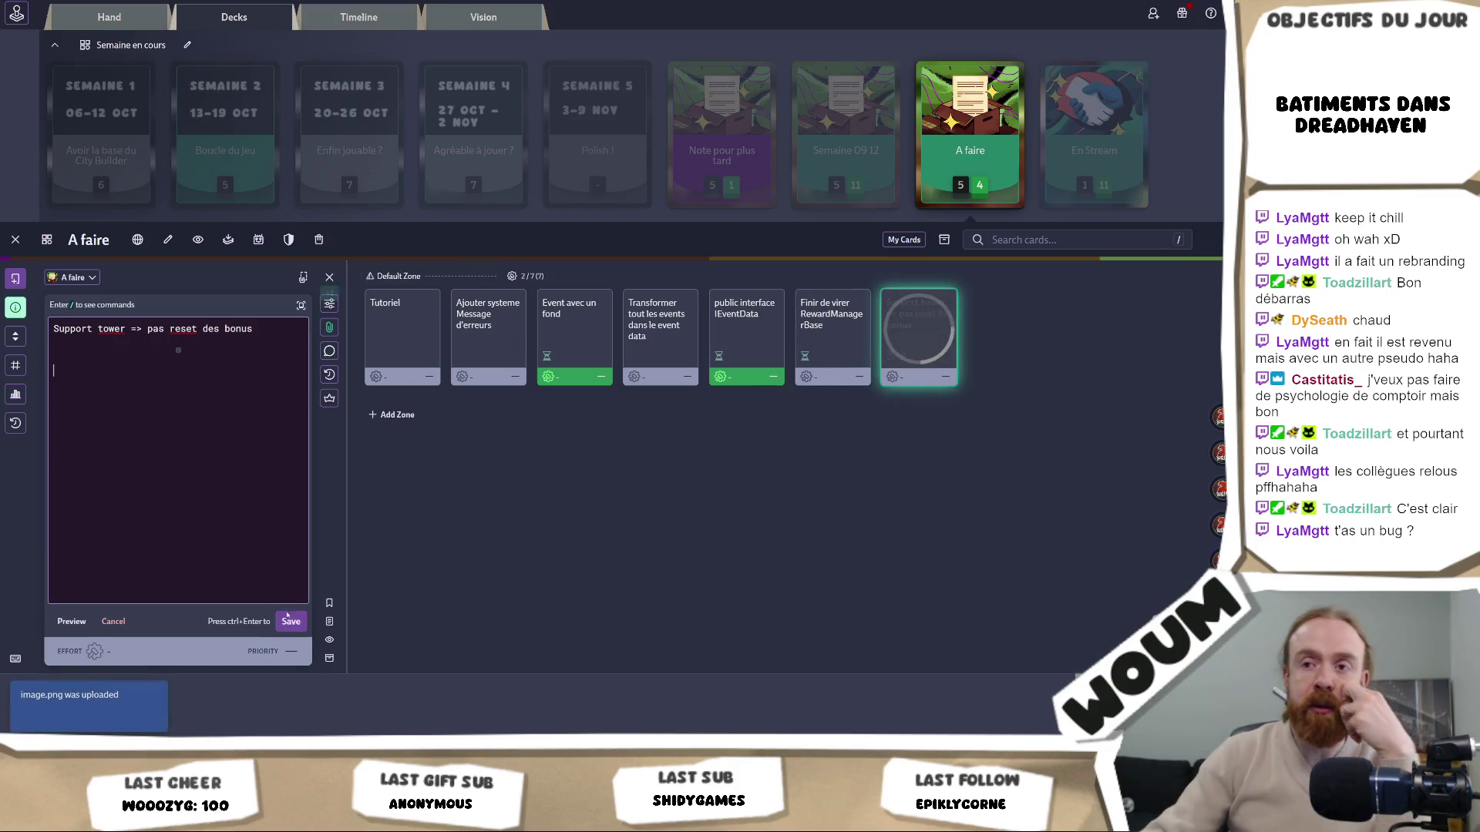
{"action": "left_click", "coordinate": [292, 622]}
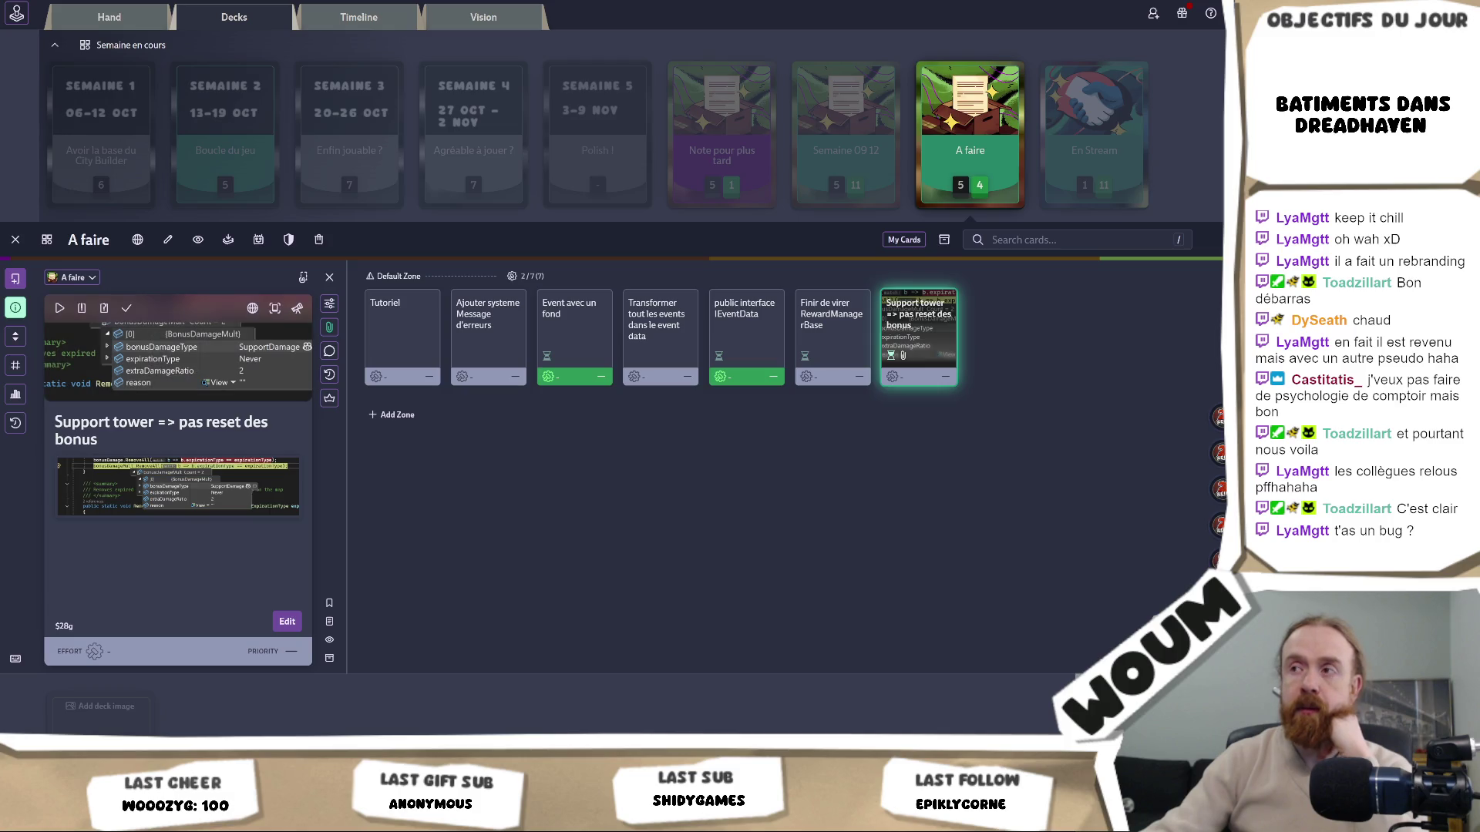
{"action": "key", "text": "alt+Tab"}
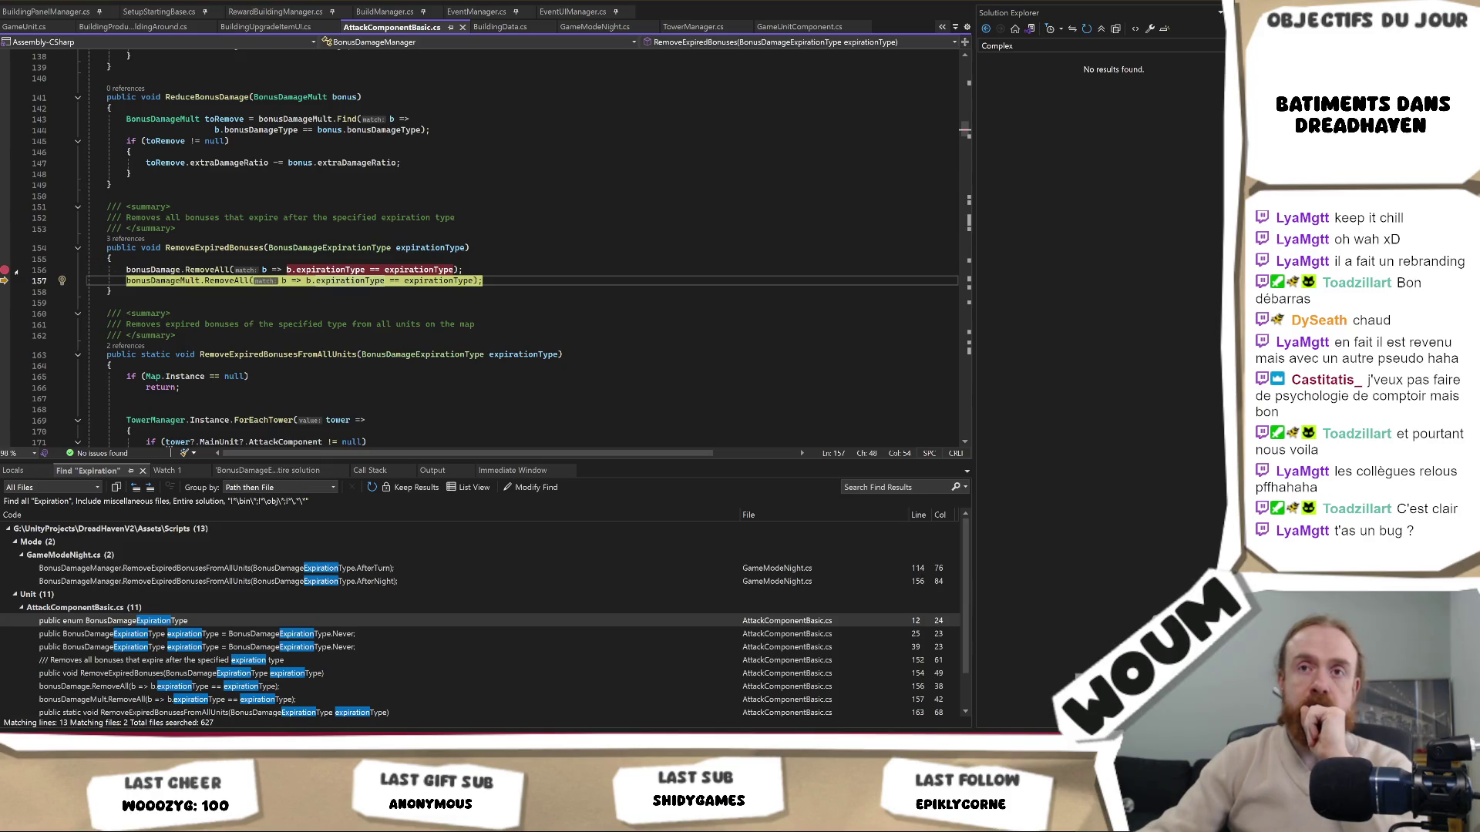
Clear the breakpoint on line 156 of AttackComponentBasic.cs with F9
{"action": "left_click", "coordinate": [286, 269]}
{"action": "key", "text": "F9"}
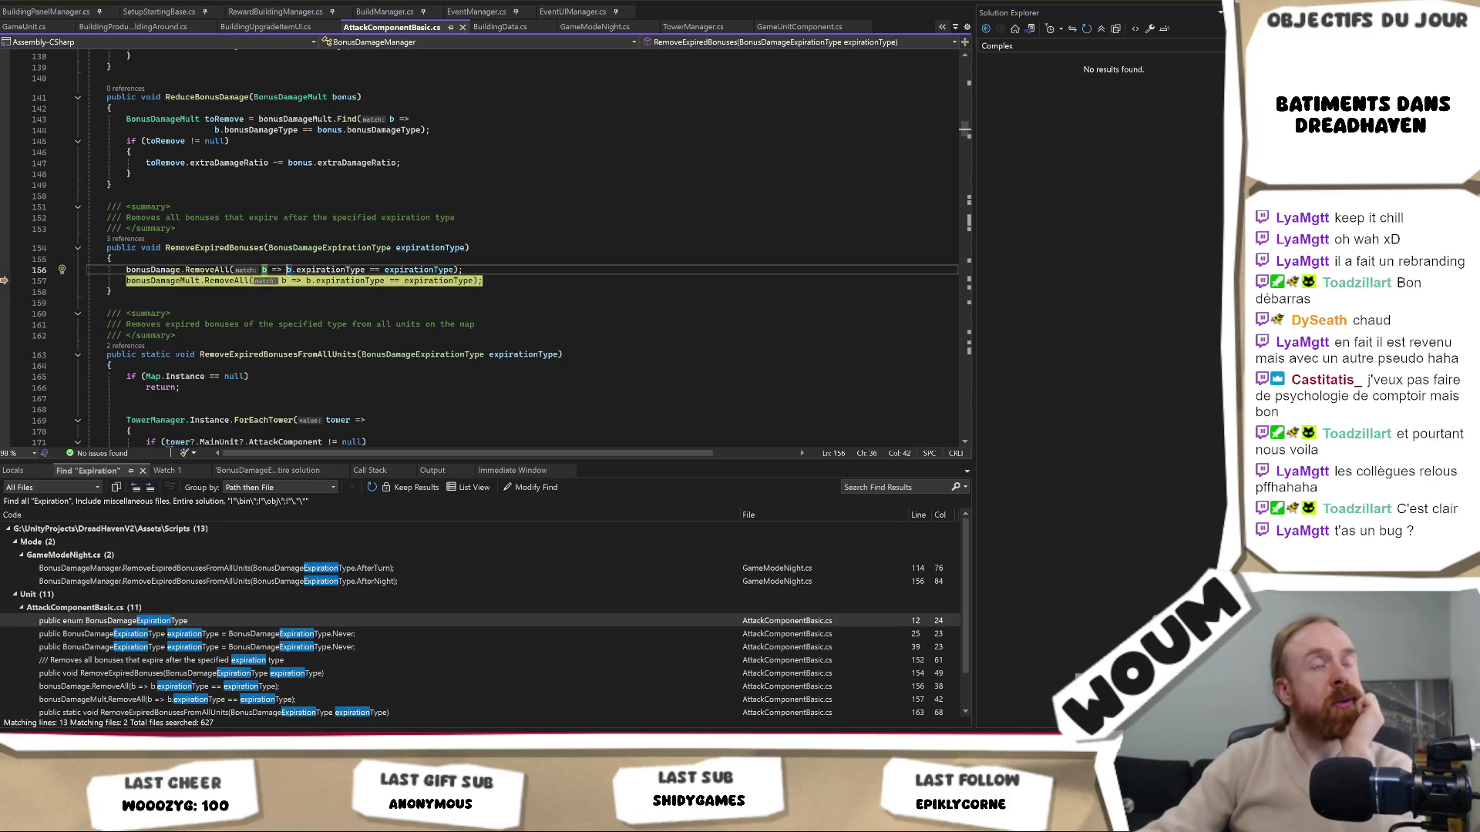